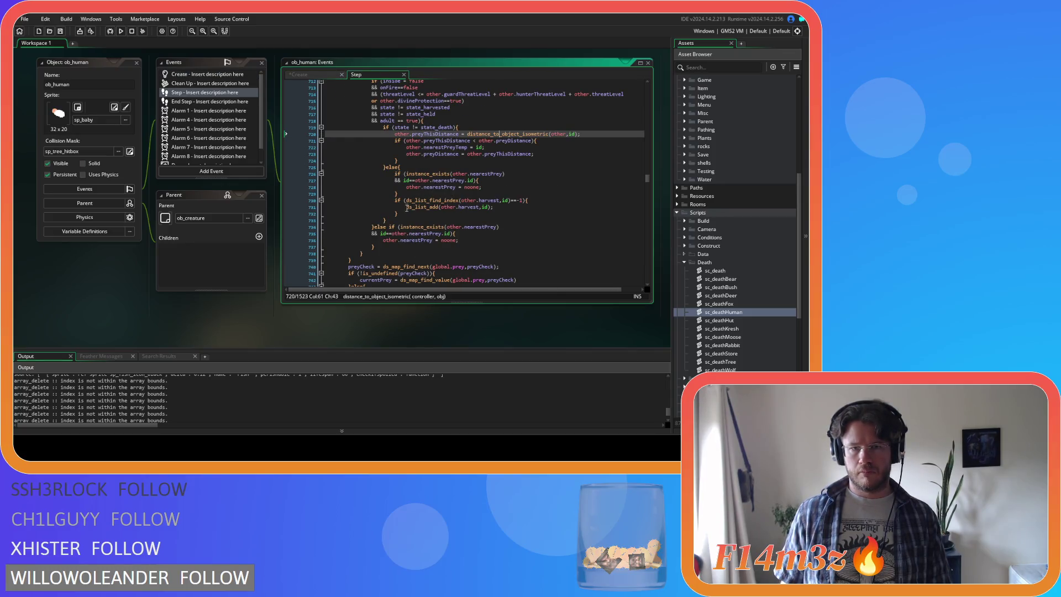
Copy the harvest-list check lines from the Step event into the Create event's nearest-prey branch
drag(406, 212, 396, 200)
key(ctrl+c)
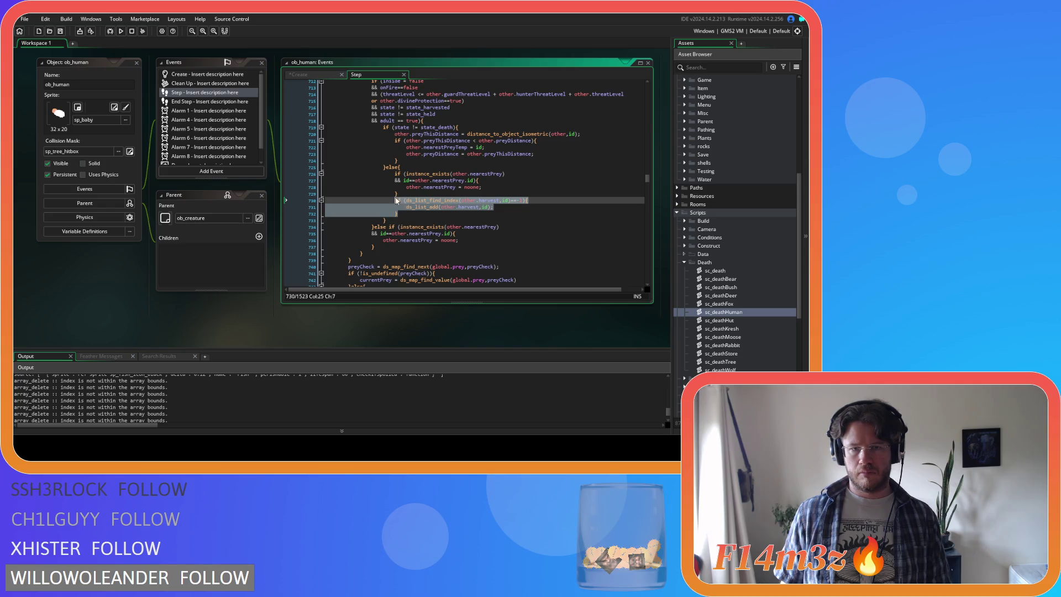
right_click(414, 206)
key(Escape)
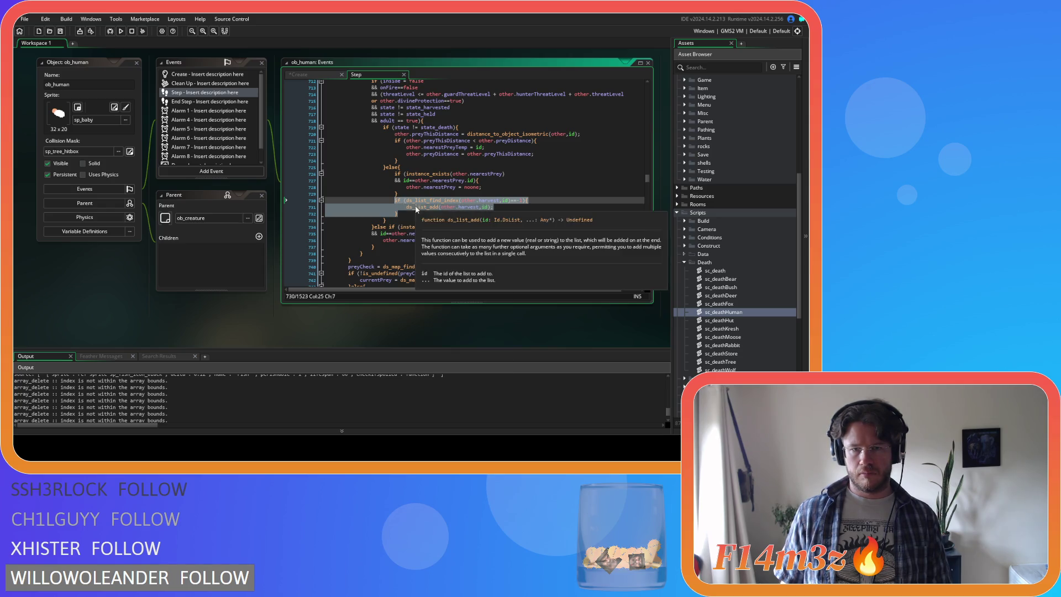
click(424, 216)
click(322, 75)
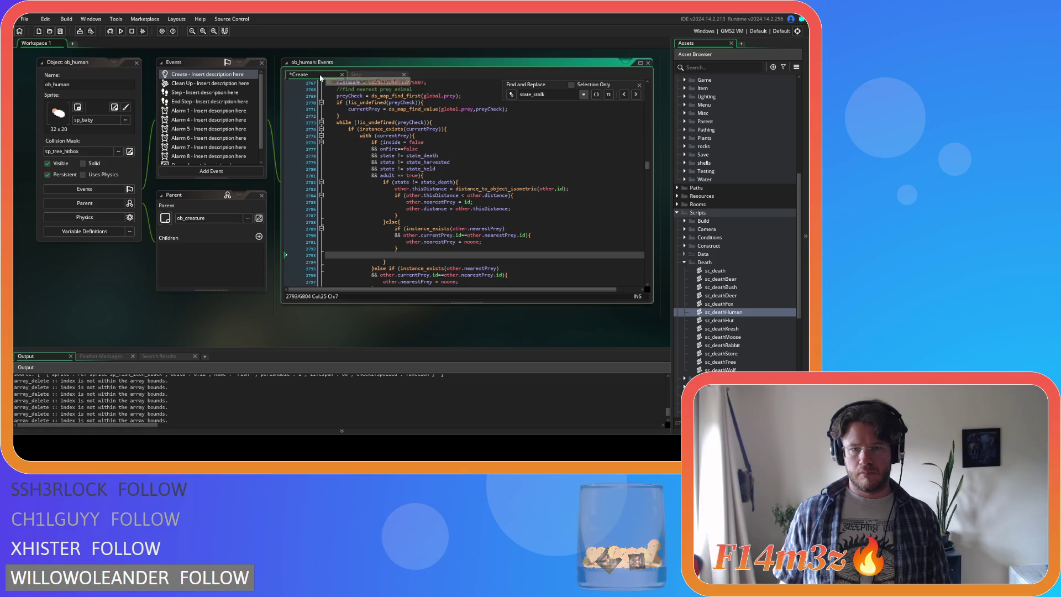
key(ctrl+v)
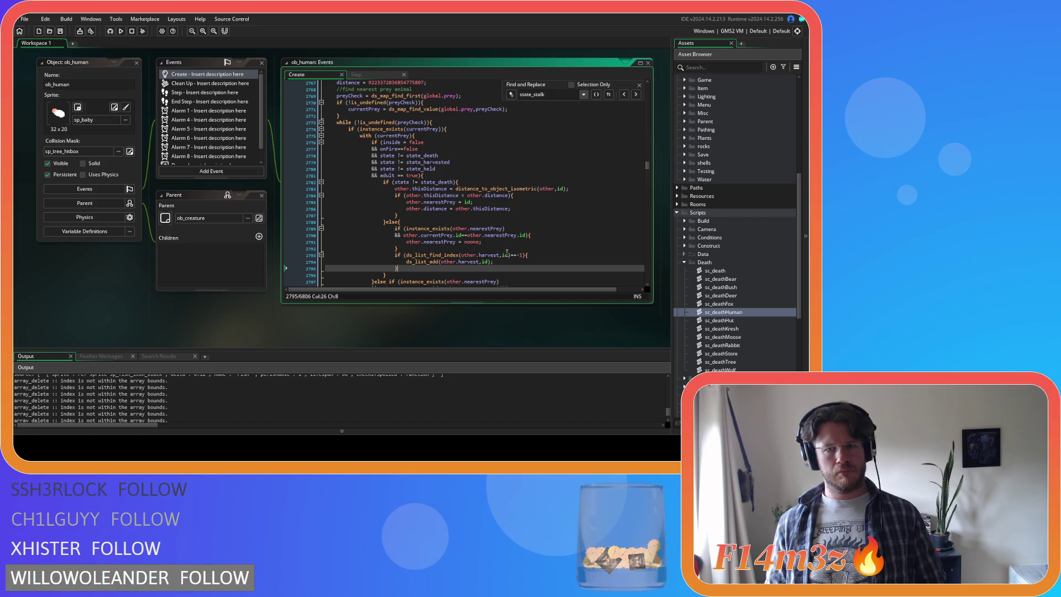
drag(456, 237, 403, 236)
Change the Create prey check on line 2790 to id==other.nearestPrey.id and save
key(BackSpace)
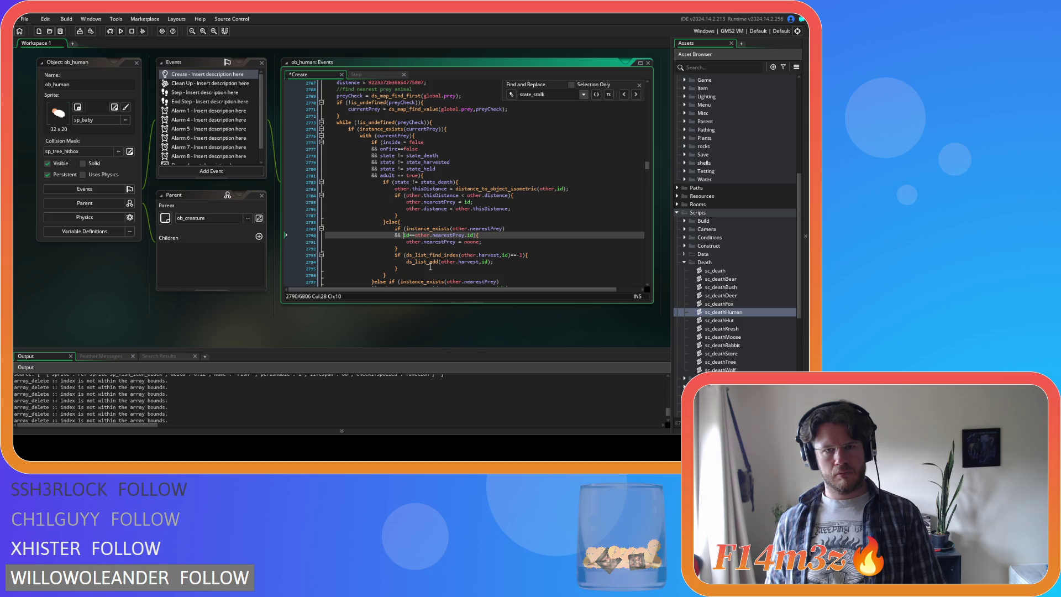
click(358, 74)
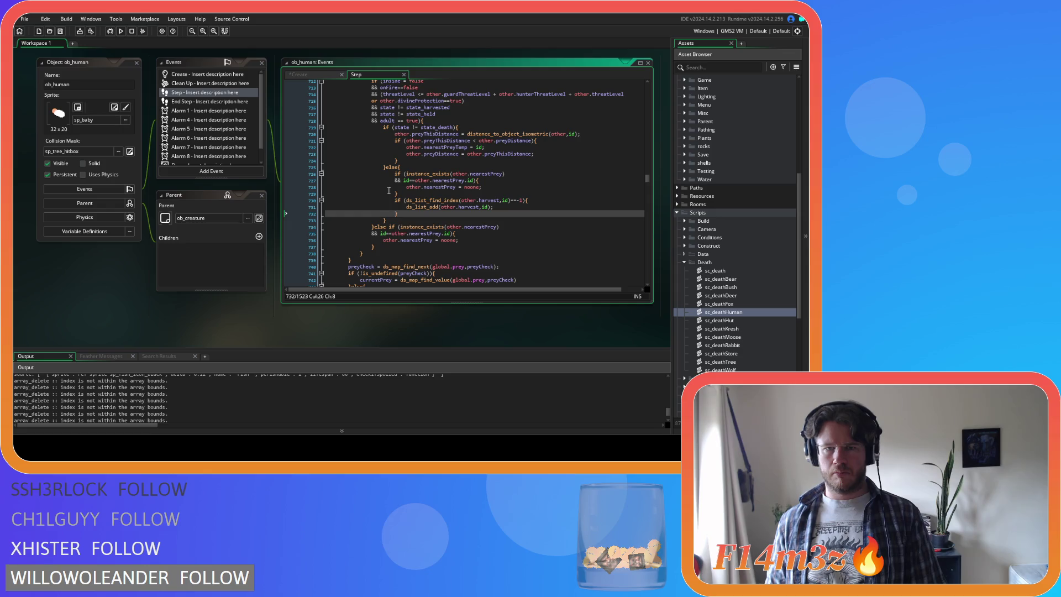
click(314, 75)
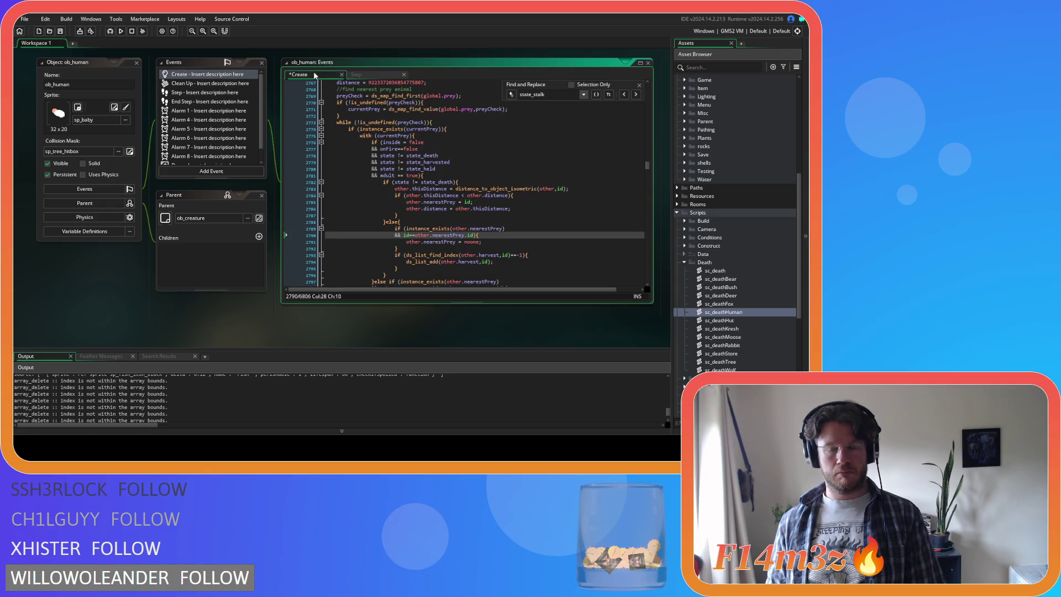
click(373, 77)
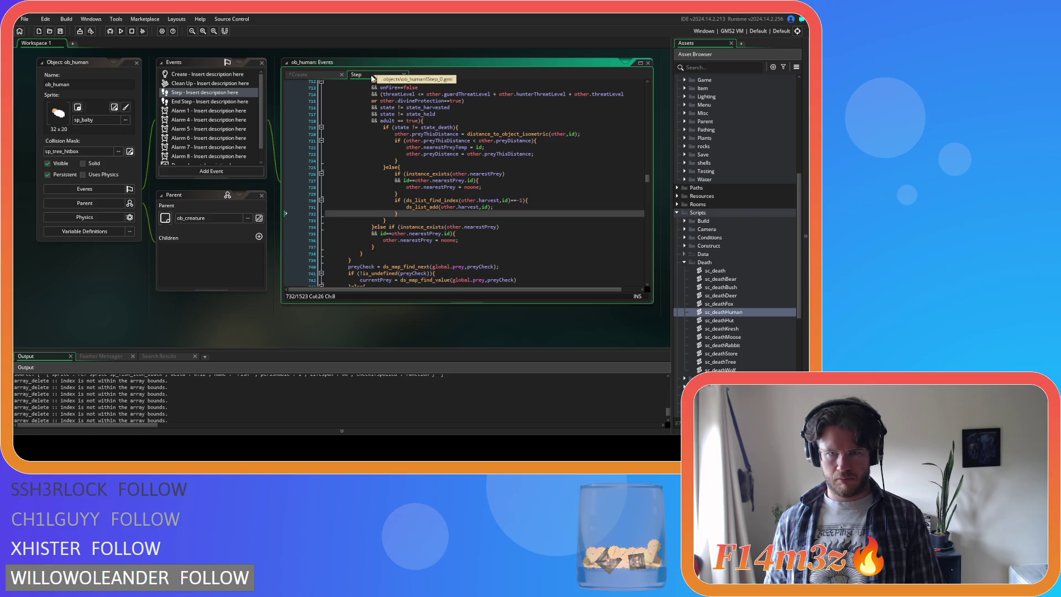
click(473, 181)
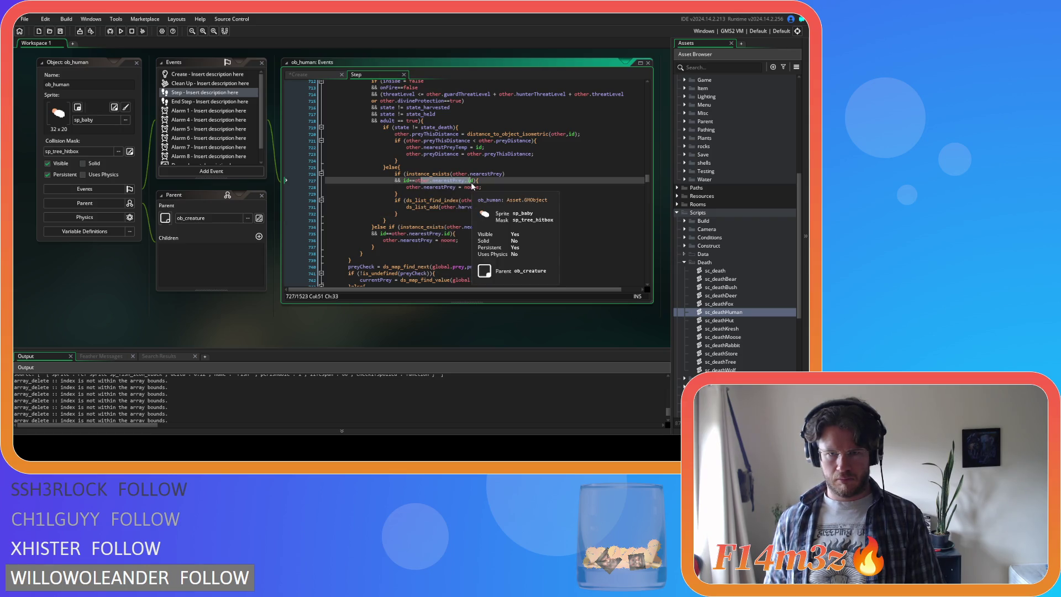
click(311, 75)
click(478, 234)
key(ctrl+s)
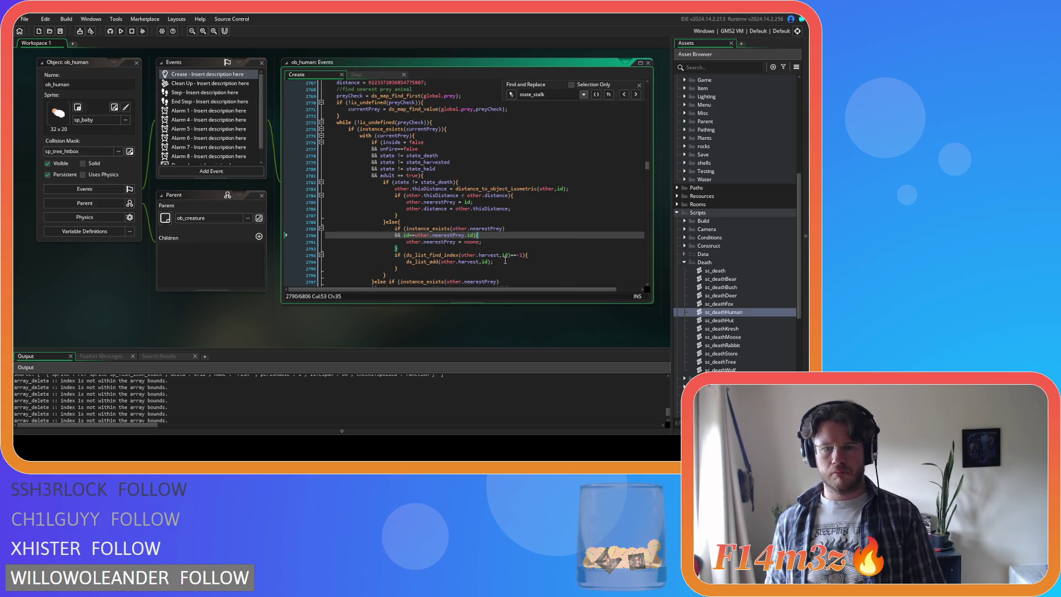
Remove the '&& state != state_death' exclusion line from the prey filter
key(Down)
key(Down)
key(Down)
click(363, 73)
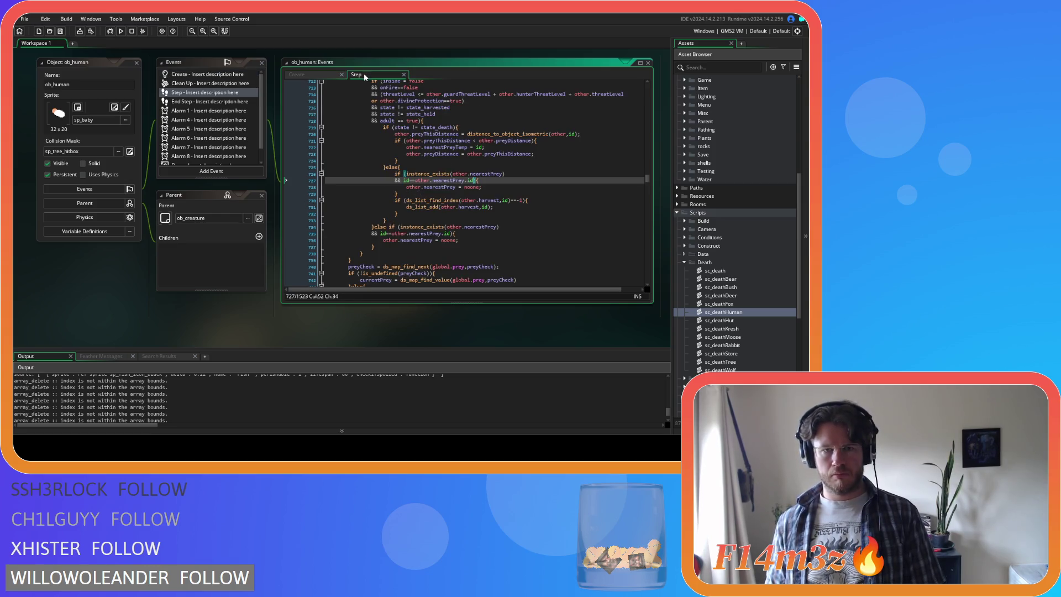
click(316, 72)
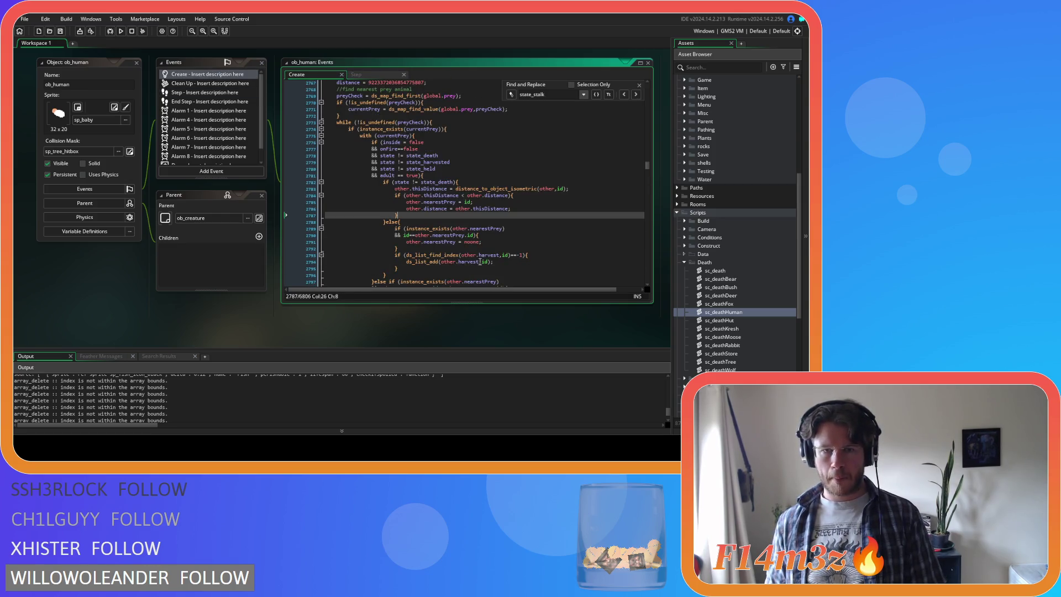
click(468, 182)
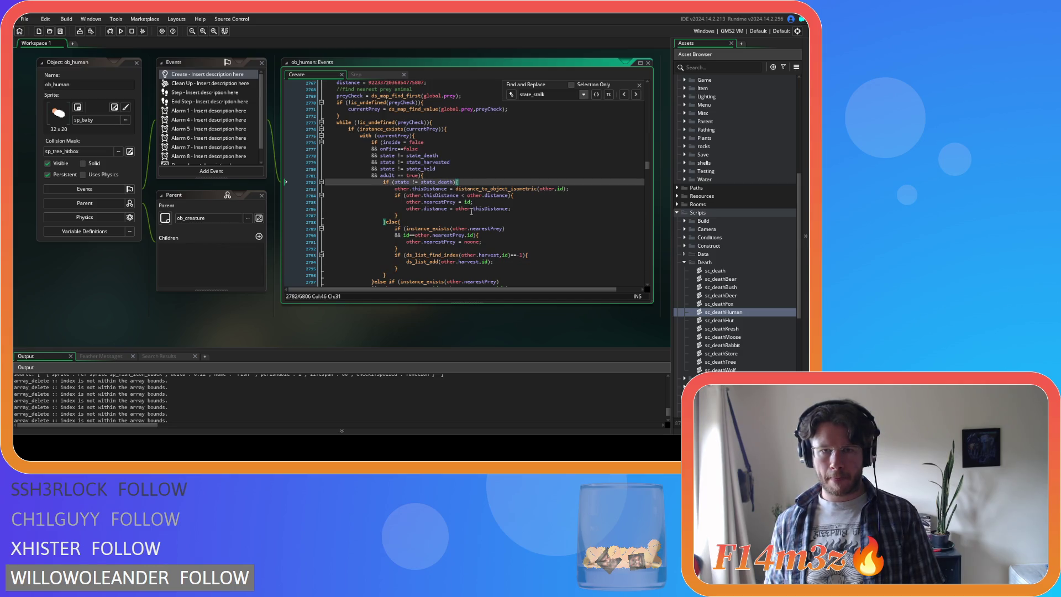
scroll(471, 212, down, 2)
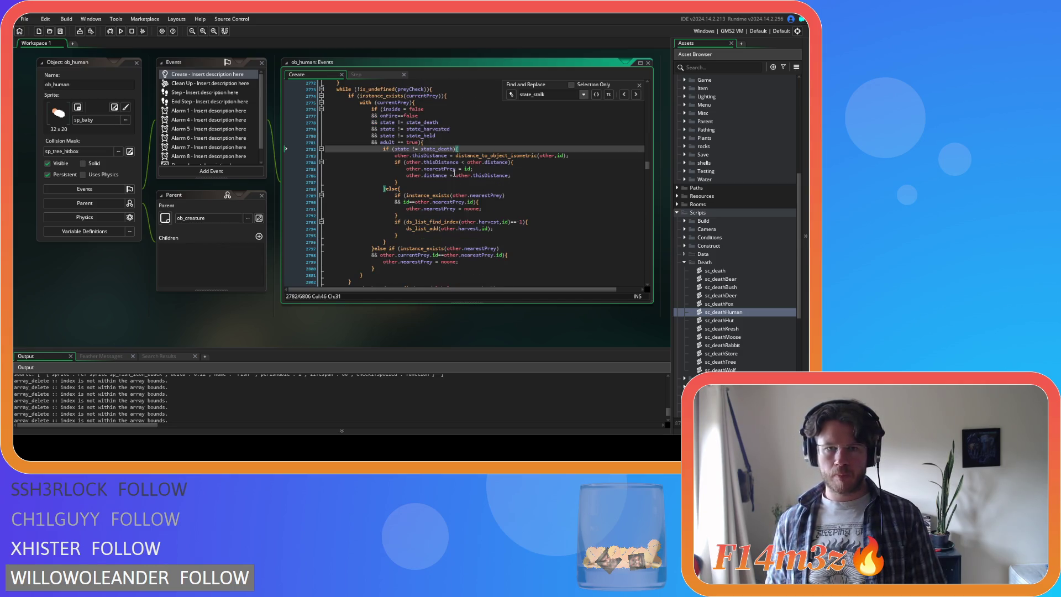
click(444, 122)
key(shift+Home)
key(BackSpace)
key(BackSpace)
key(Down)
key(Down)
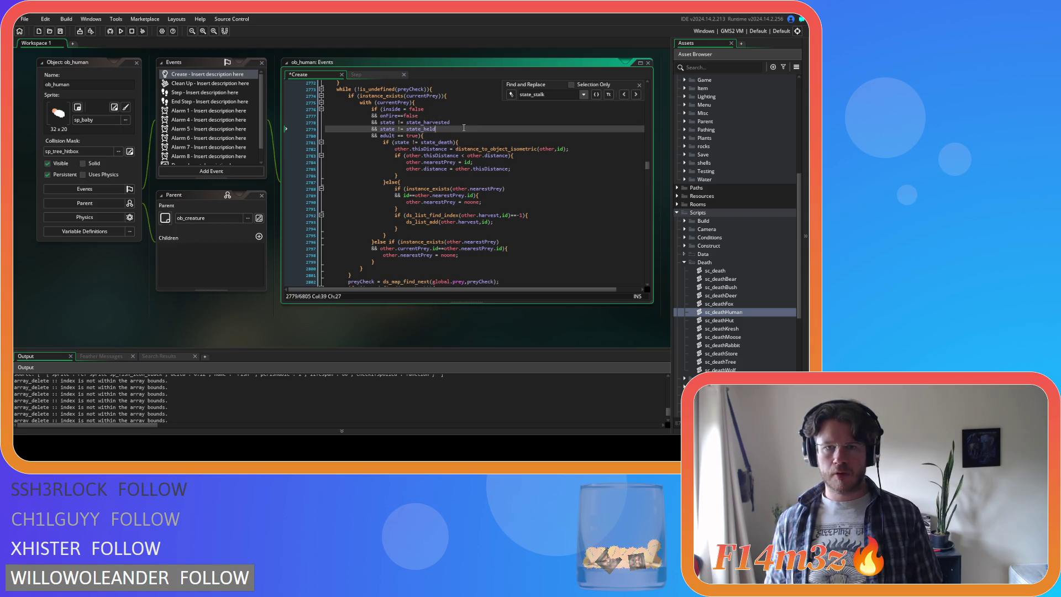
drag(455, 148, 445, 209)
click(488, 222)
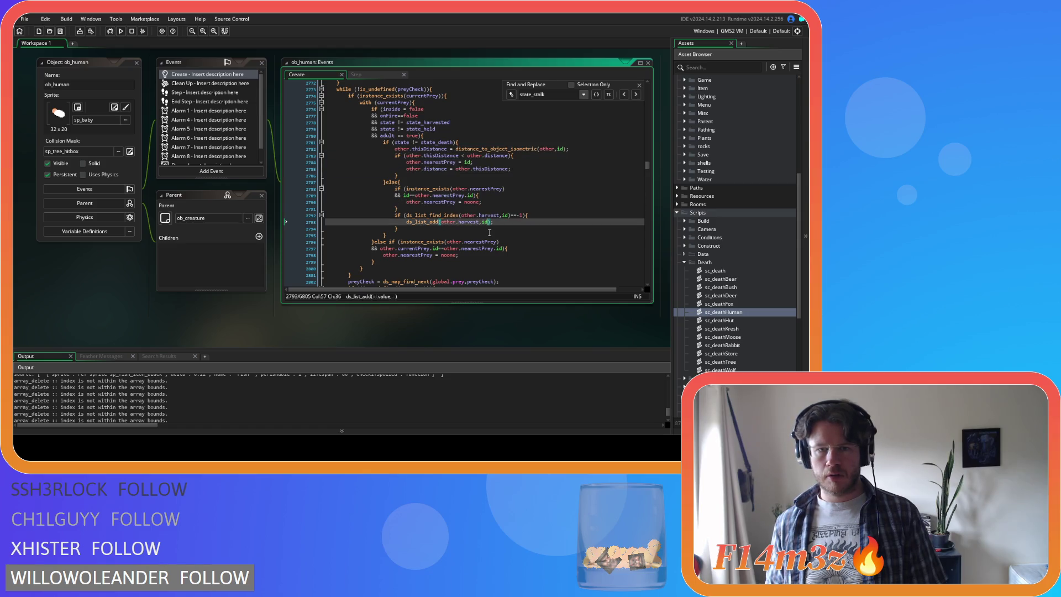
click(493, 230)
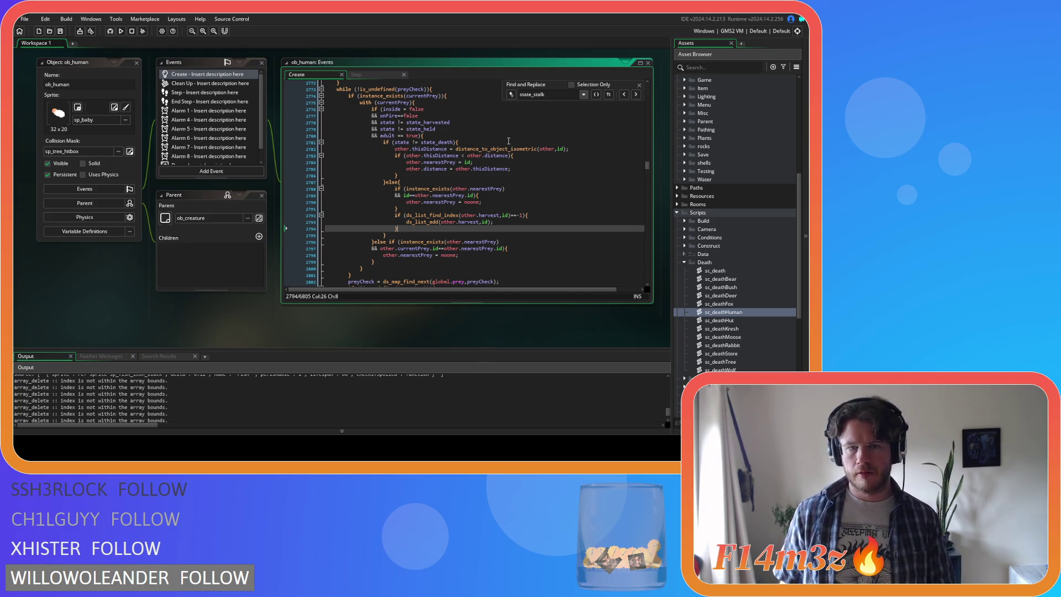
mouse_move(505, 146)
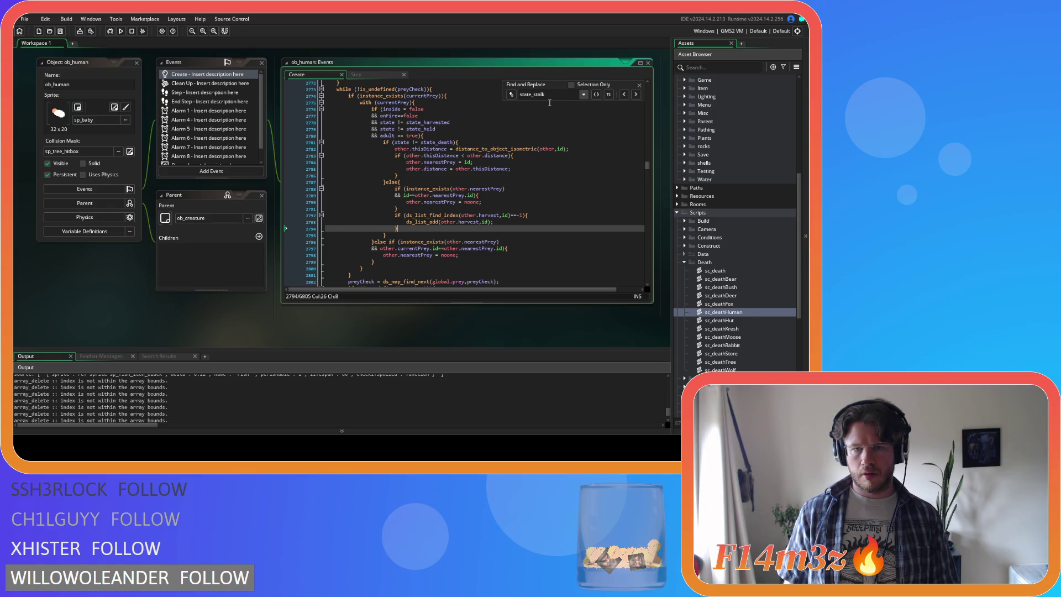
Search the Create code for state_defend to locate the nearest-threat loop
drag(561, 95, 535, 94)
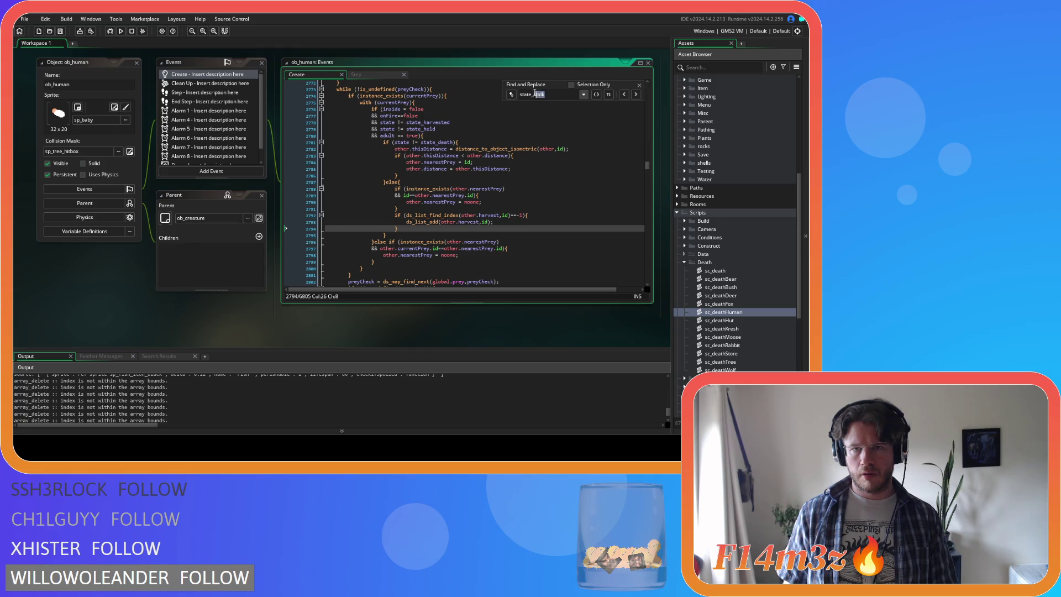
text(defend)
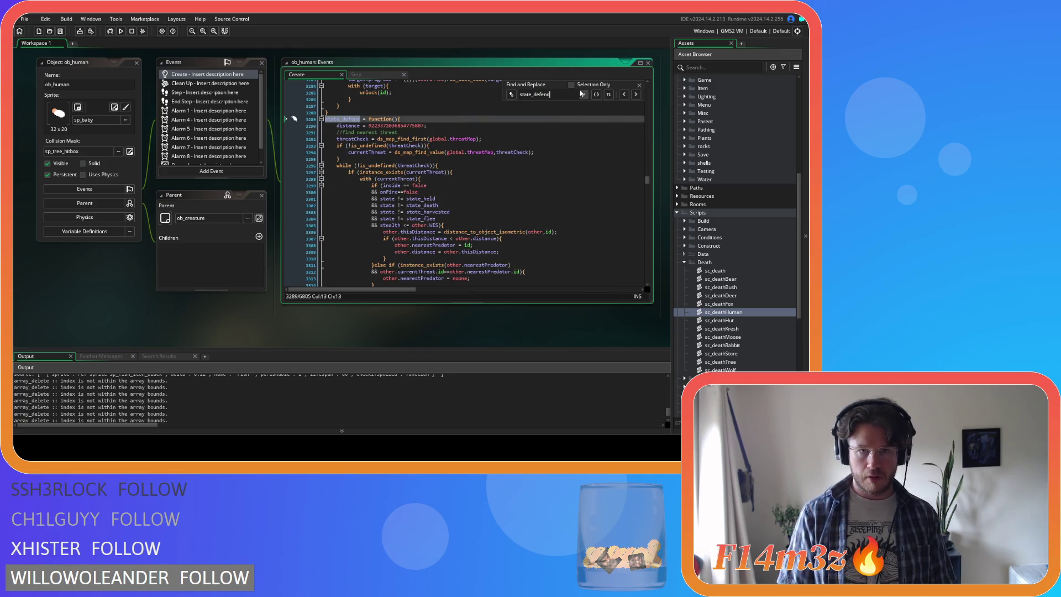
scroll(544, 160, down, 2)
scroll(513, 150, down, 10)
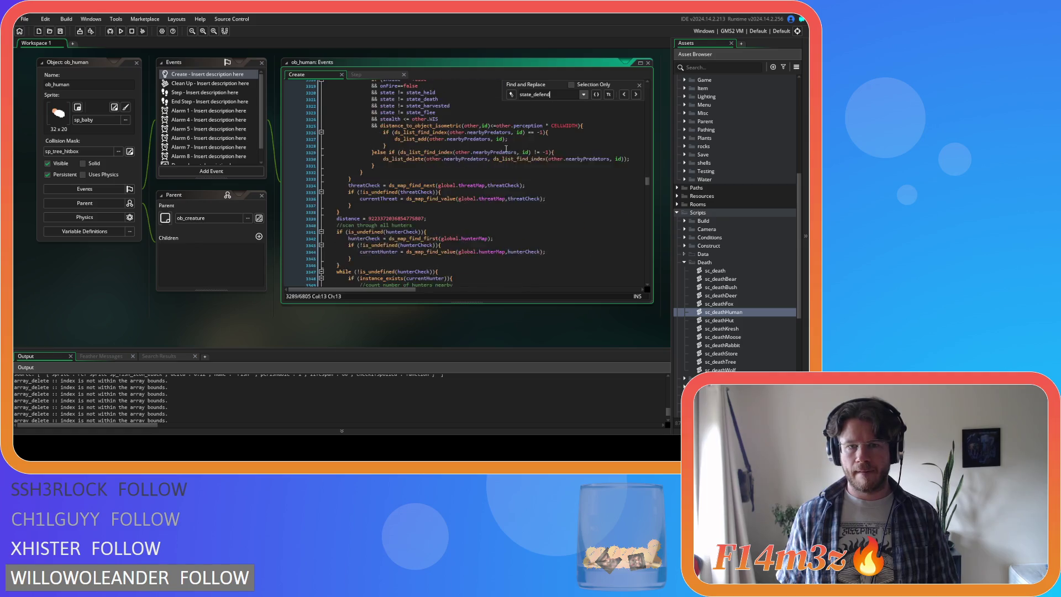
scroll(507, 146, up, 7)
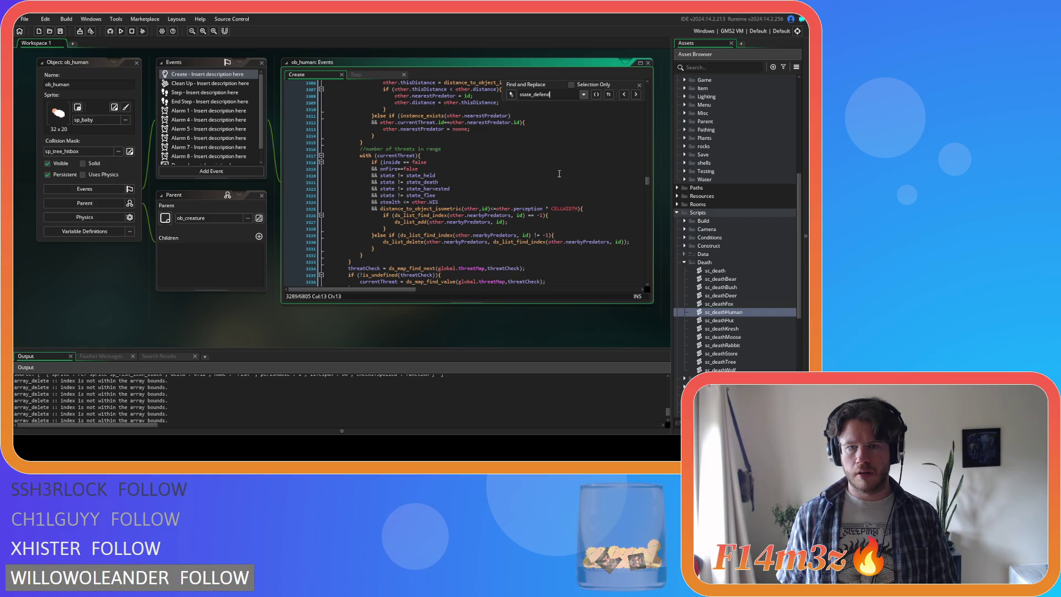
scroll(559, 174, up, 2)
click(511, 185)
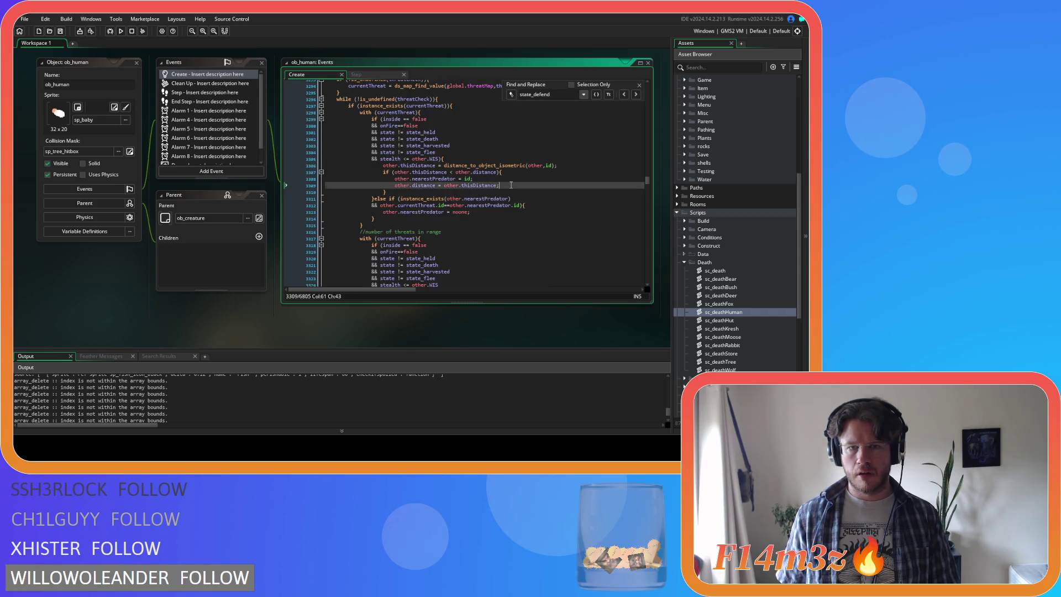
scroll(455, 171, up, 1)
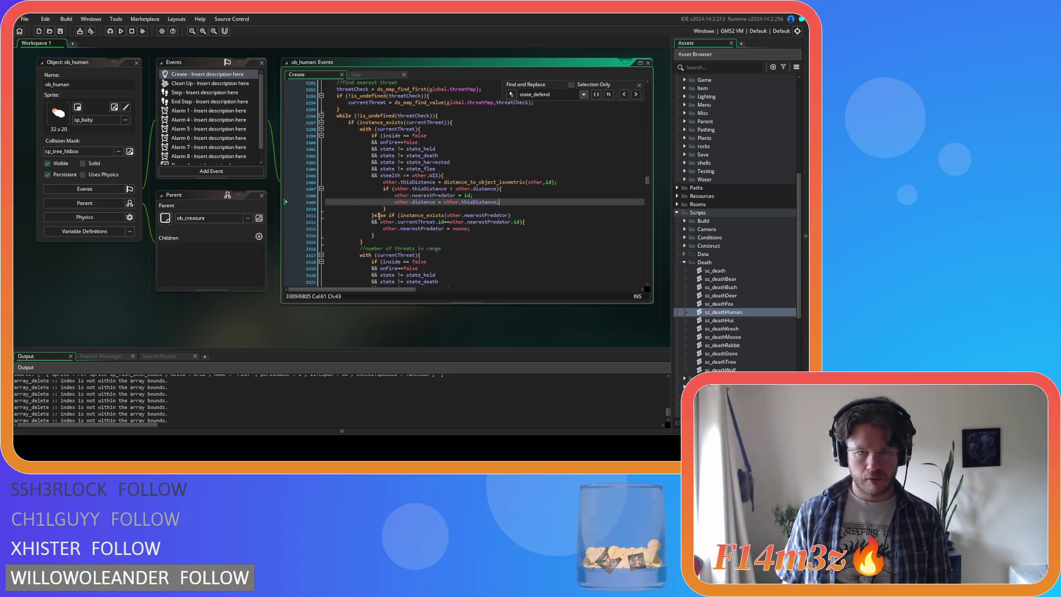
Wrap the distance_to_object_isometric block in a new empty if () with an else branch
click(453, 176)
key(Return)
text(if ()
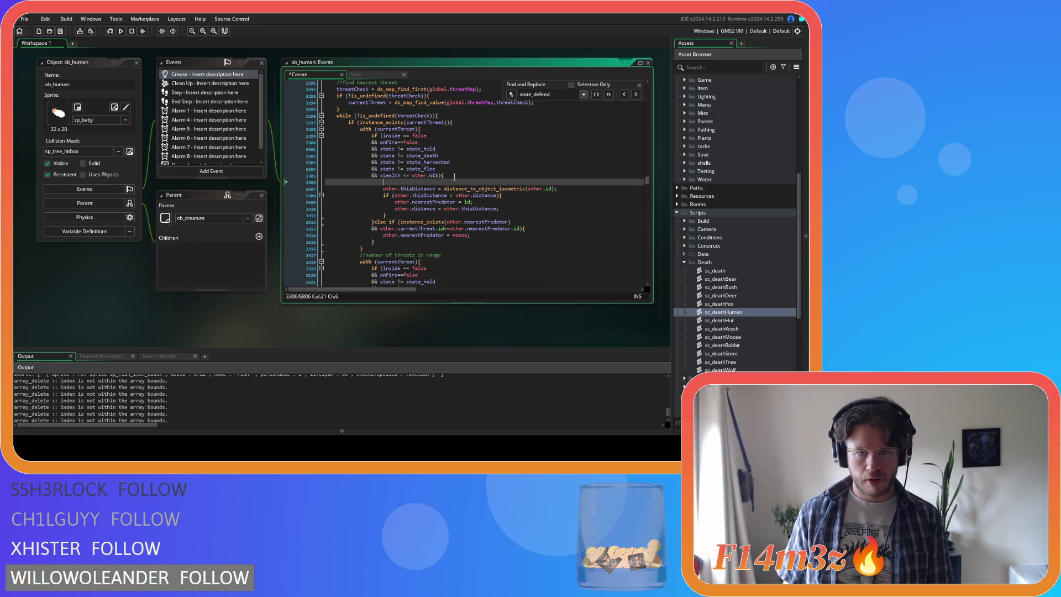
text())
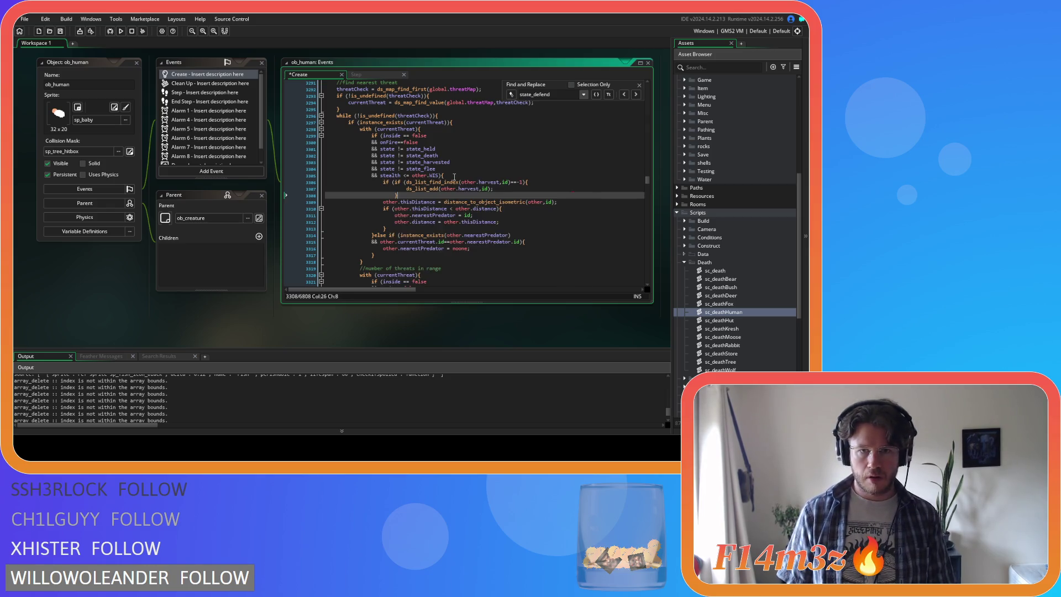
text({)
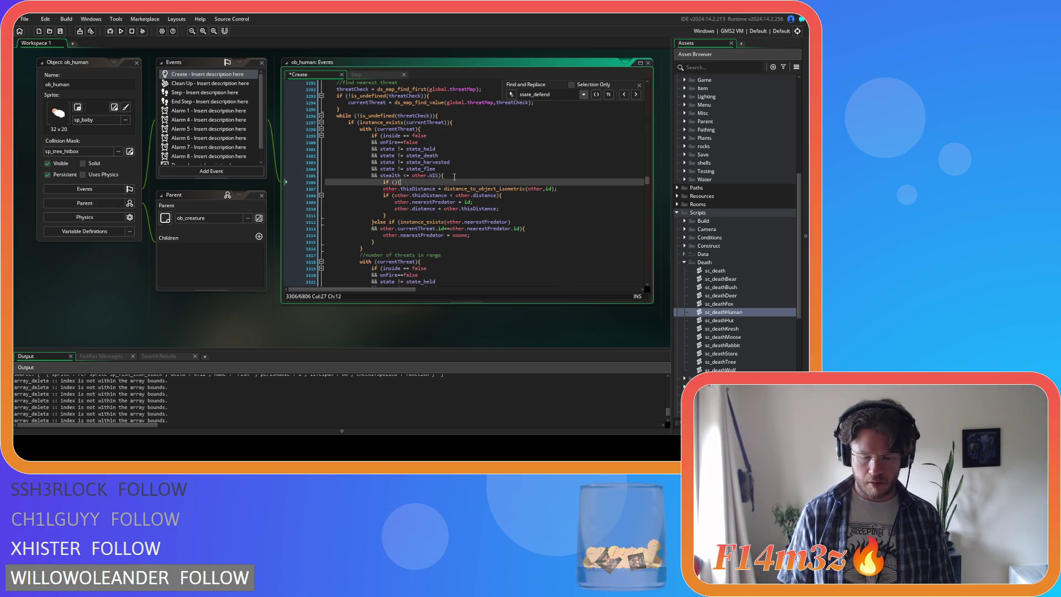
drag(403, 217, 379, 190)
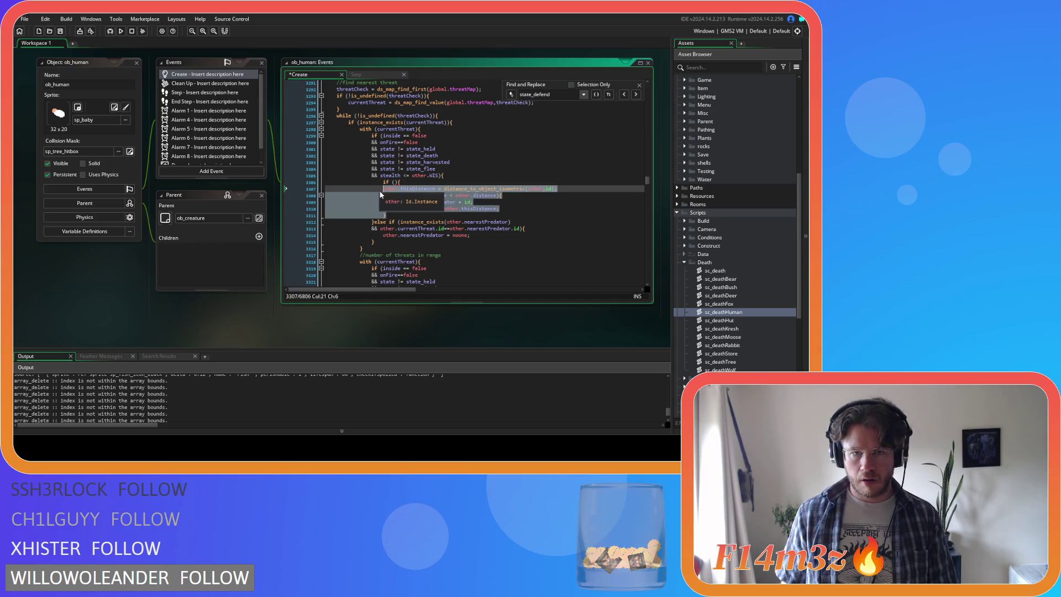
key(Tab)
click(403, 217)
key(Return)
text(els)
key(Return)
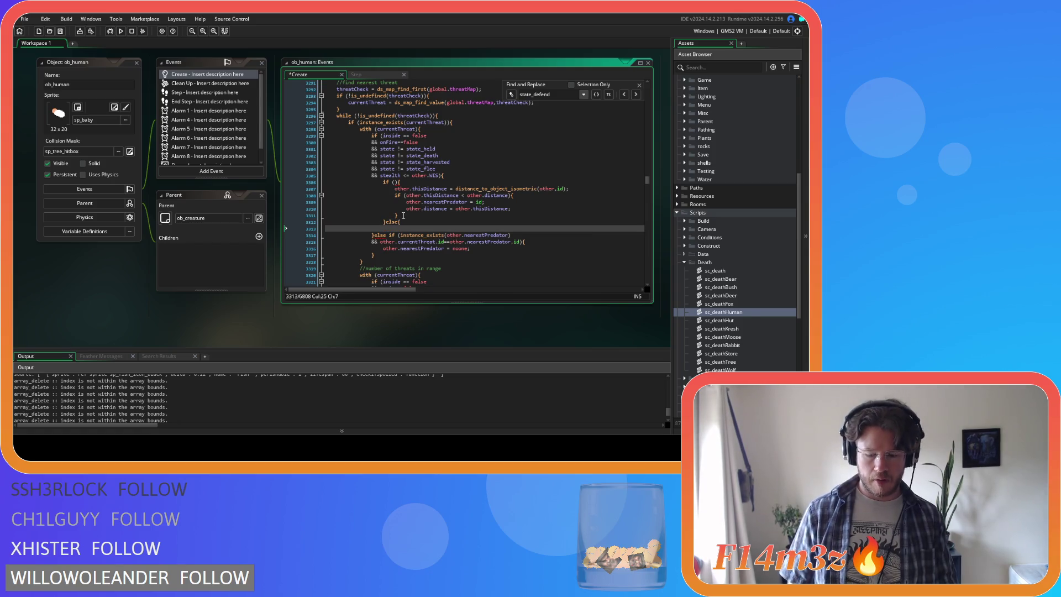
key(Return)
text(})
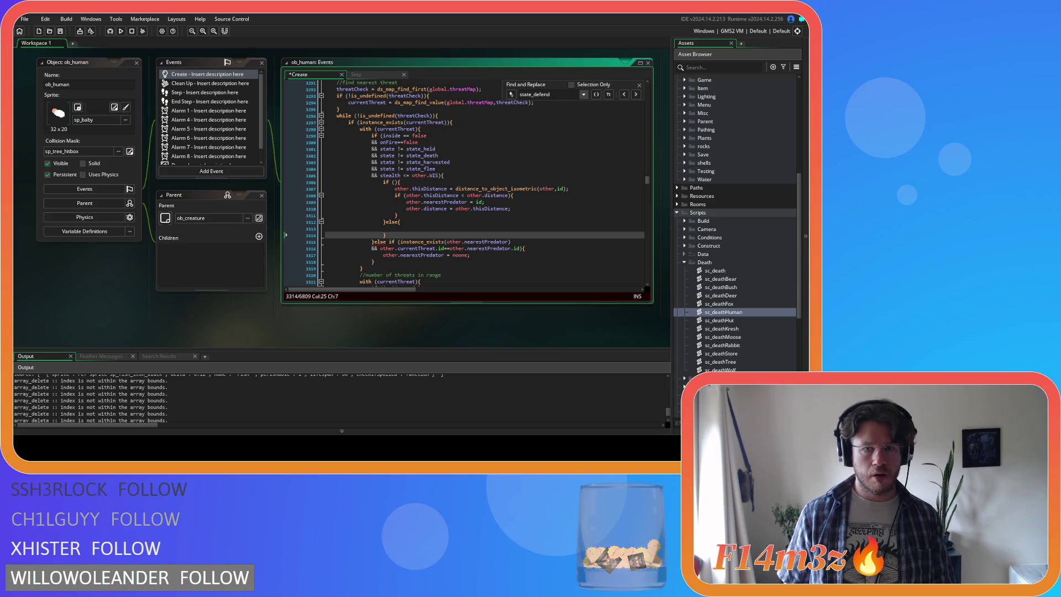
click(394, 182)
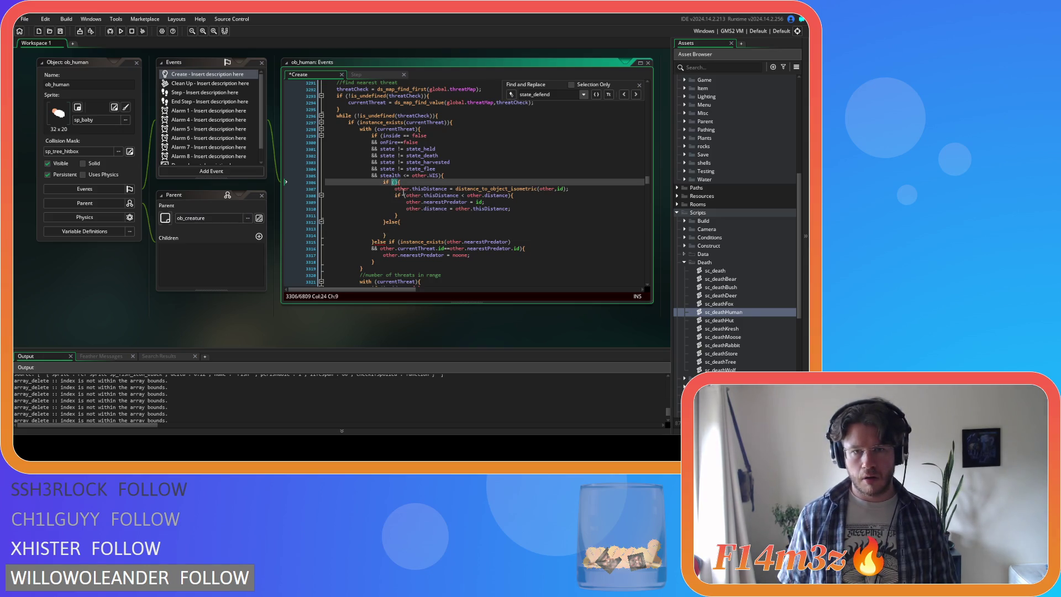
Move the 'state != state_death' condition into the new if statement
key(shift+End)
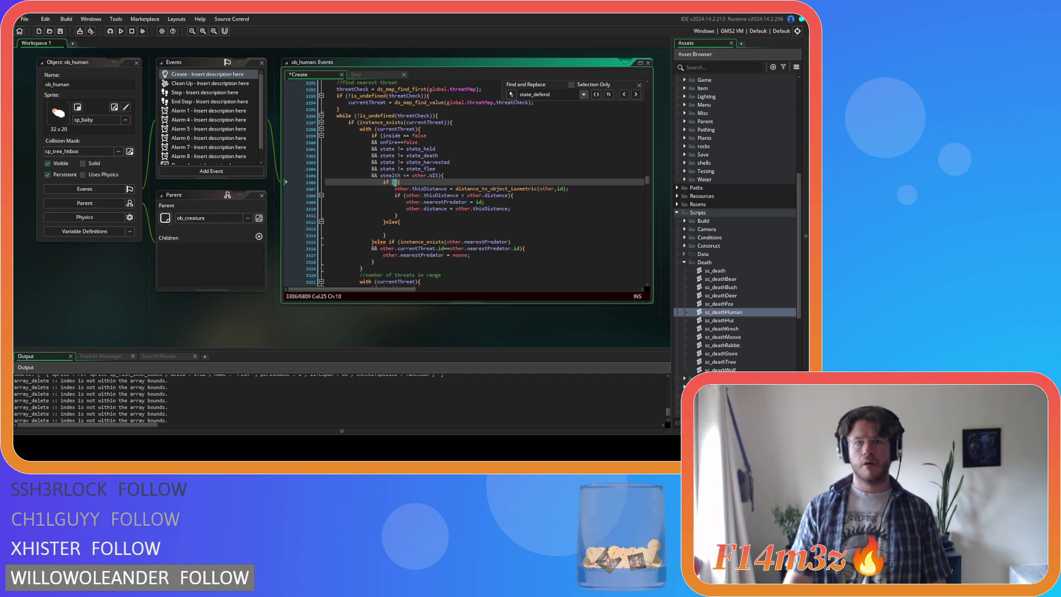
key(BackSpace)
key(BackSpace)
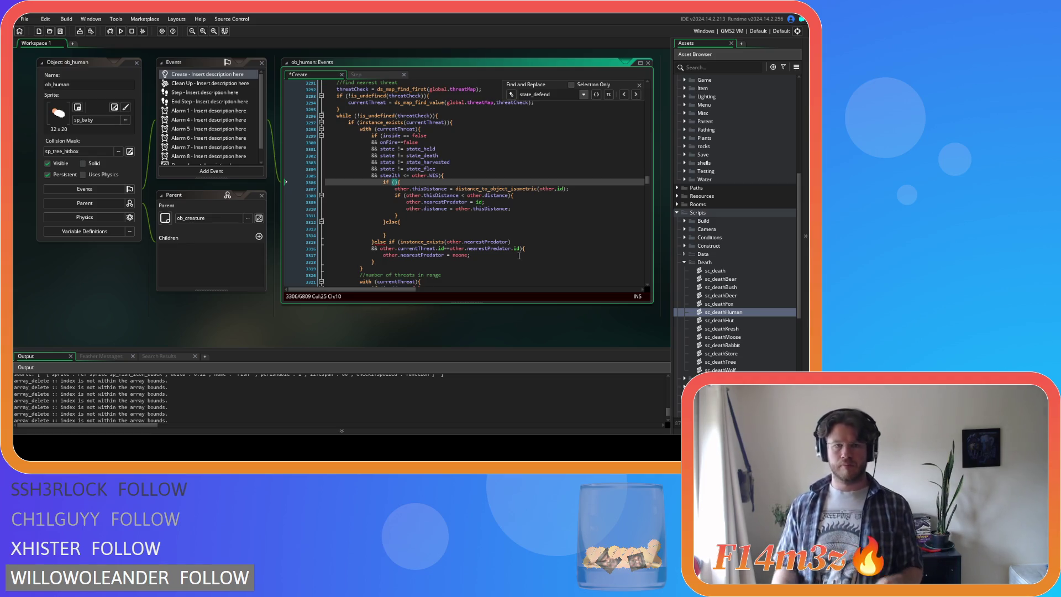
drag(443, 157, 382, 156)
key(BackSpace)
key(BackSpace)
key(BackSpace)
key(BackSpace)
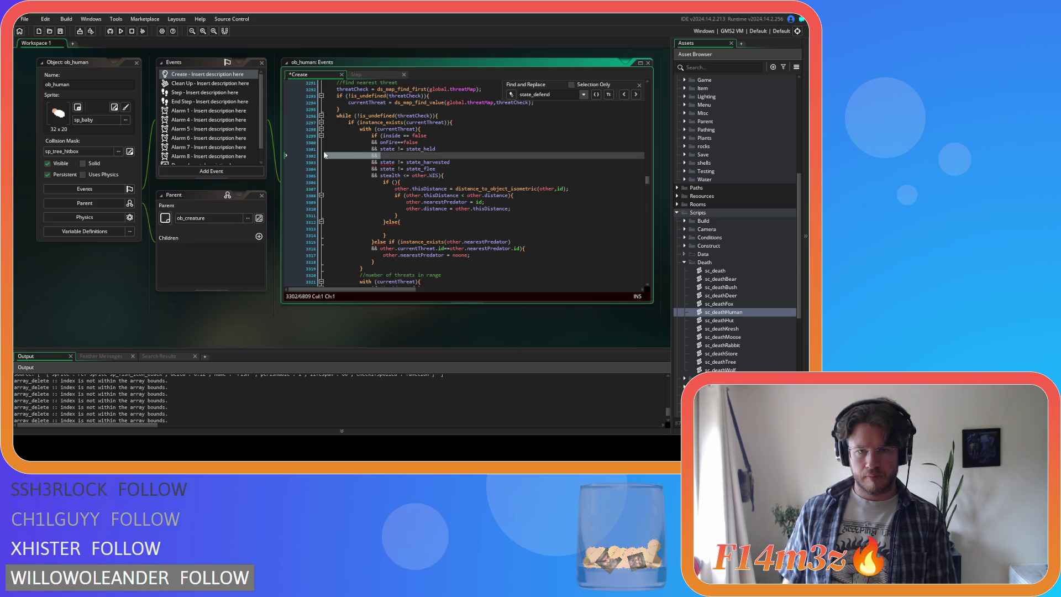
click(394, 175)
text(state != state_death))
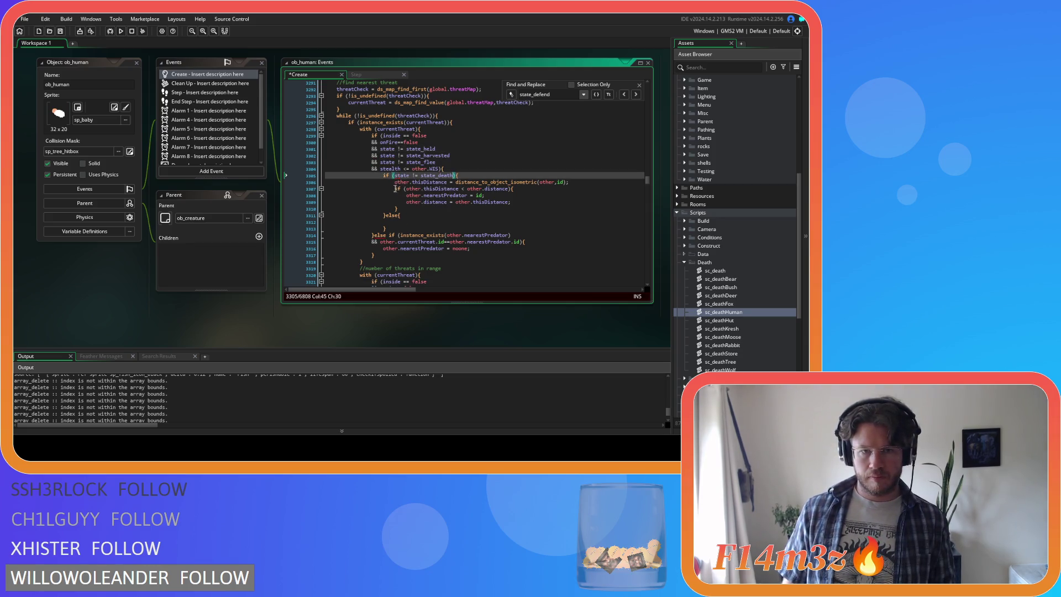
Copy the block resetting nearestPredator to noone into the else branch and indent it
click(406, 222)
mouse_move(376, 256)
mouse_down()
mouse_move(389, 235)
mouse_move(330, 226)
mouse_up()
key(ctrl+c)
click(398, 222)
key(ctrl+v)
key(Tab)
key(Tab)
click(398, 241)
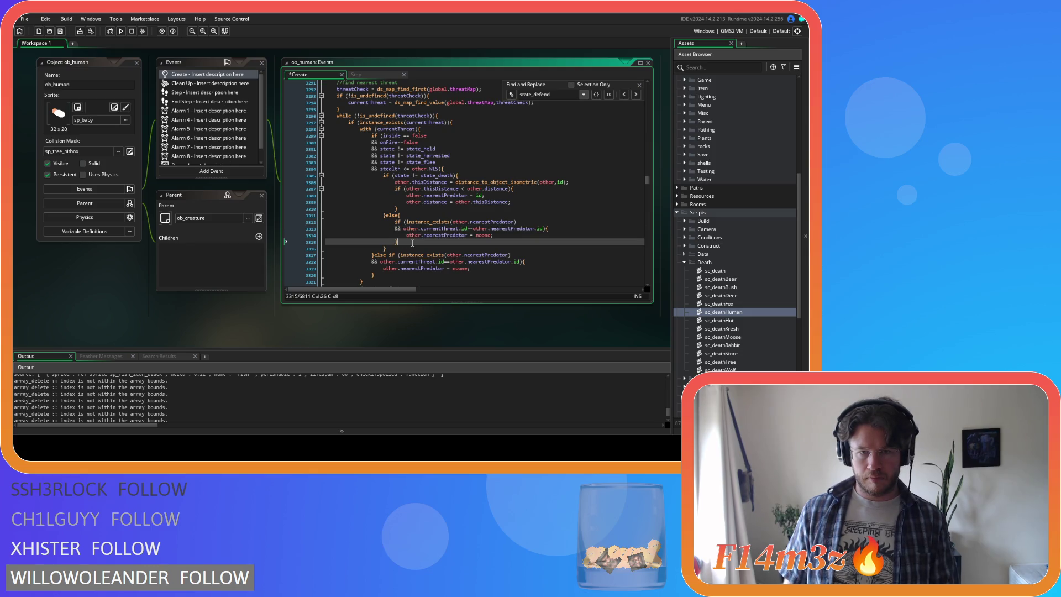
key(Return)
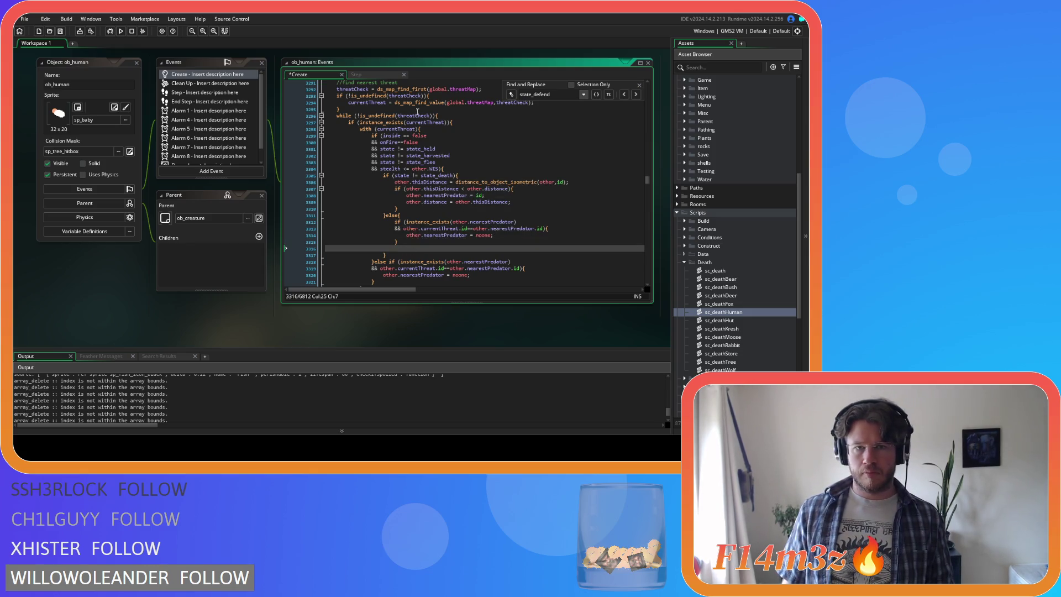
click(367, 76)
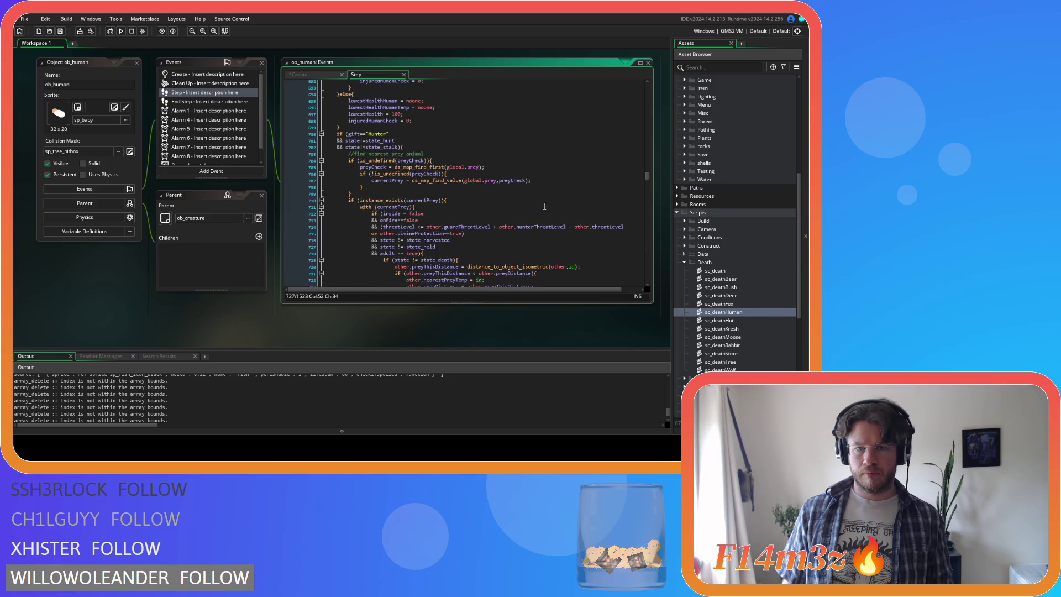
Copy the ds_list_find_index harvest block from Step into Create's else branch and save
scroll(629, 188, down, 4)
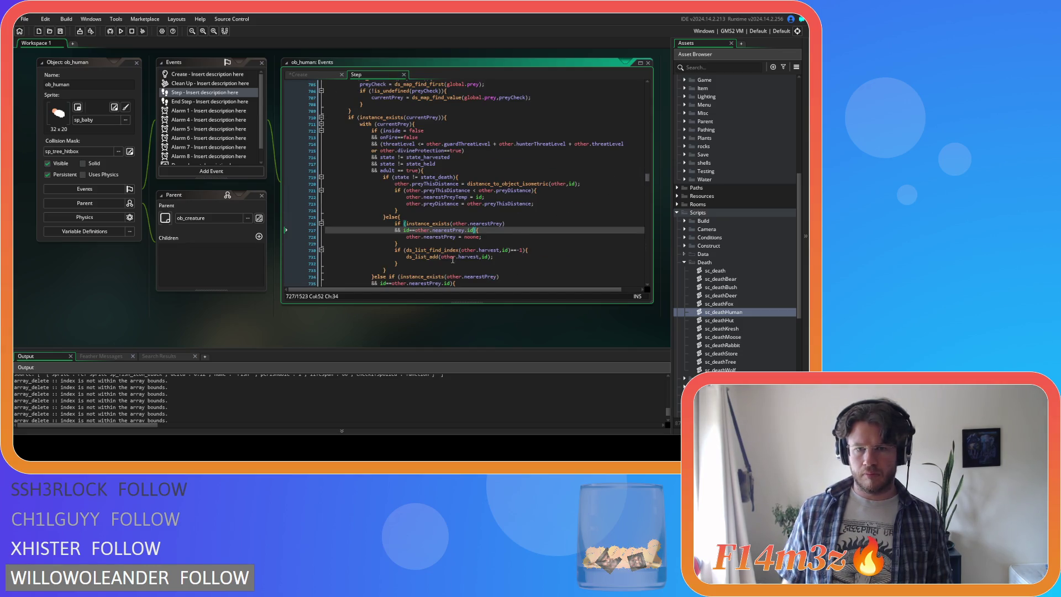
drag(444, 263, 395, 250)
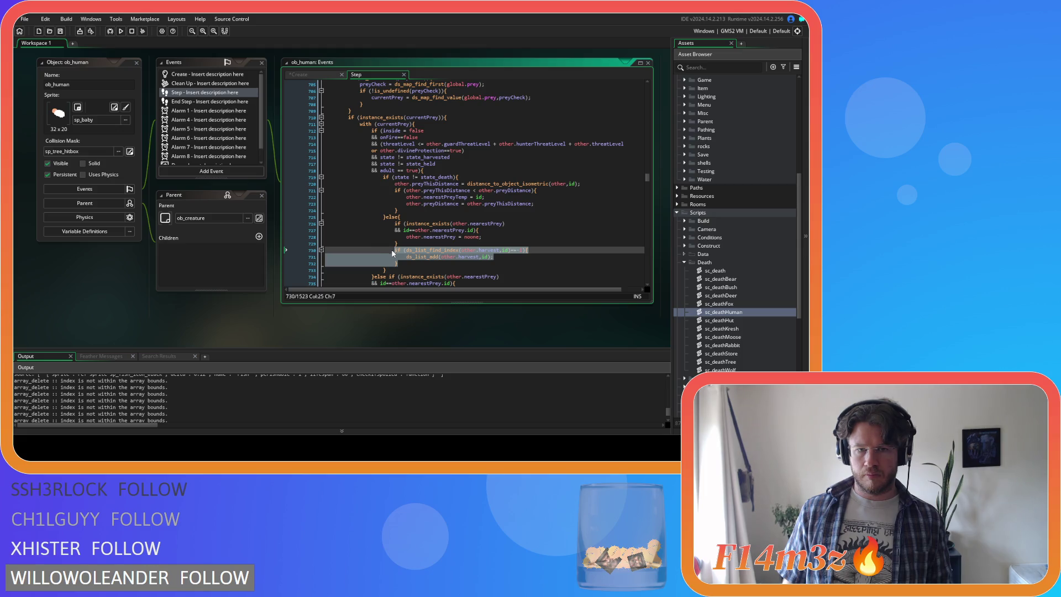
key(ctrl+c)
click(324, 74)
key(ctrl+v)
key(ctrl+s)
Delete 'other.currentThreat.' so the id check reads id==other.nearestPredator.id
drag(461, 228, 407, 234)
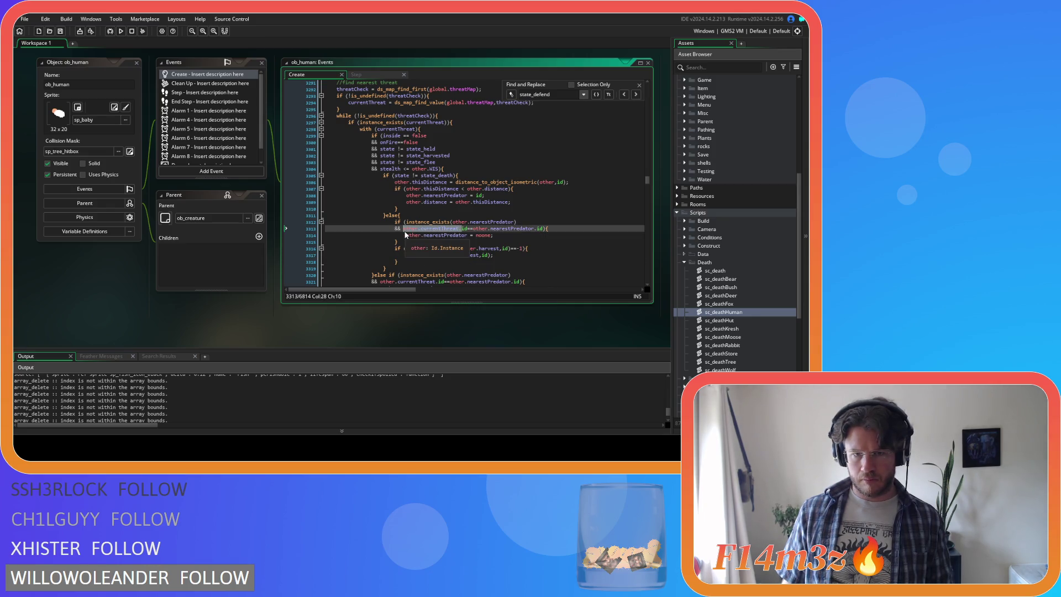
key(BackSpace)
click(520, 229)
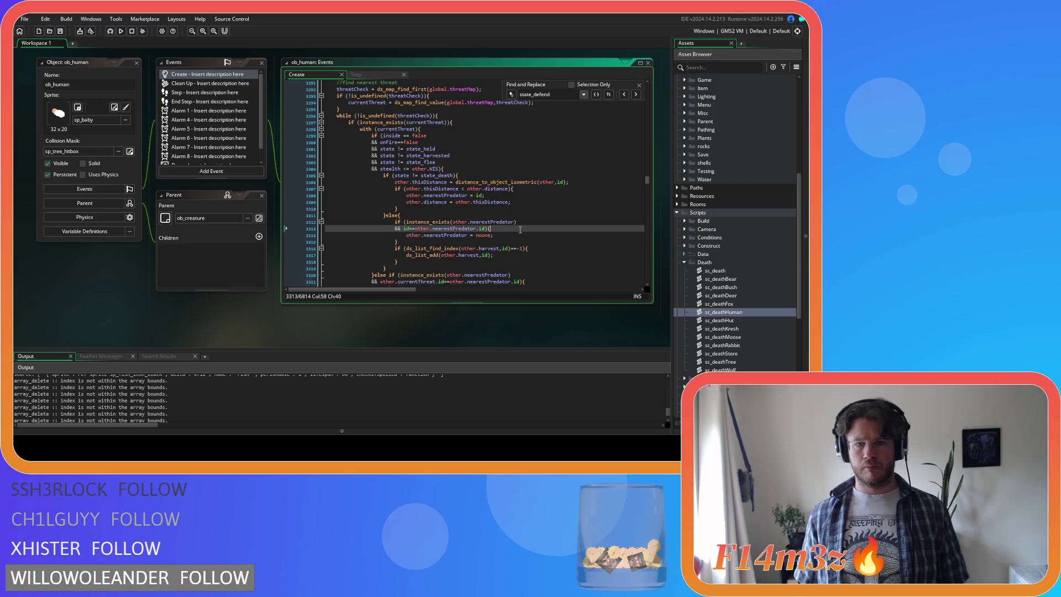
key(Down)
key(Down)
key(Down)
key(Down)
key(Down)
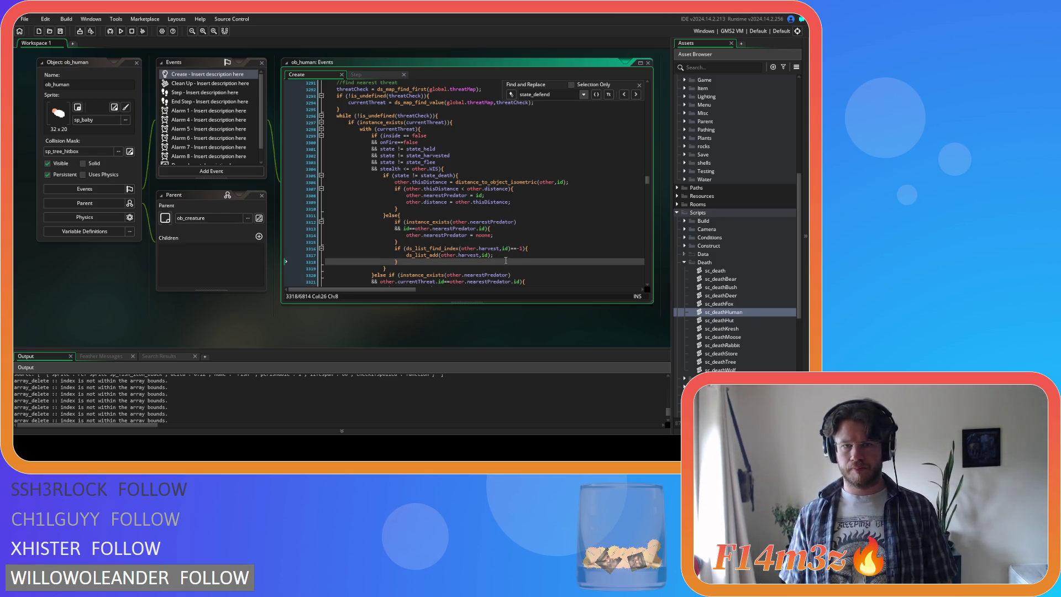
click(466, 175)
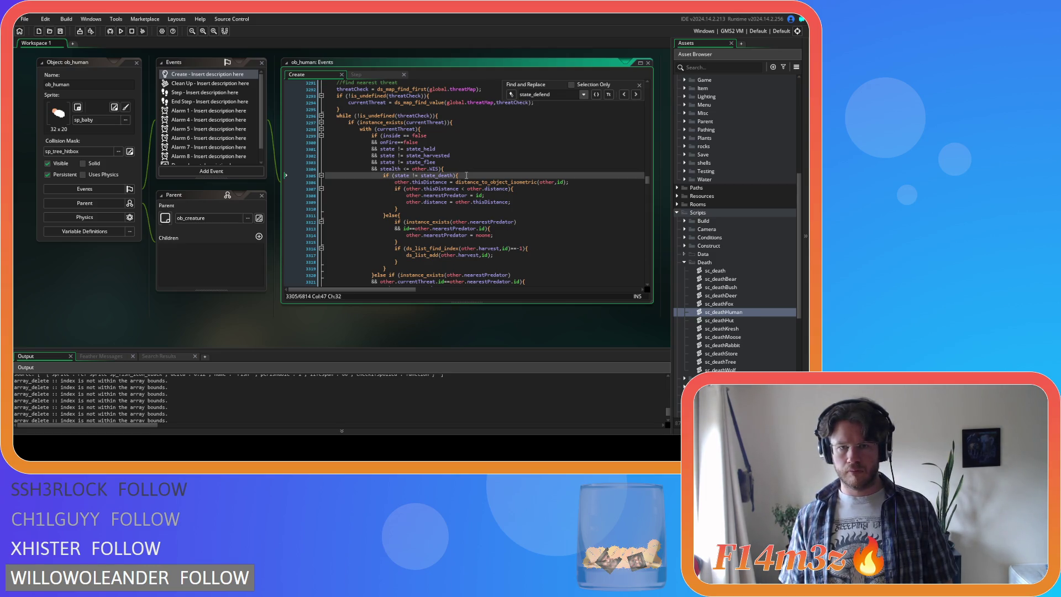
click(469, 188)
drag(462, 222, 463, 242)
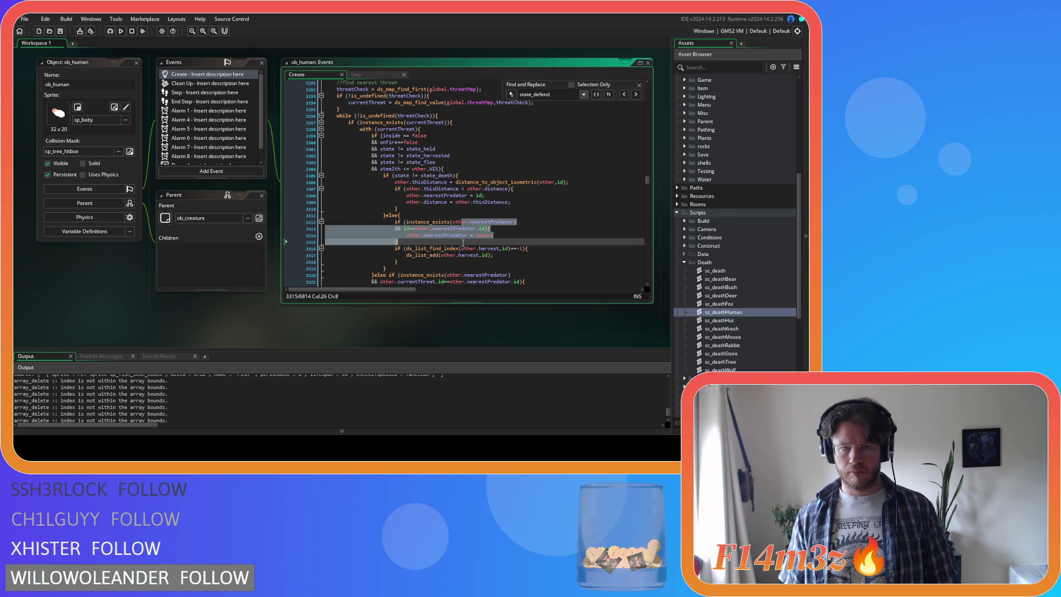
click(498, 255)
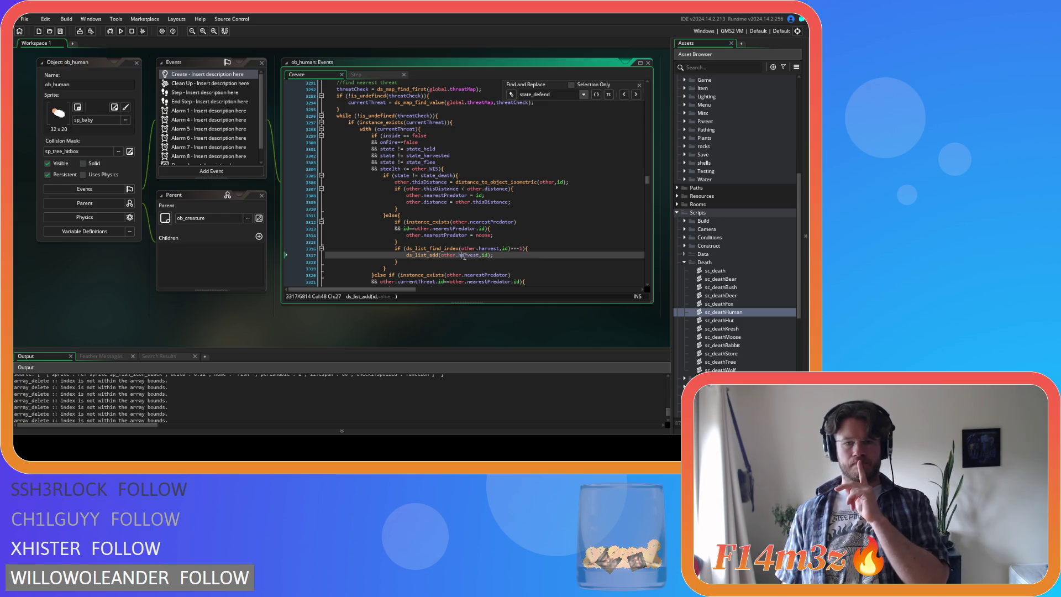
click(407, 248)
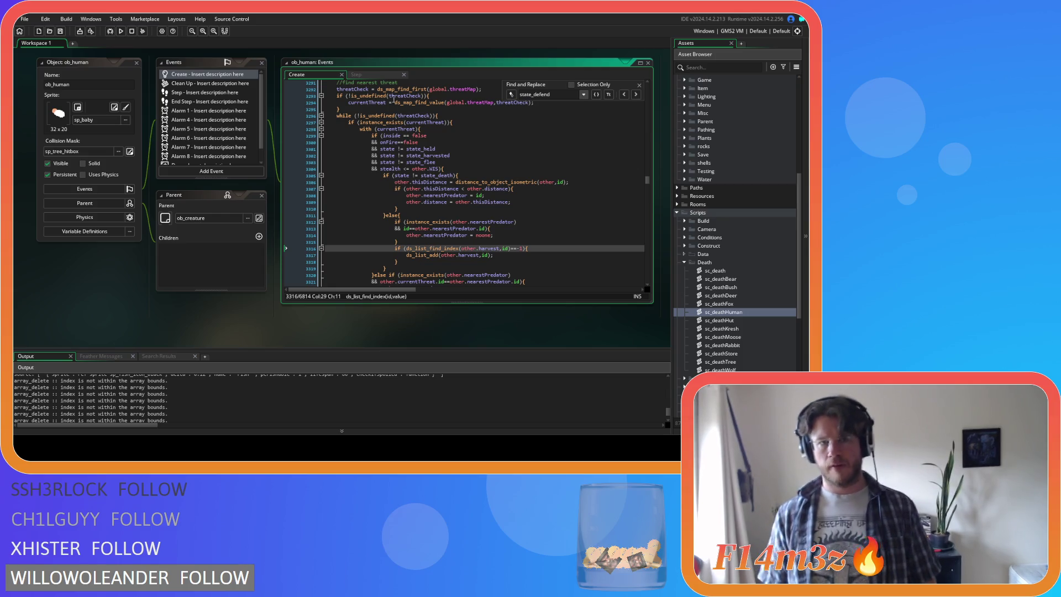
click(382, 74)
Add 'owner.object_index==ob_human &&' to the Step event's harvest-list condition
click(433, 262)
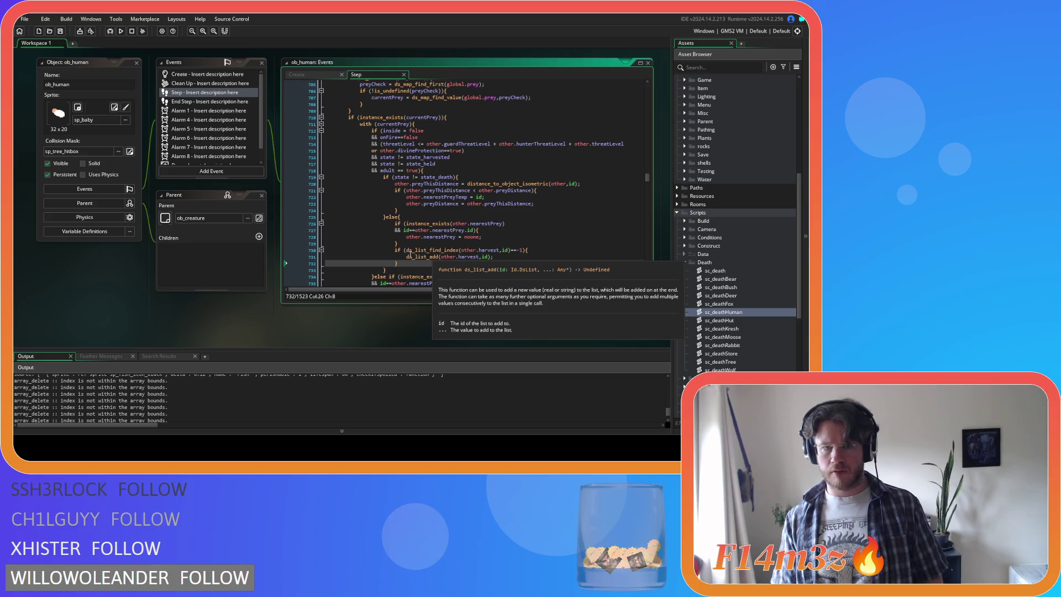
click(408, 251)
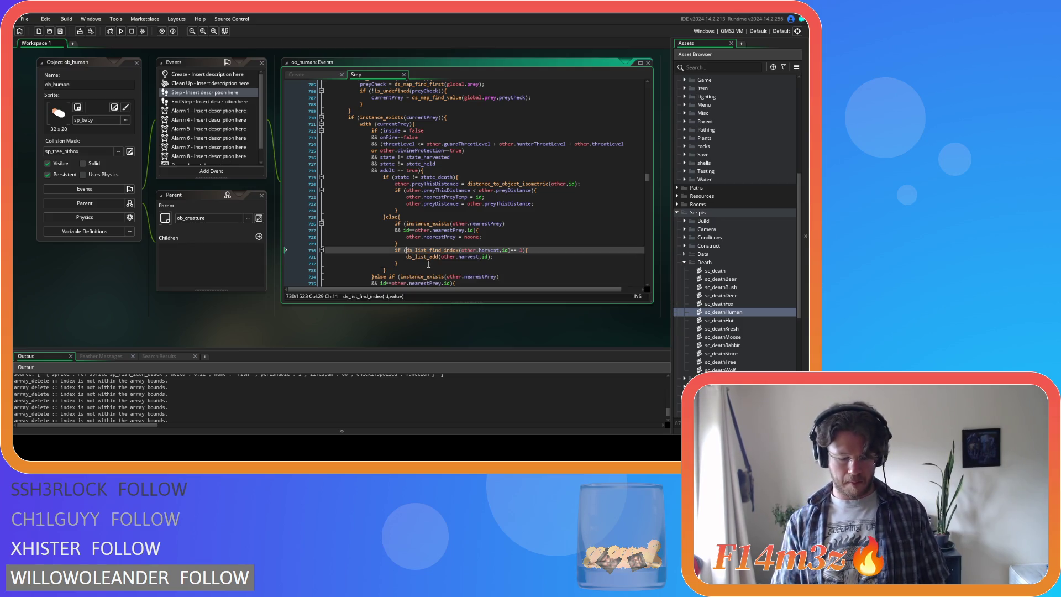
key(Return)
text(&&)
key(Up)
mouse_move(434, 258)
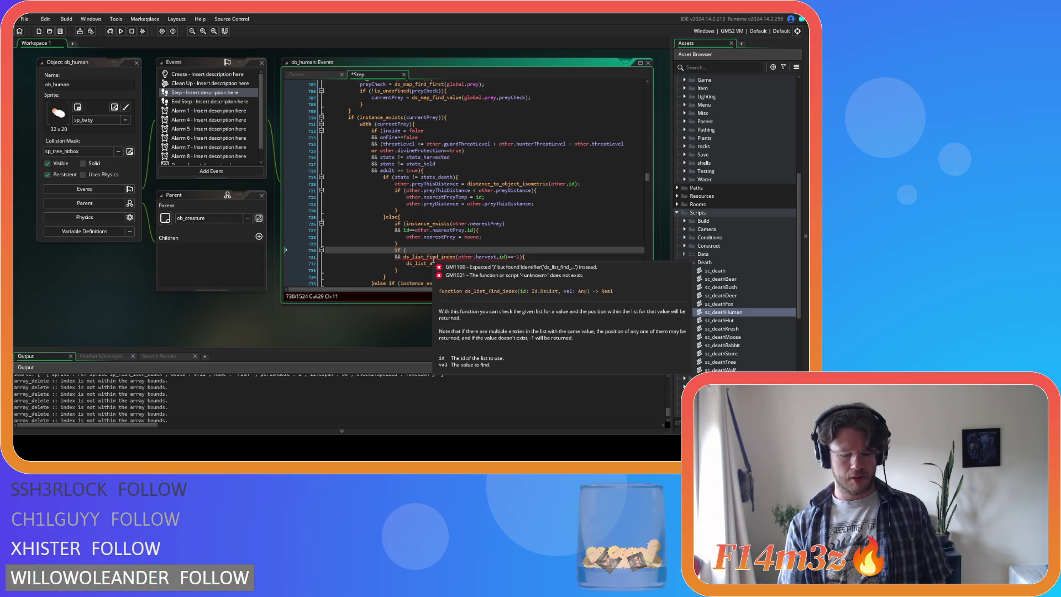
text(owner)
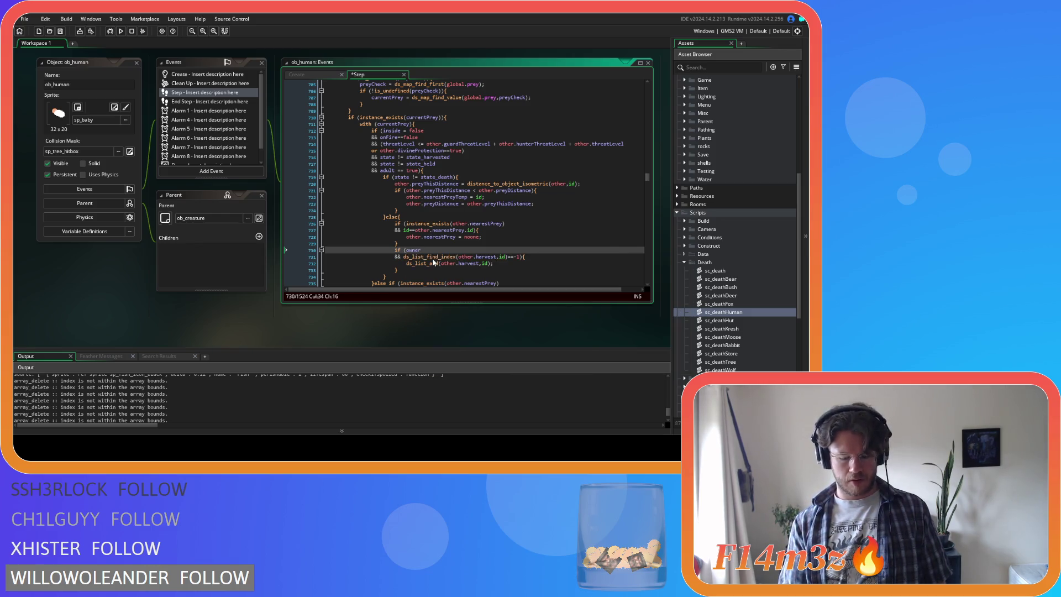
text(.object)
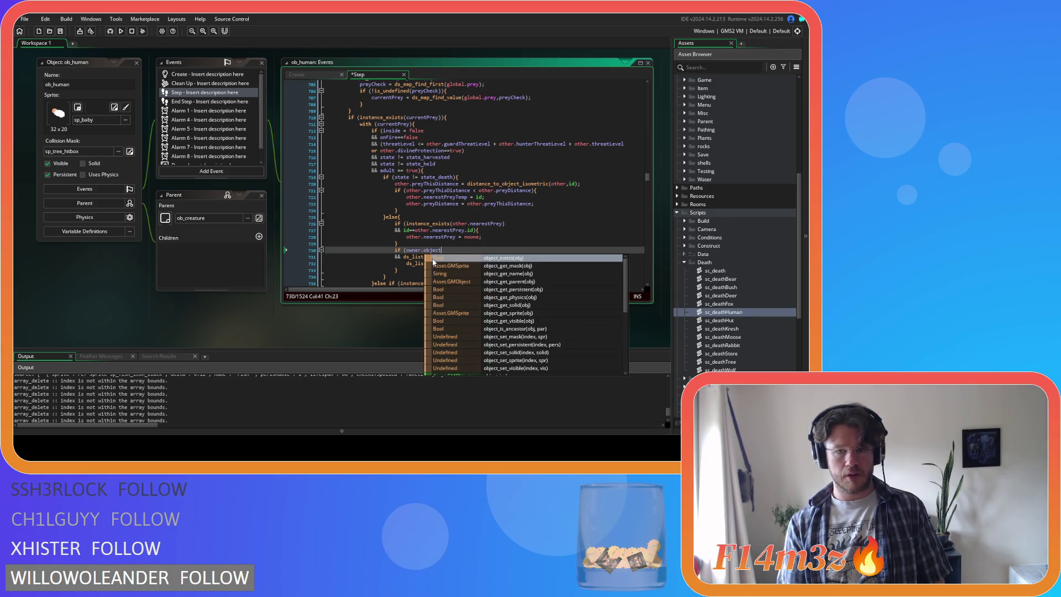
text(_index==)
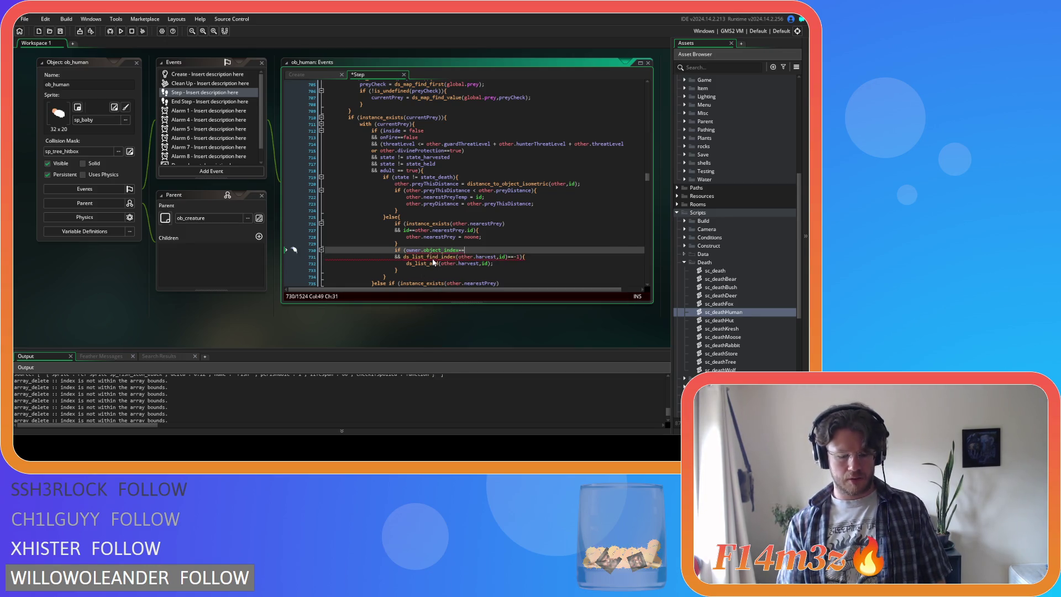
text(ob_human)
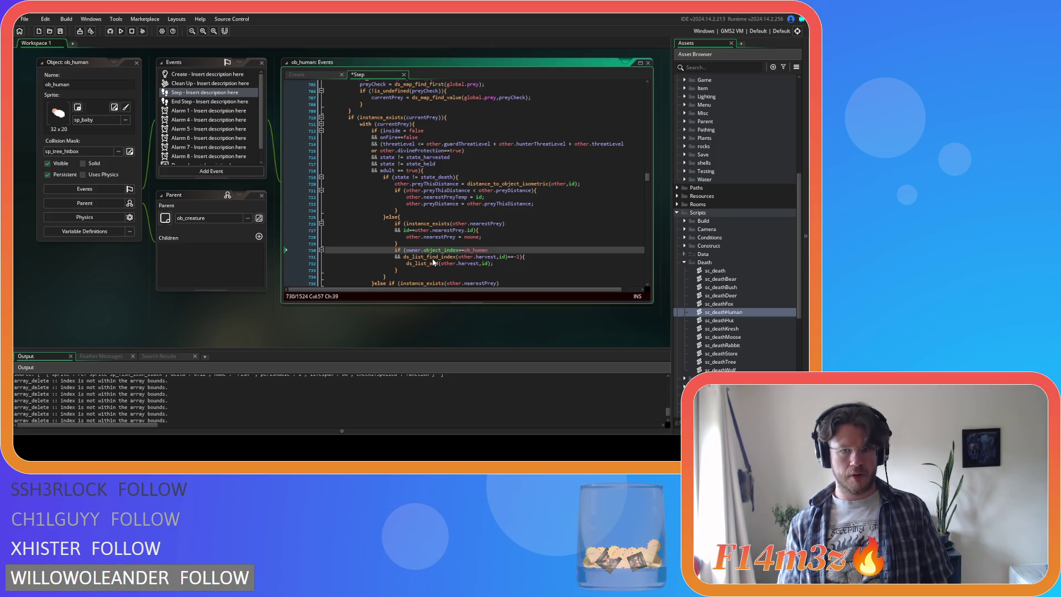
drag(403, 256, 406, 250)
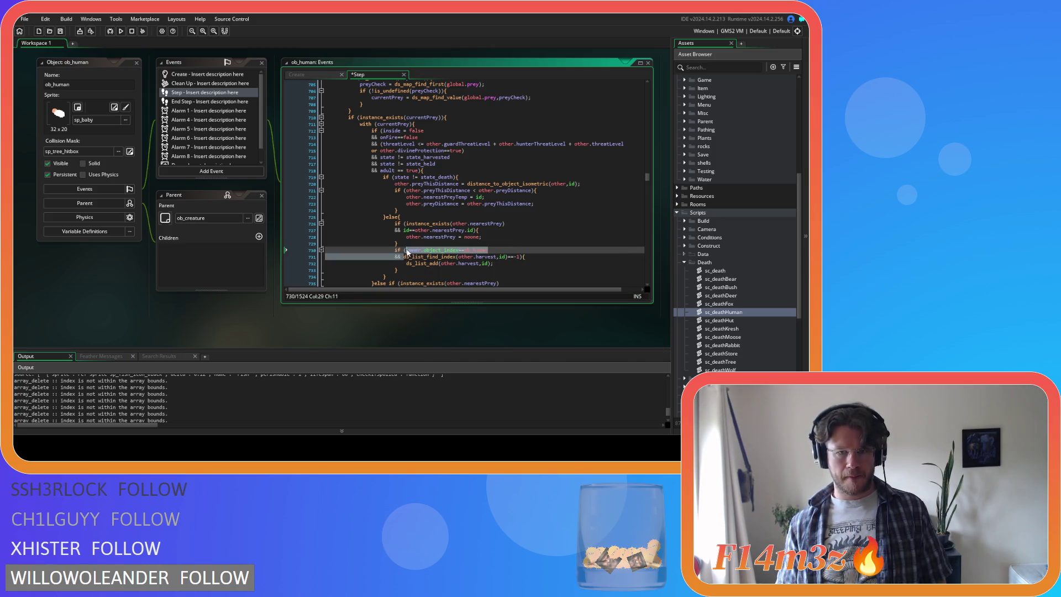
Search the Step code for nearestPredator
click(525, 228)
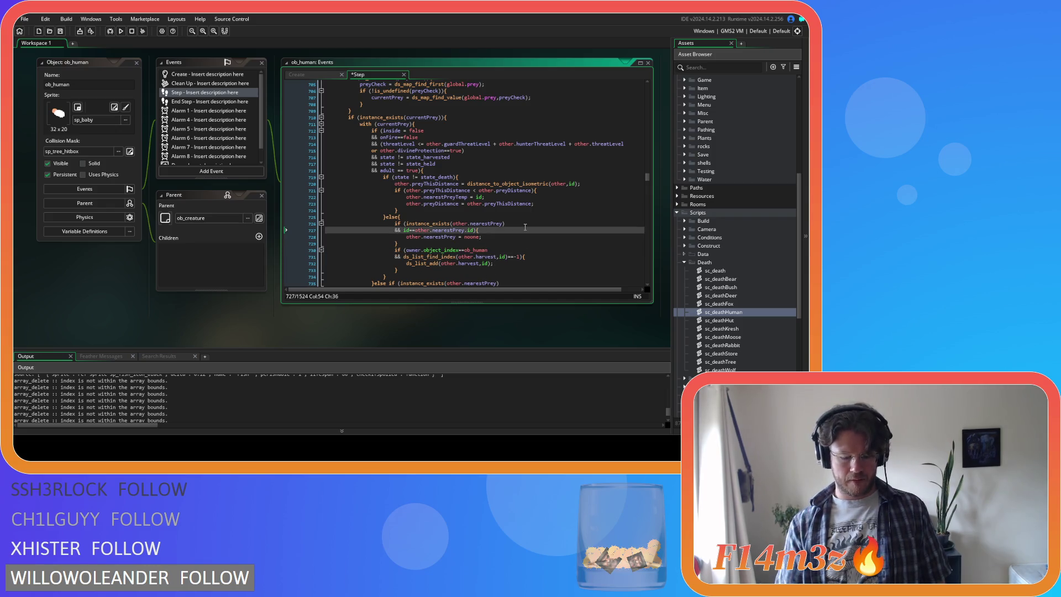
key(ctrl+f)
text(nearestPredator)
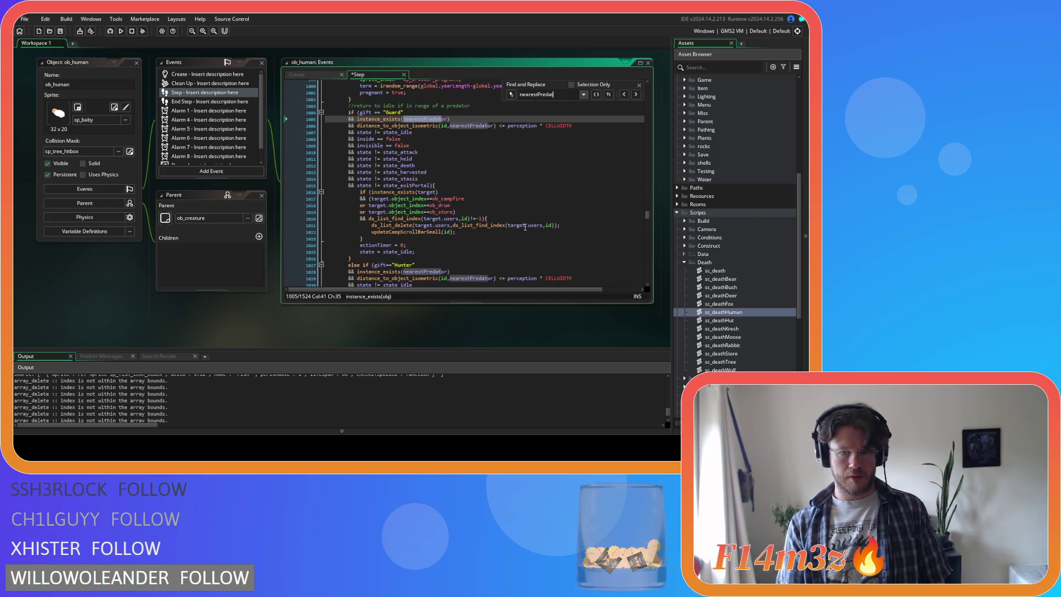
Step back through the nearestPredator matches in the Step code, then close the search
click(621, 95)
click(622, 96)
click(621, 95)
click(621, 95)
click(622, 97)
click(622, 97)
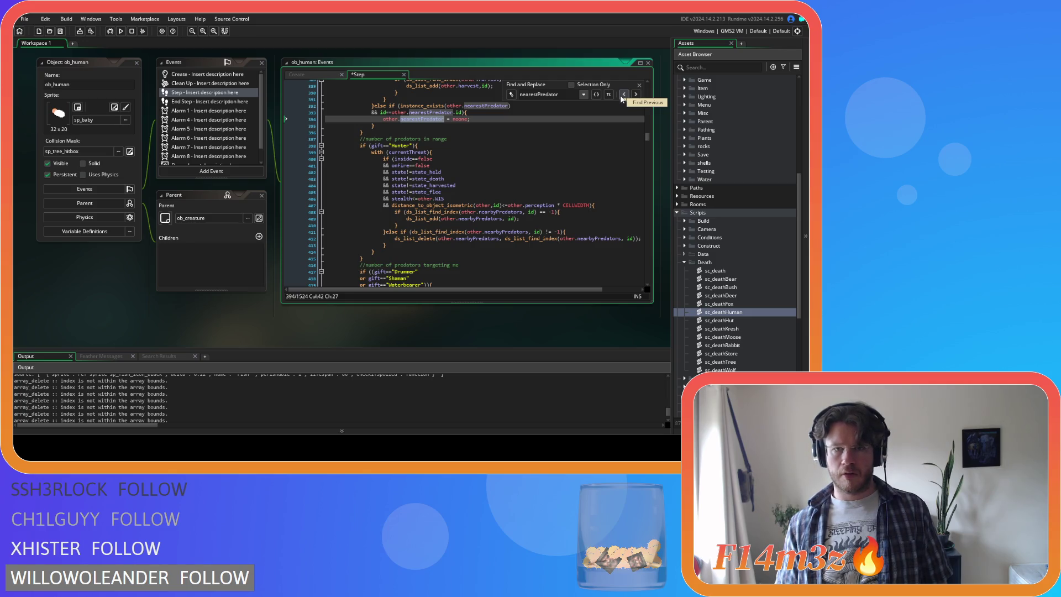
click(621, 95)
click(621, 95)
click(621, 95)
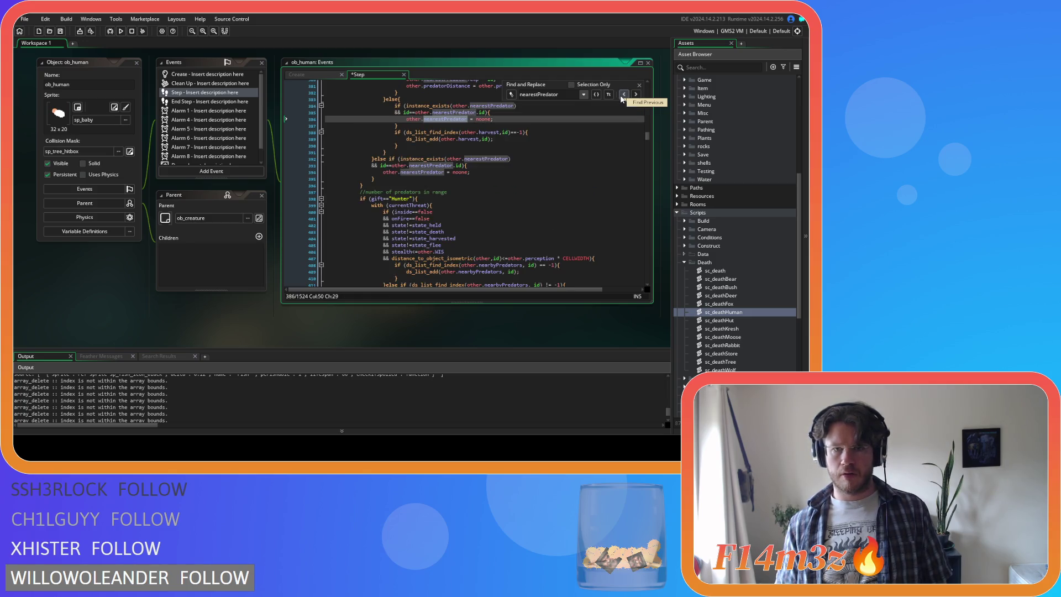
click(622, 95)
click(621, 95)
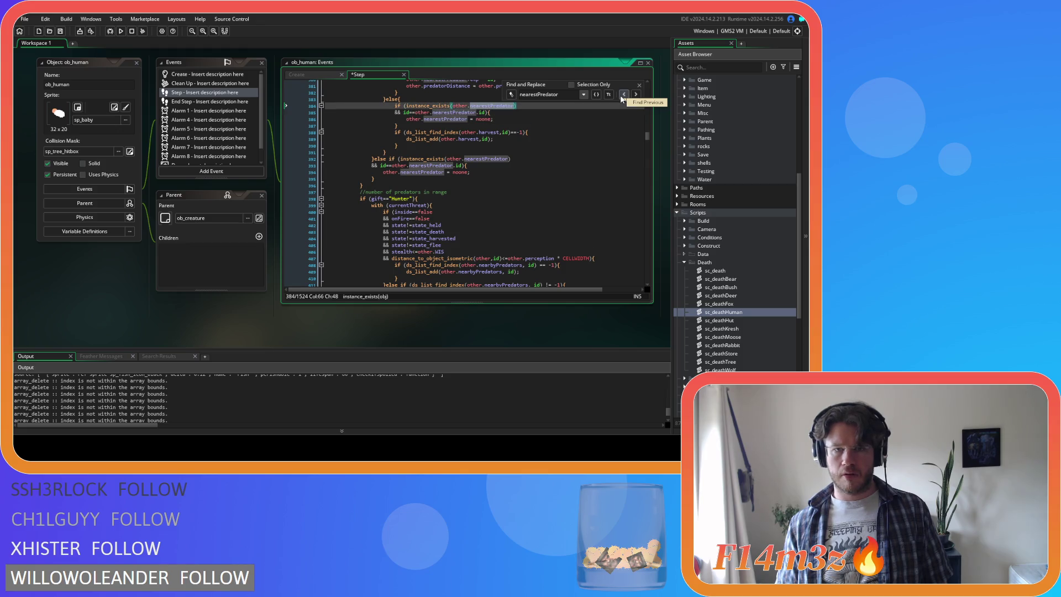
scroll(606, 157, up, 3)
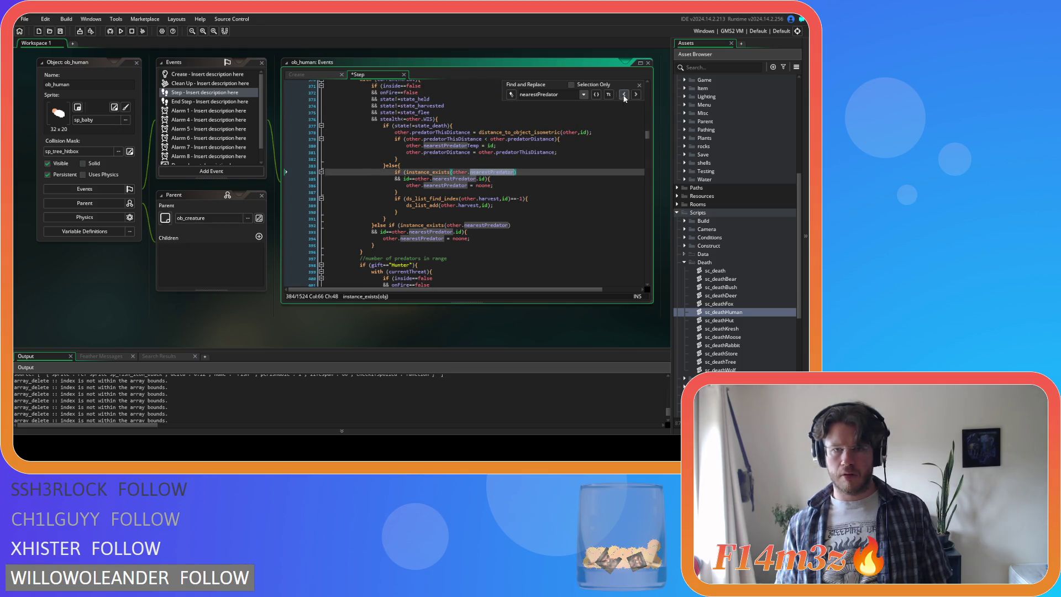
click(638, 86)
Settle the line 388 harvest check so it requires owner.object_index==ob_human
click(405, 199)
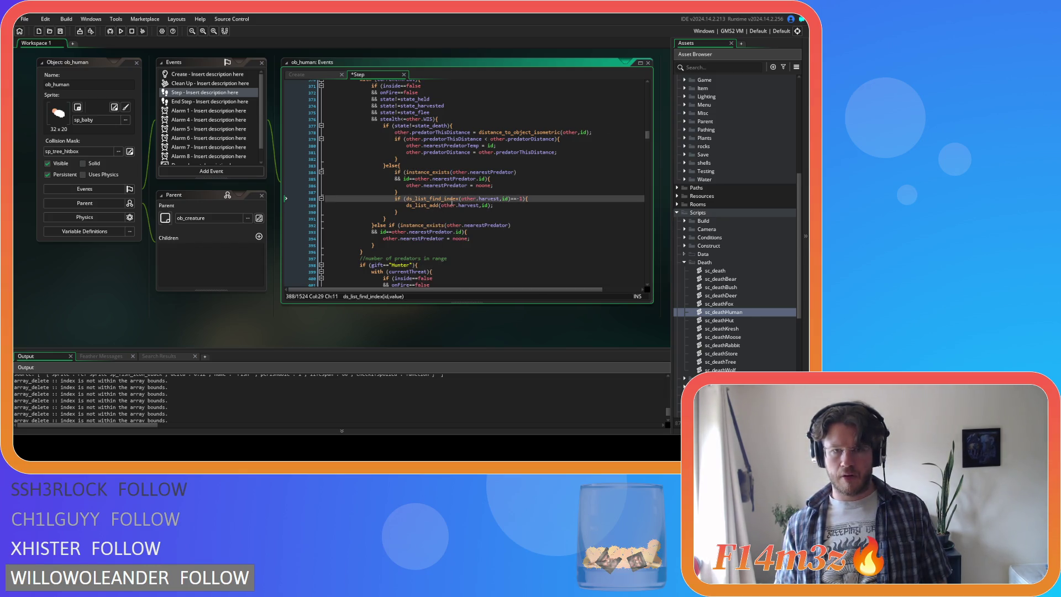
key(ctrl+z)
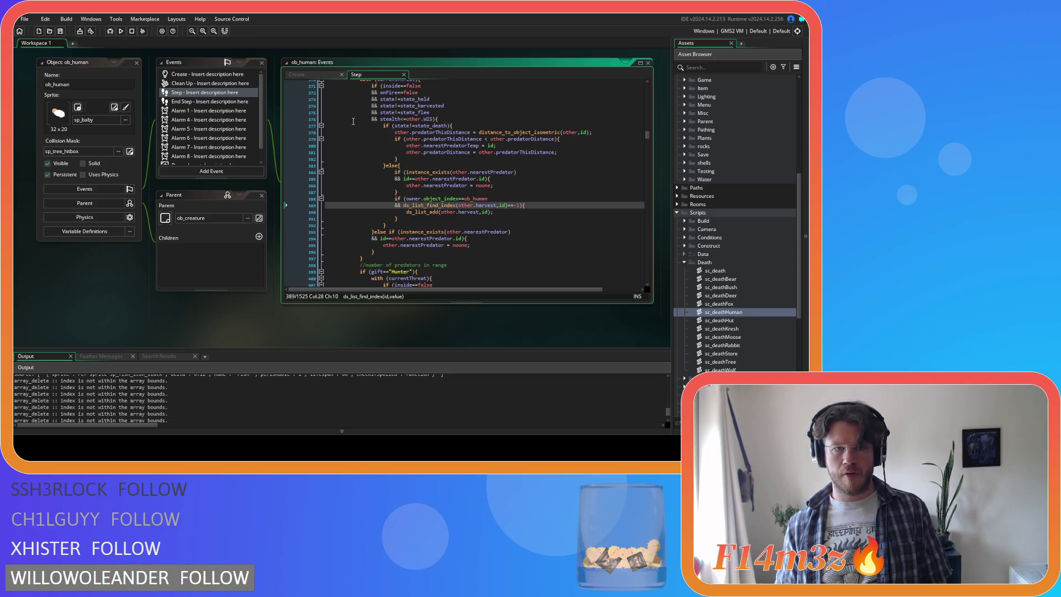
click(304, 77)
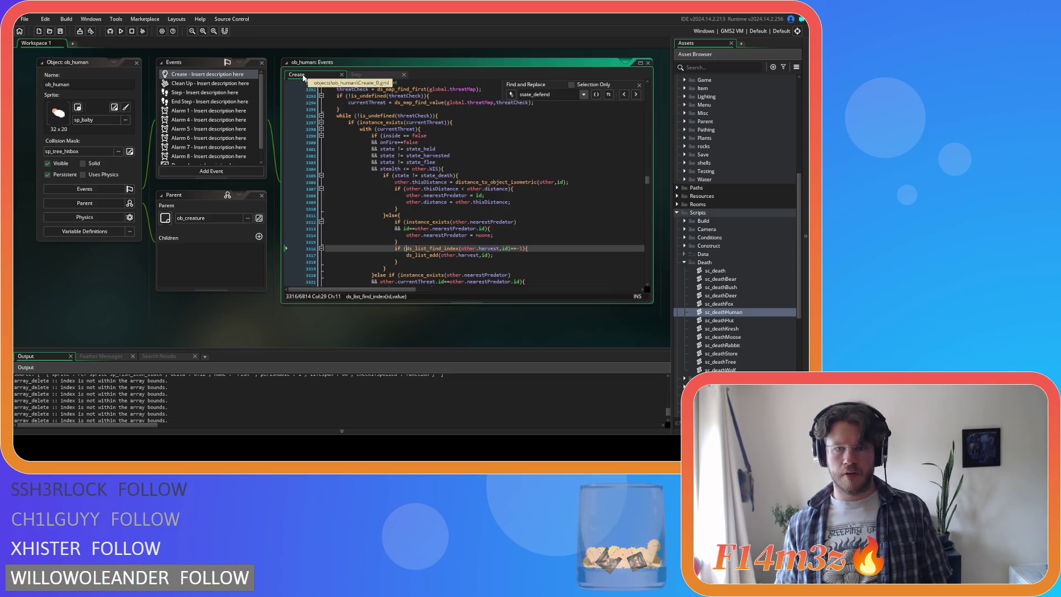
Add 'owner.object_index==ob_human &&' to the nearest-predator harvest check at line 3316
mouse_move(414, 255)
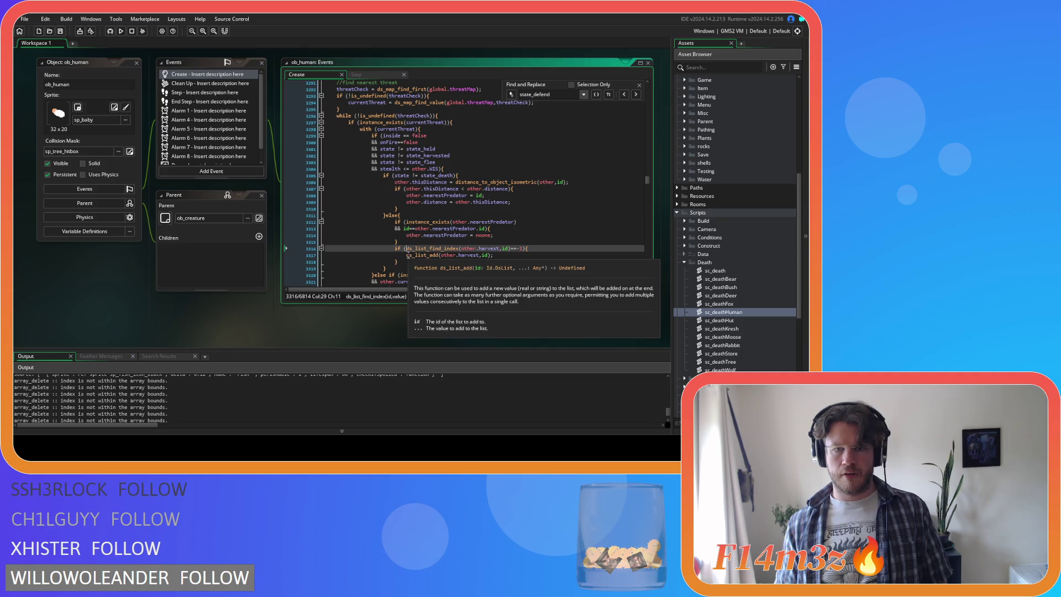
text(owner.object_index==ob_human)
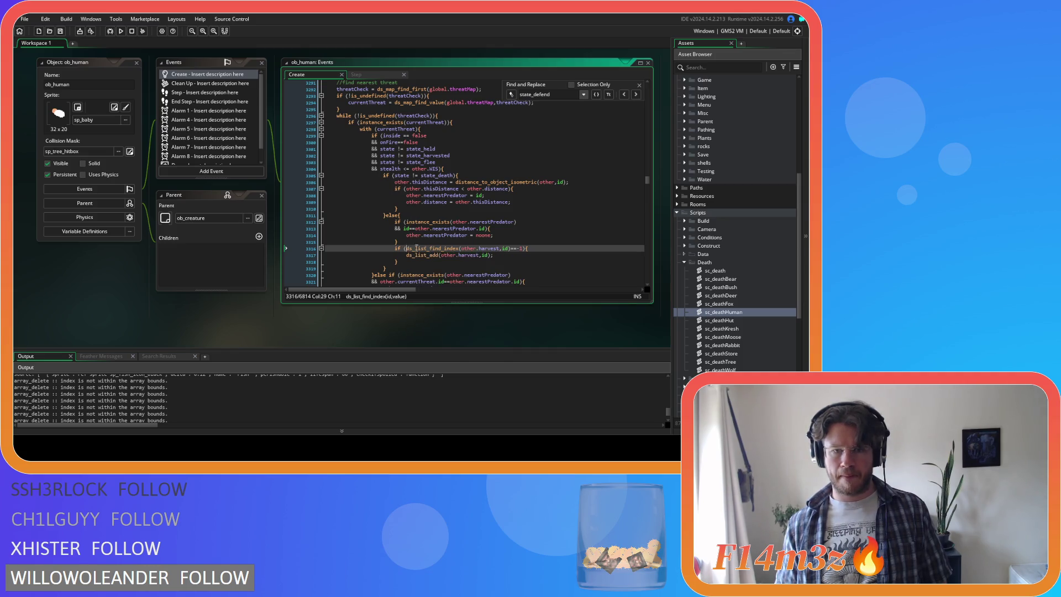
key(Return)
text(&&)
click(639, 86)
click(556, 178)
Add the same owner condition to the nearest-prey harvest check at line 2792 and save
key(ctrl+f)
text(state_stalk)
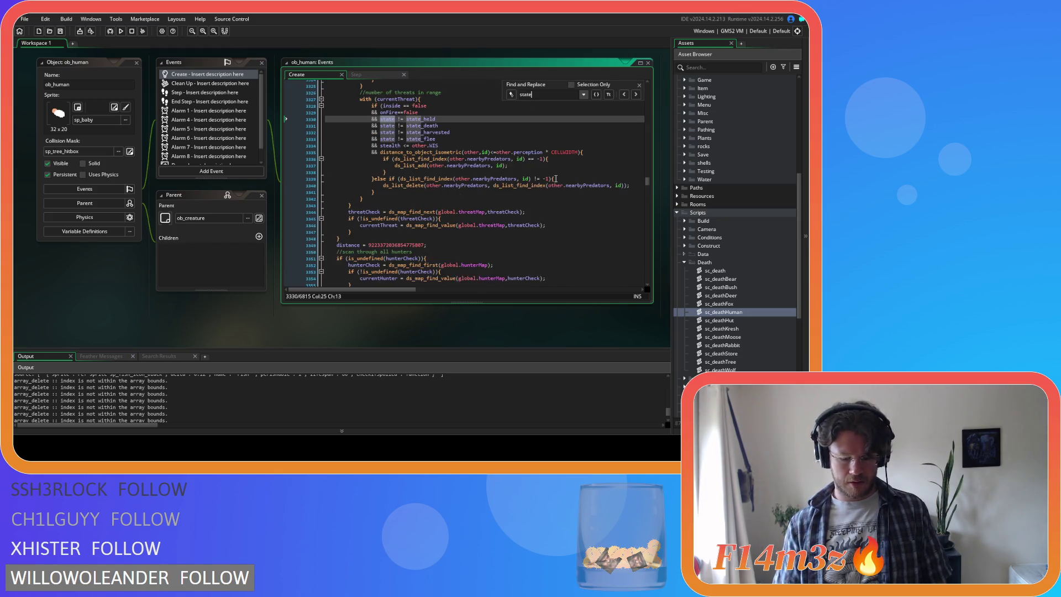
scroll(473, 229, down, 13)
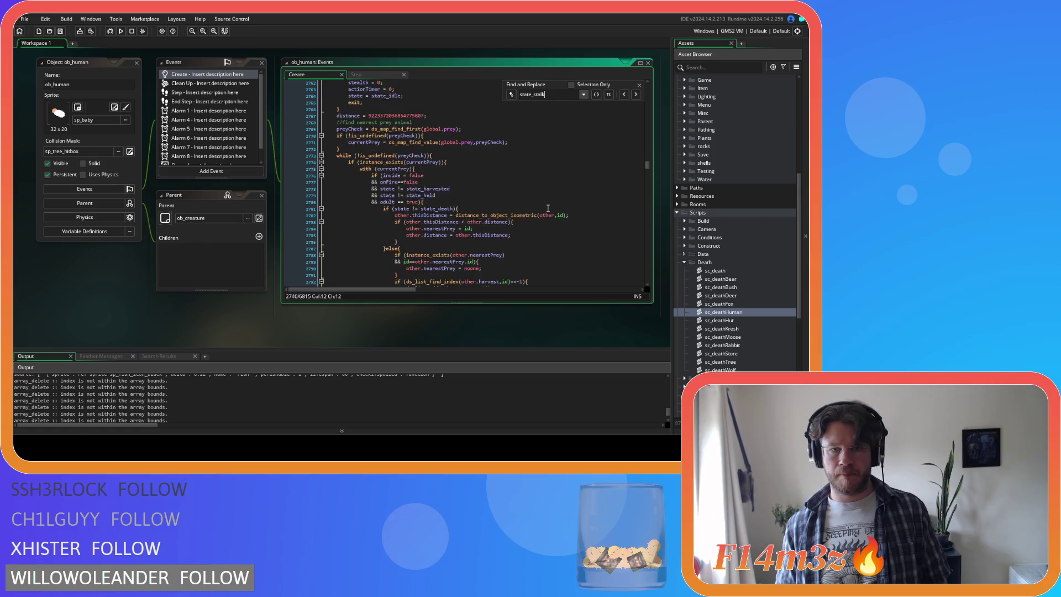
click(406, 198)
text(owner.object_index==ob_human)
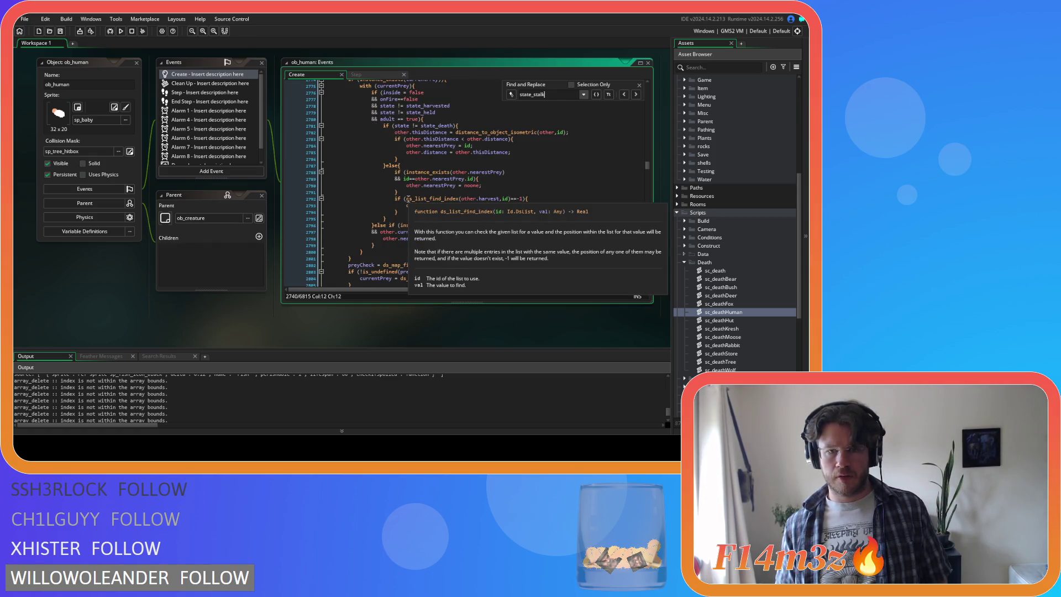
key(Return)
text(&&)
key(ctrl+s)
click(527, 196)
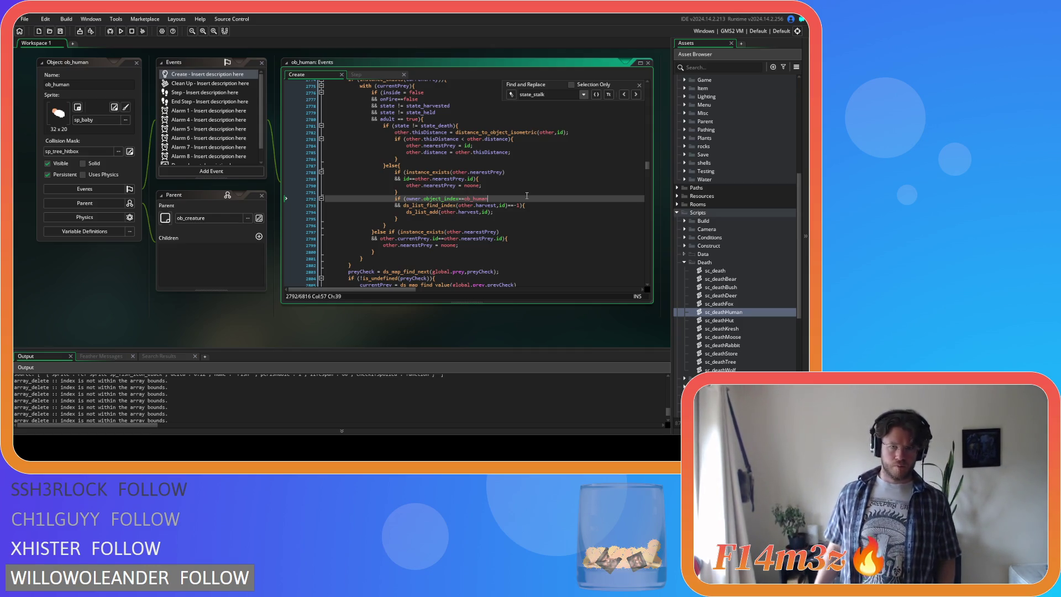
click(639, 84)
click(556, 158)
click(556, 192)
click(555, 199)
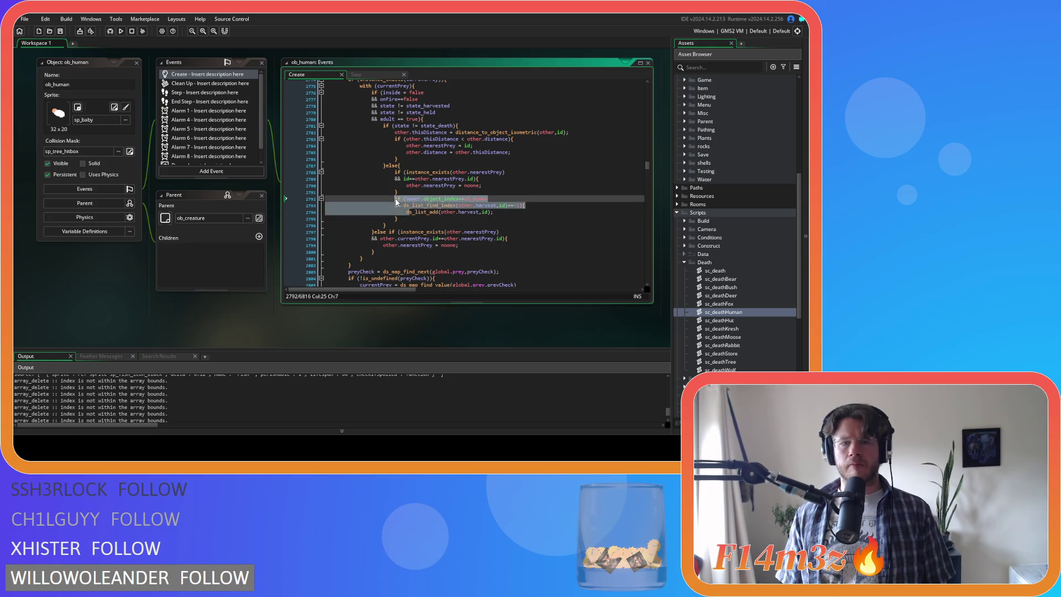
mouse_move(386, 225)
mouse_down()
mouse_move(403, 223)
mouse_move(394, 199)
mouse_up()
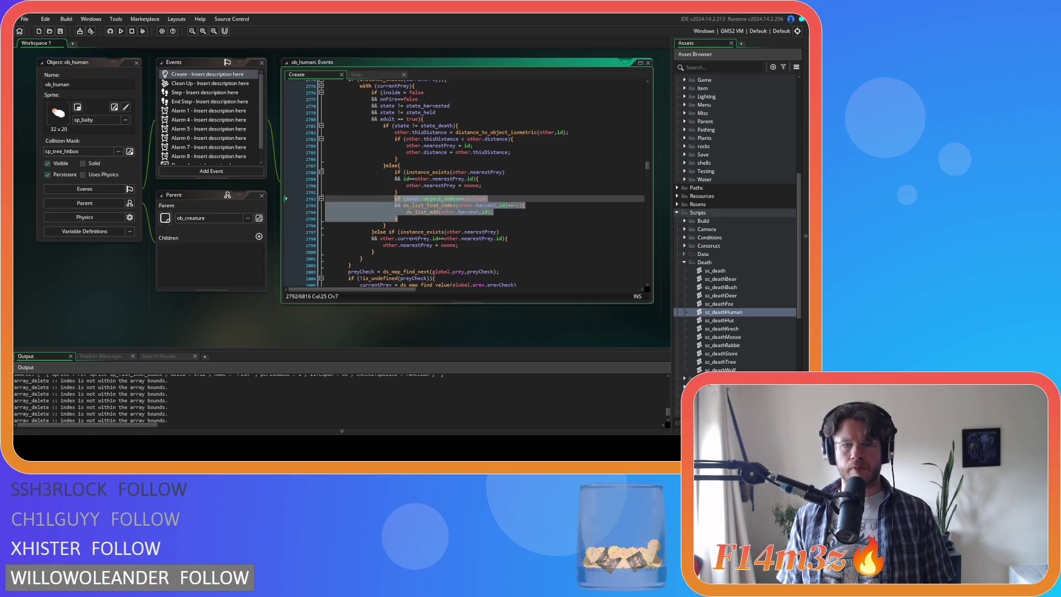
Collapse the Death scripts folder in the Asset Browser
click(517, 208)
scroll(753, 310, down, 3)
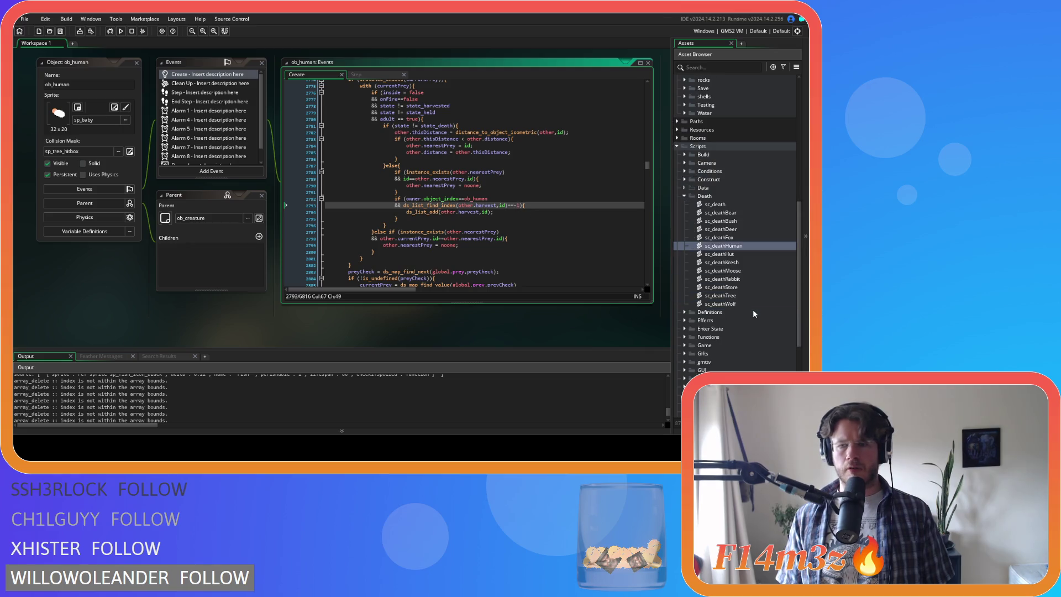
click(685, 196)
scroll(699, 271, down, 3)
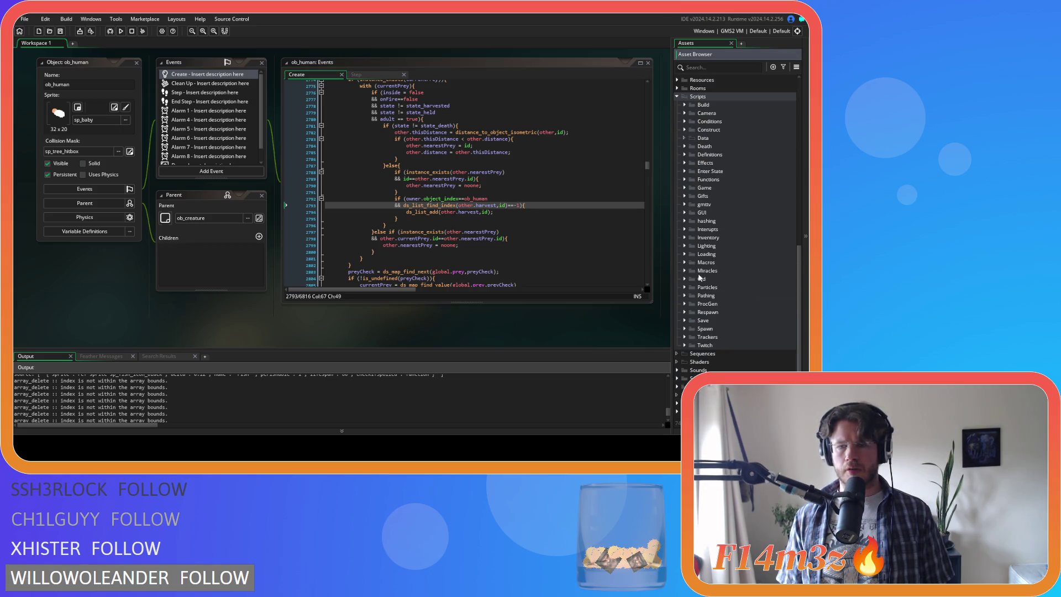
Review the state_defend threat code via search, then expand the Scripts > Trackers folder
key(ctrl+f)
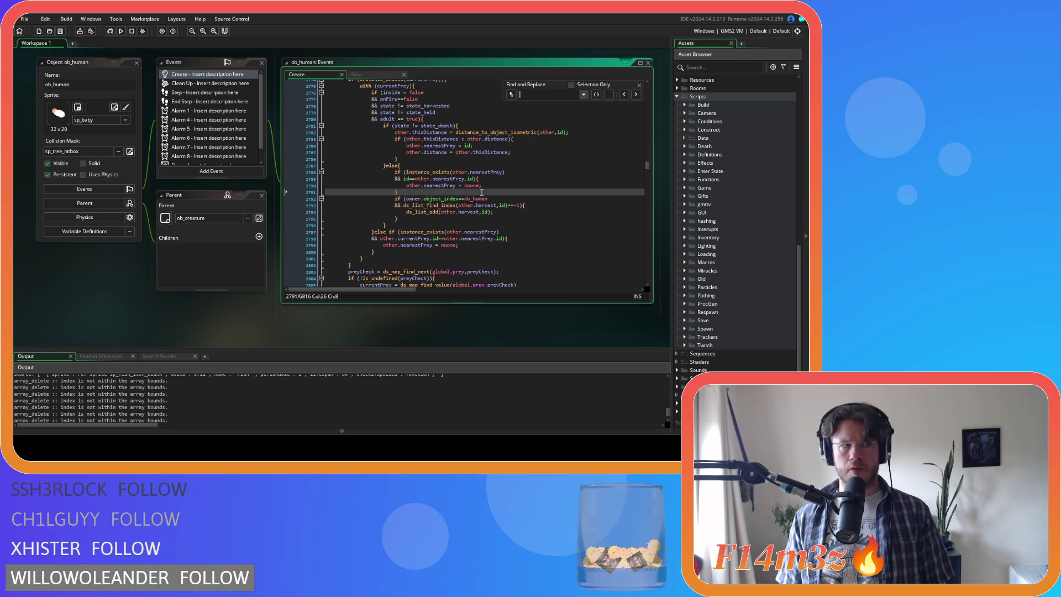
text(state_defend)
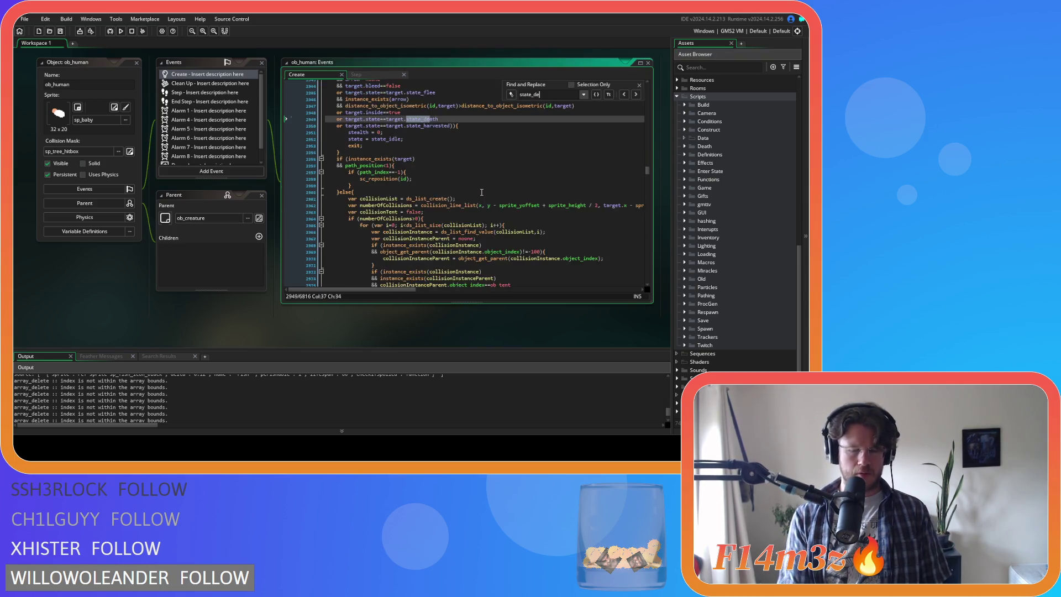
scroll(497, 210, down, 4)
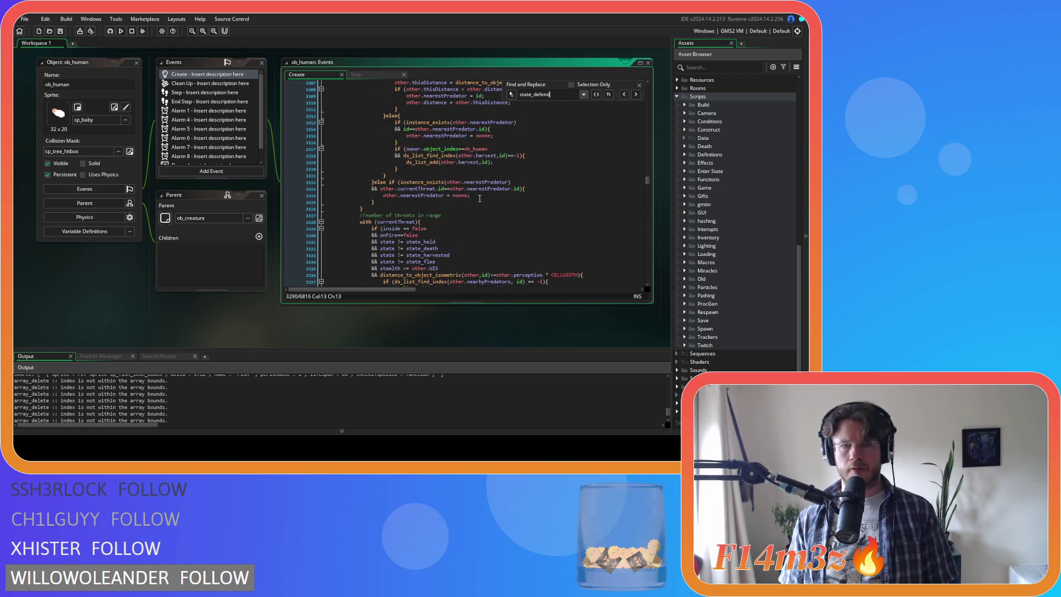
scroll(527, 237, down, 7)
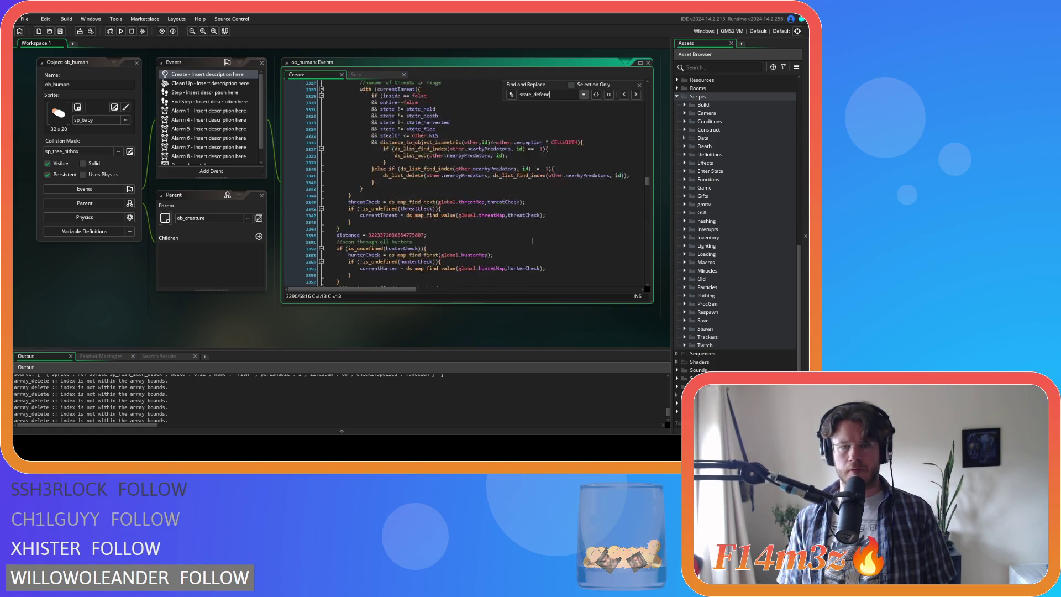
scroll(533, 241, up, 4)
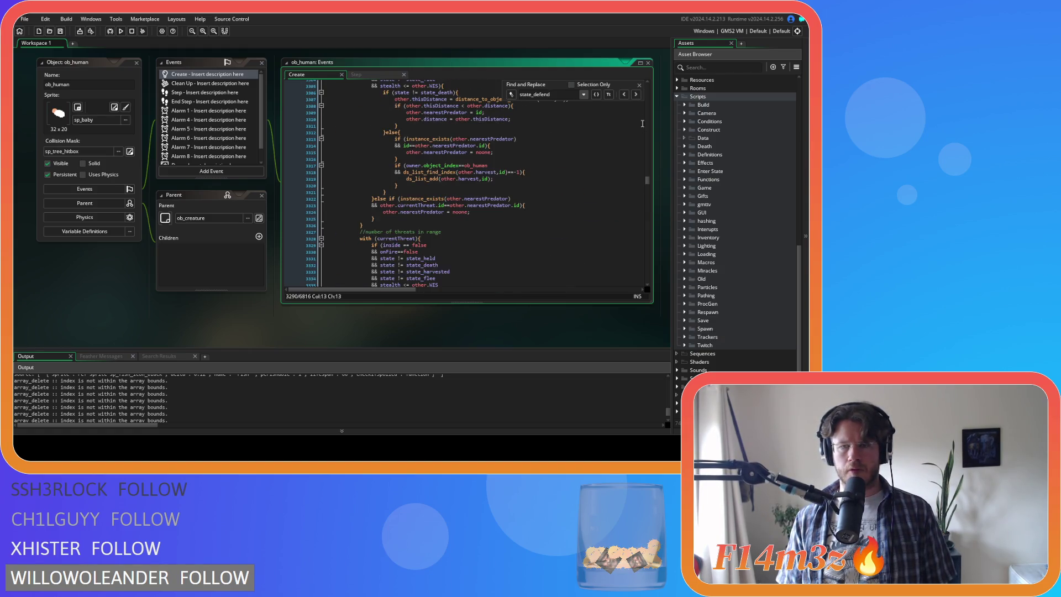
click(639, 85)
scroll(501, 251, up, 3)
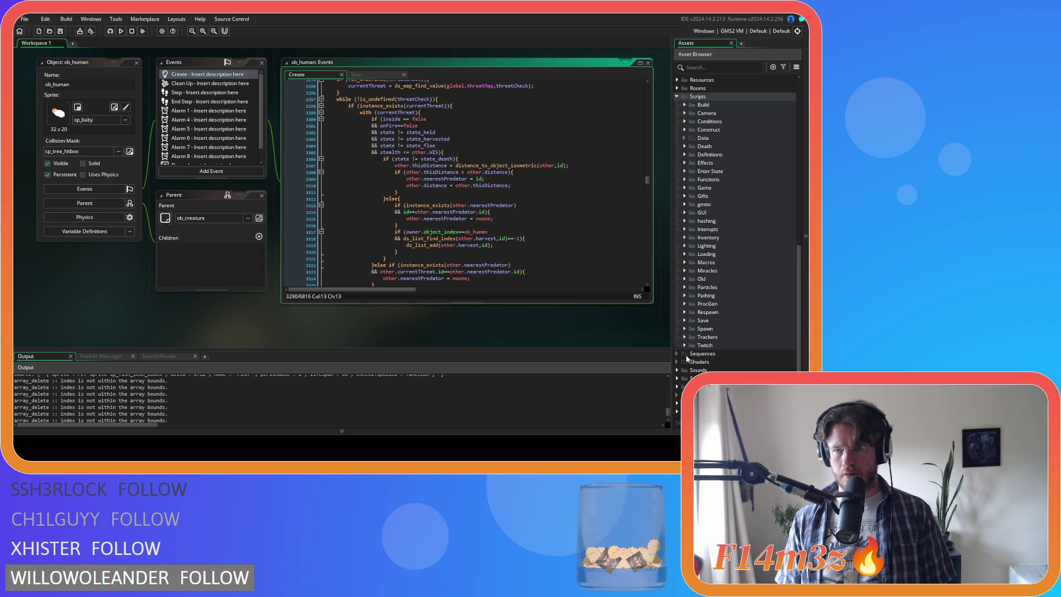
click(685, 337)
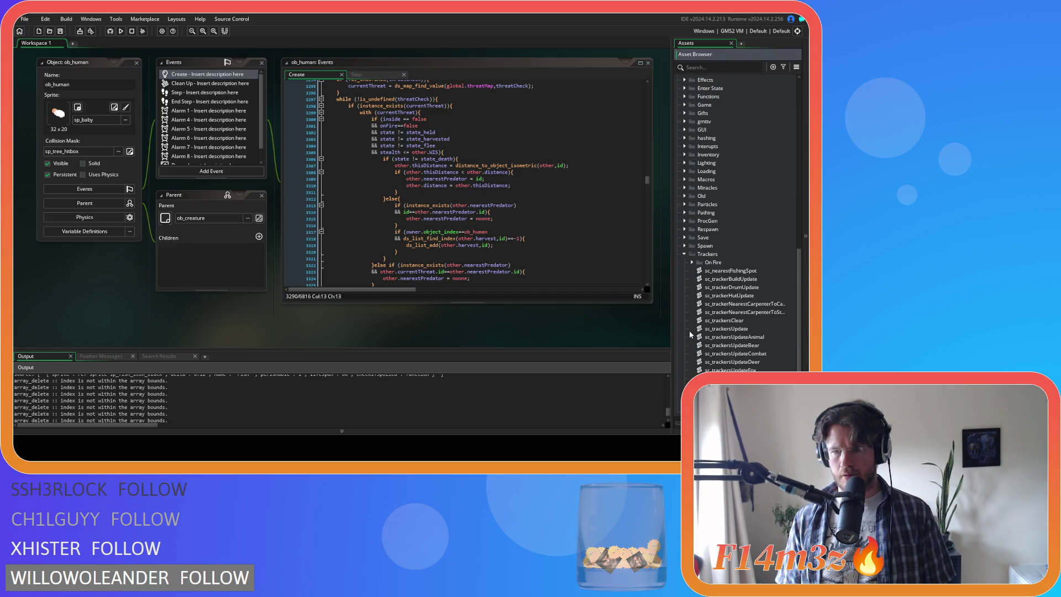
Open the sc_trackersUpdate script and search it for state_defend, stepping to line 216
double_click(743, 264)
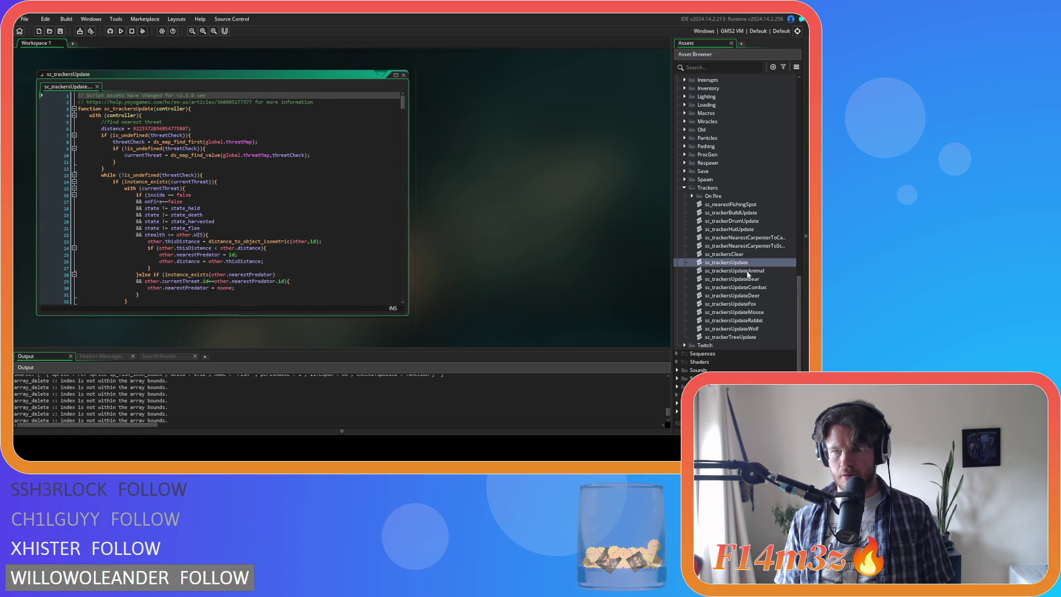
click(252, 171)
key(ctrl+f)
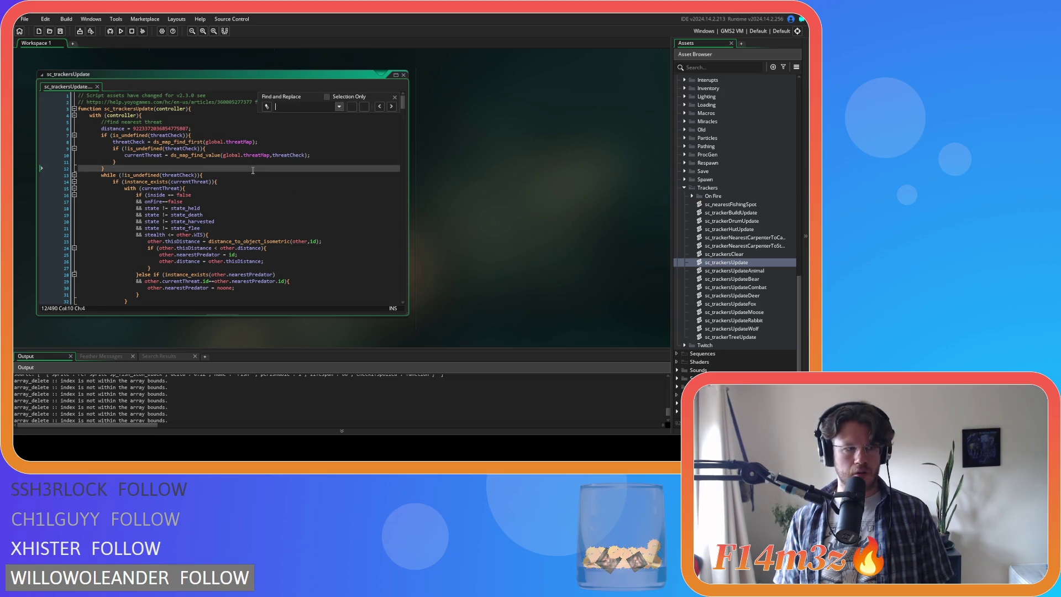
text(state_de)
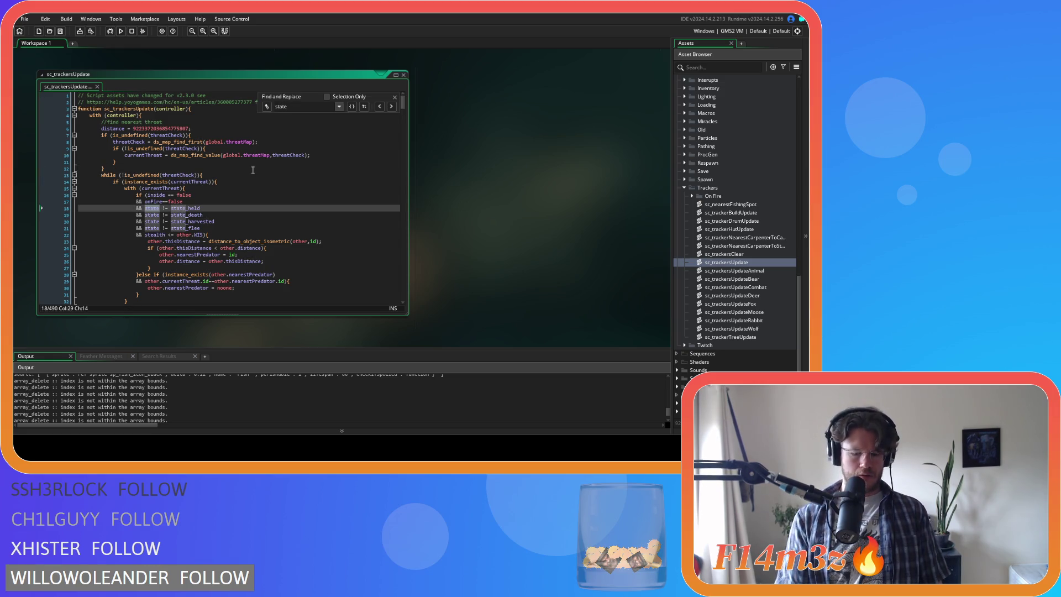
text(fend)
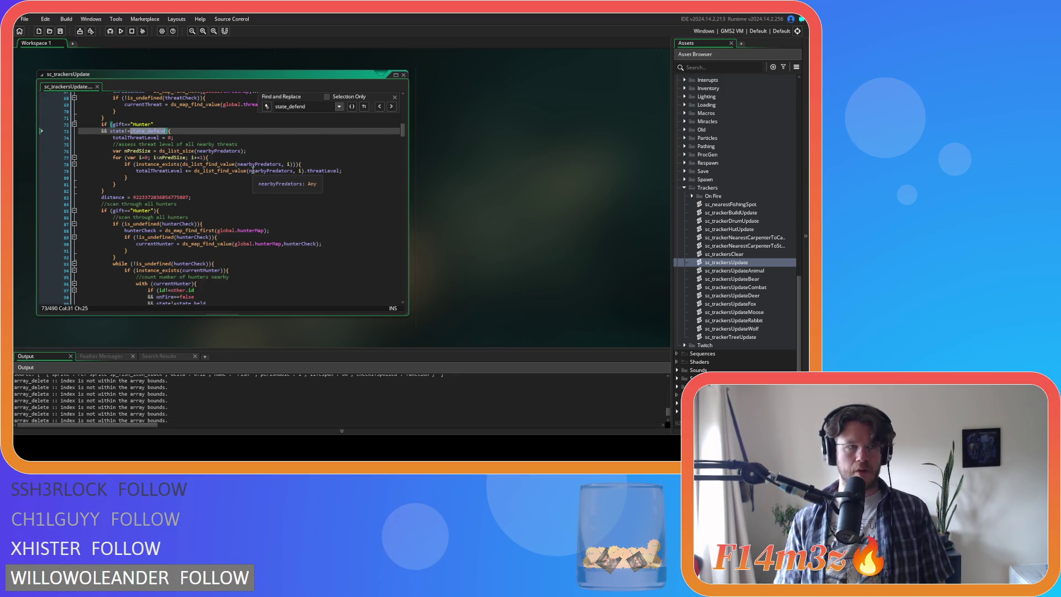
scroll(203, 164, up, 1)
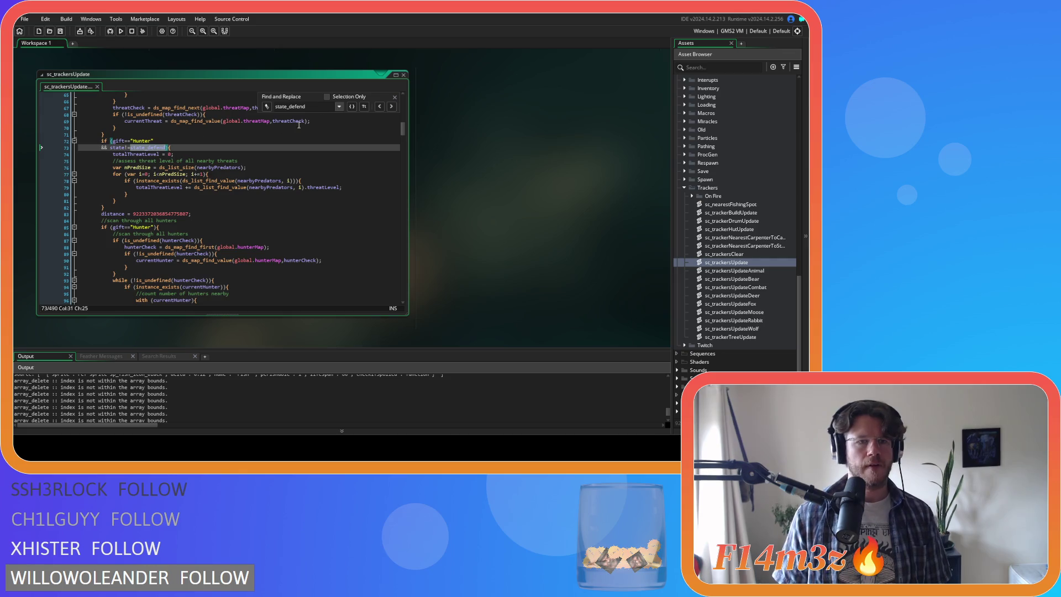
click(392, 107)
click(391, 108)
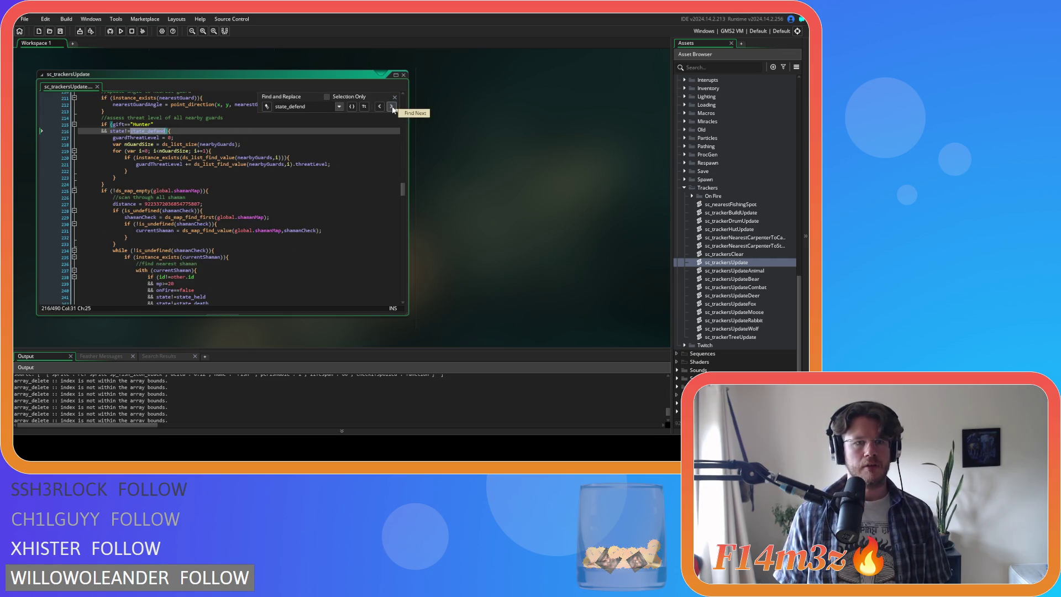
Close that search and start a new search for nearestPredator
click(394, 97)
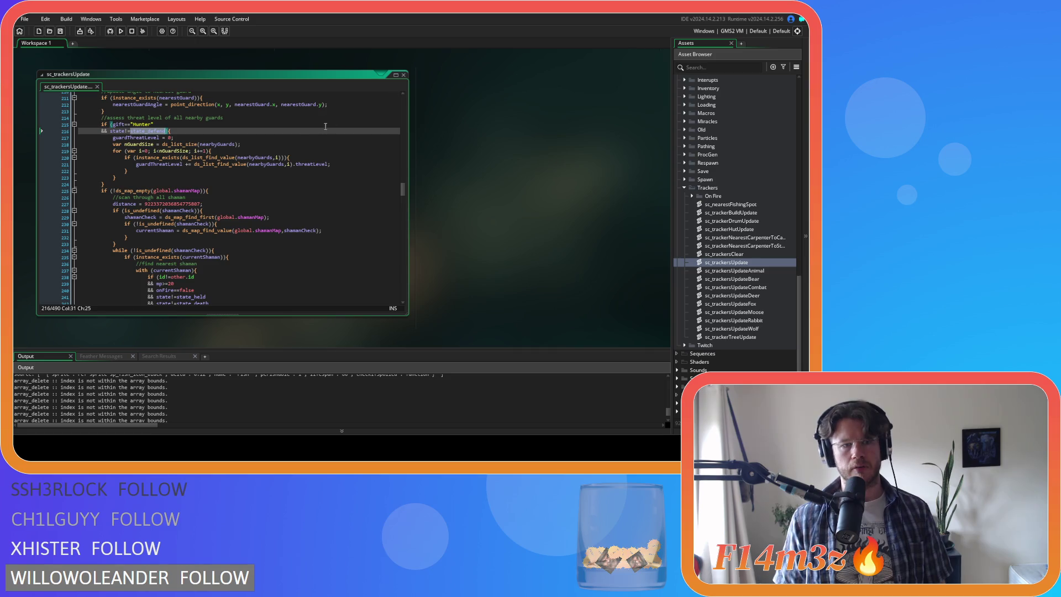
click(308, 138)
key(ctrl+f)
text(nearest)
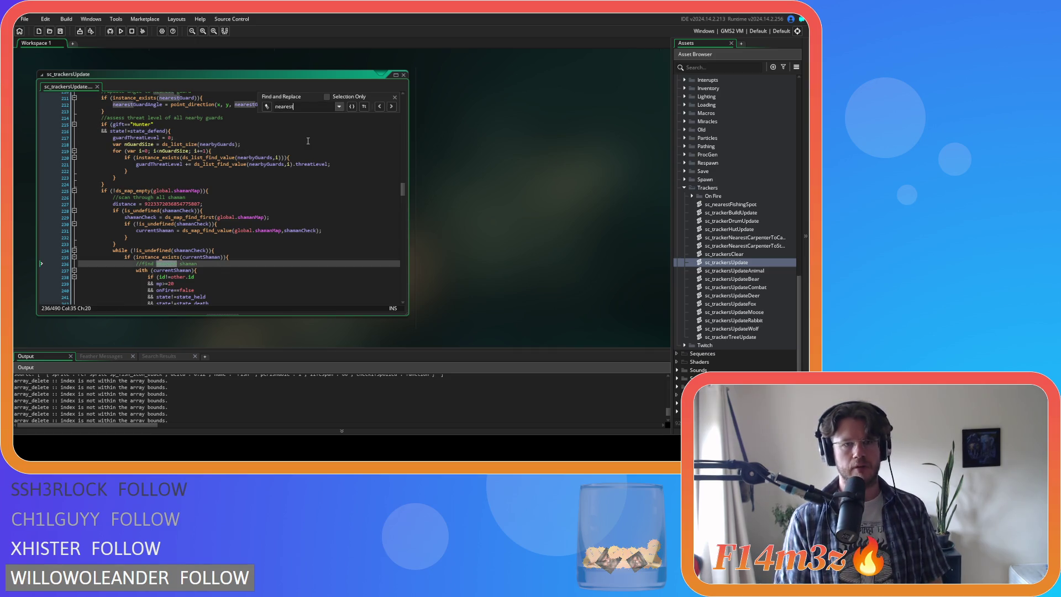
text(Predator)
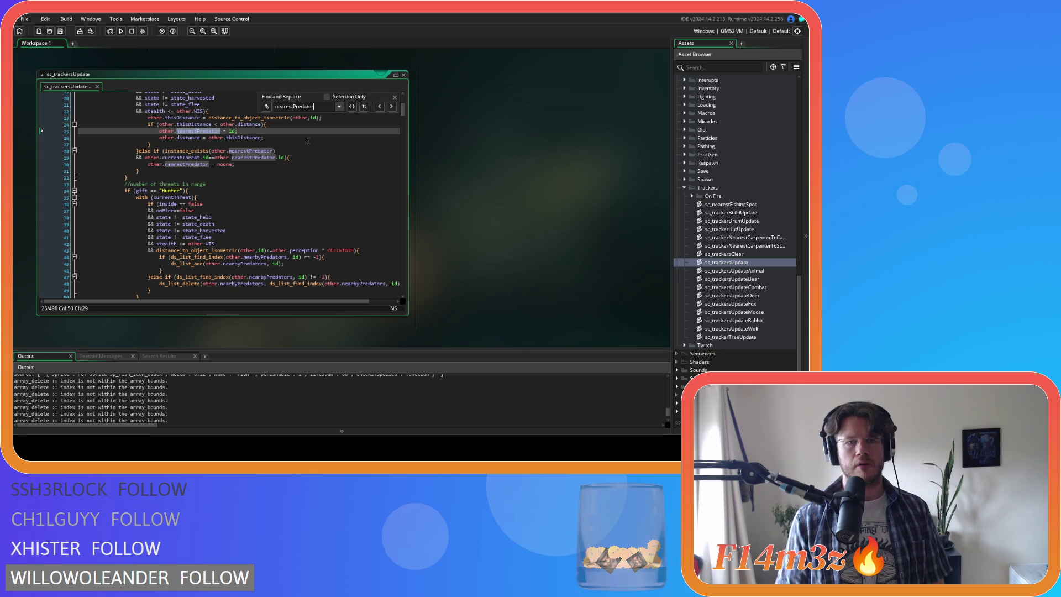
Add a new empty if () line above the threat distance check
click(394, 97)
scroll(278, 194, up, 2)
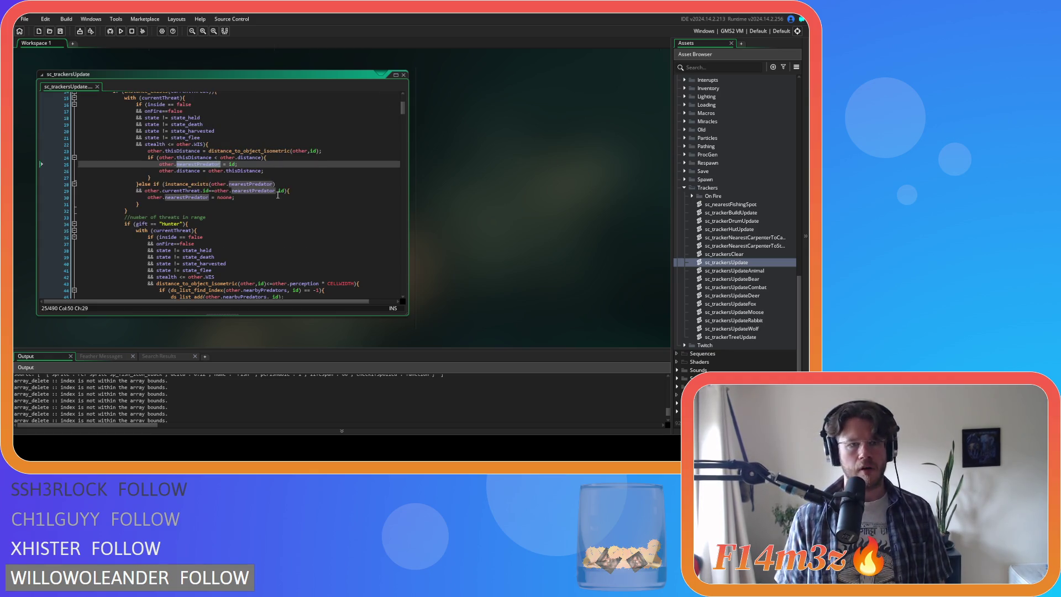
scroll(278, 194, up, 1)
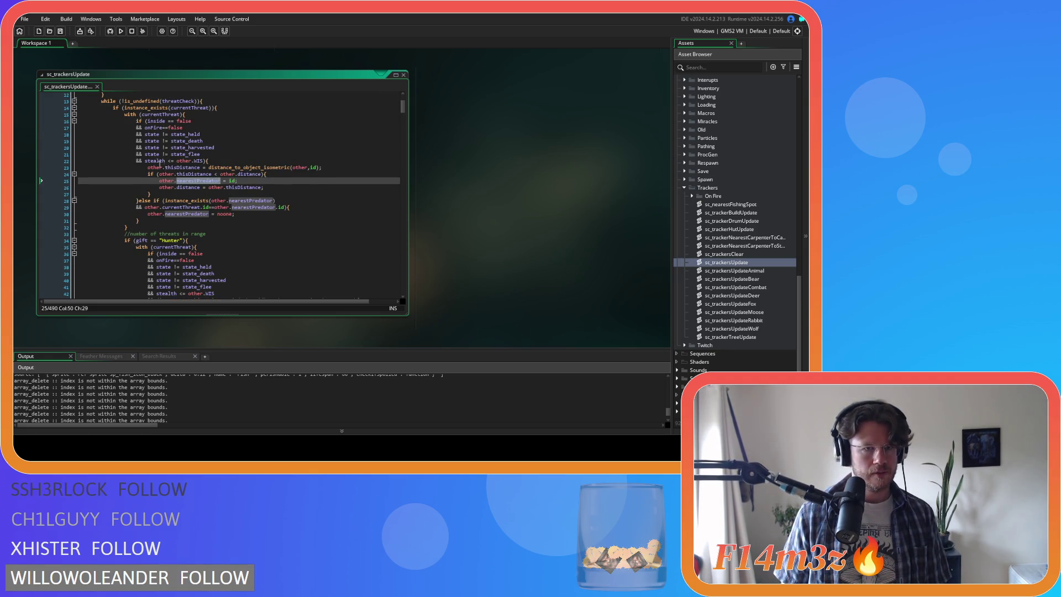
click(238, 160)
key(Return)
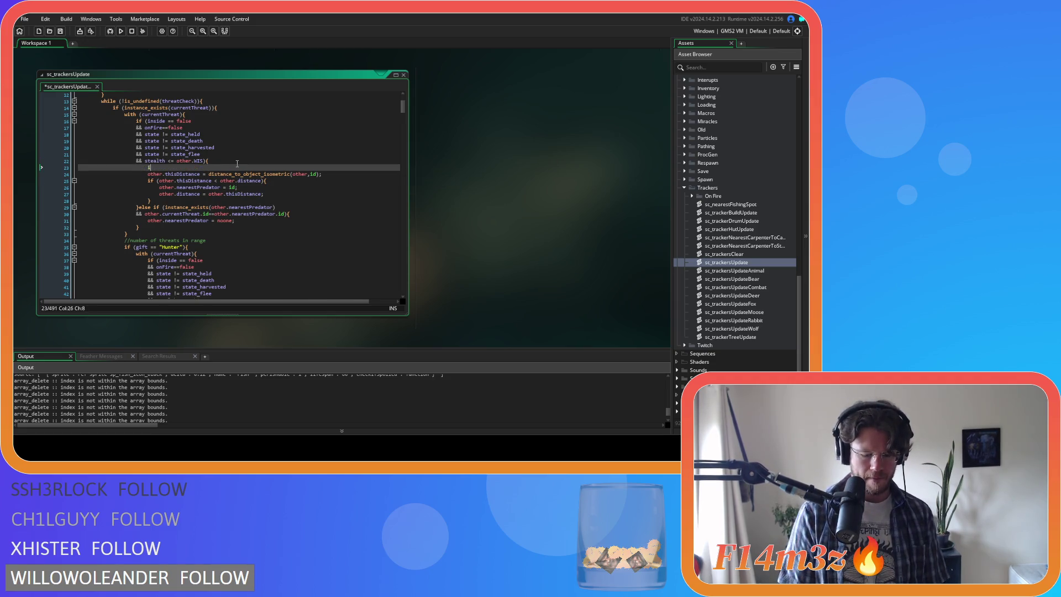
text(if()
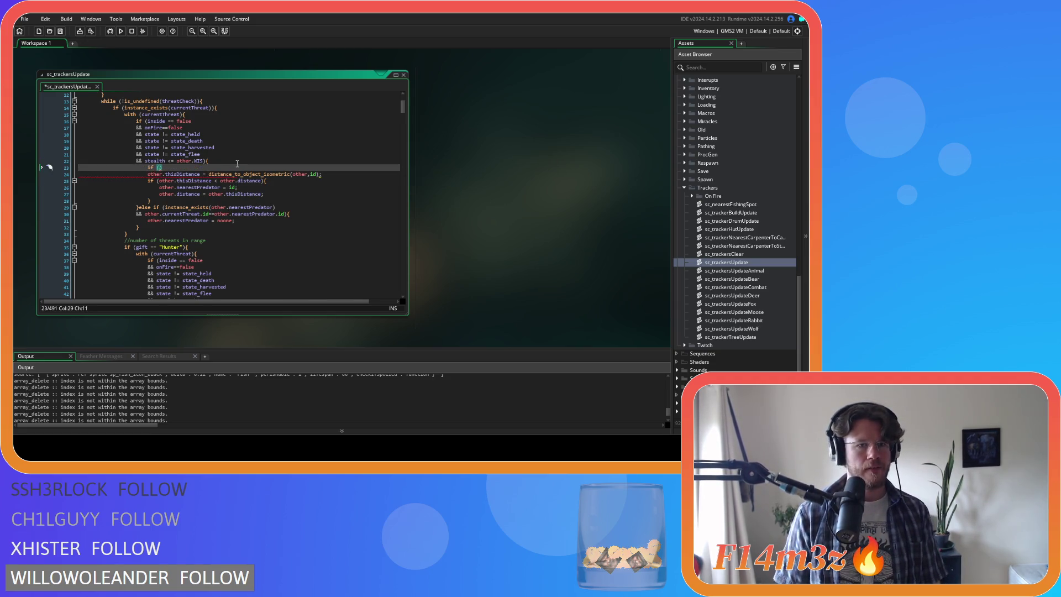
key(Right)
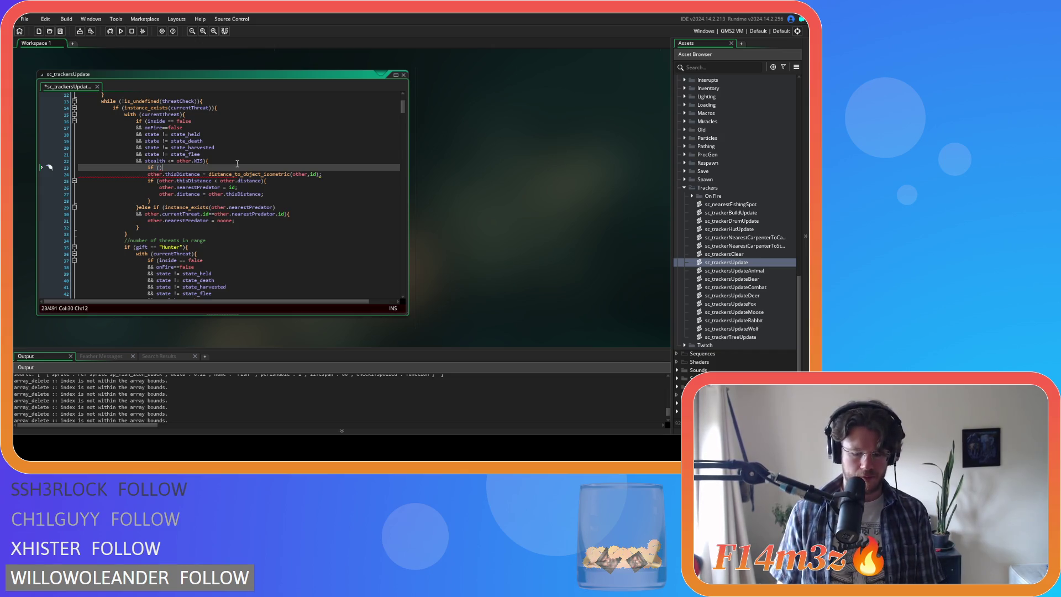
Add an else branch after the distance check holding the pasted ob_human harvest check, indenting both blocks
click(285, 201)
key(Return)
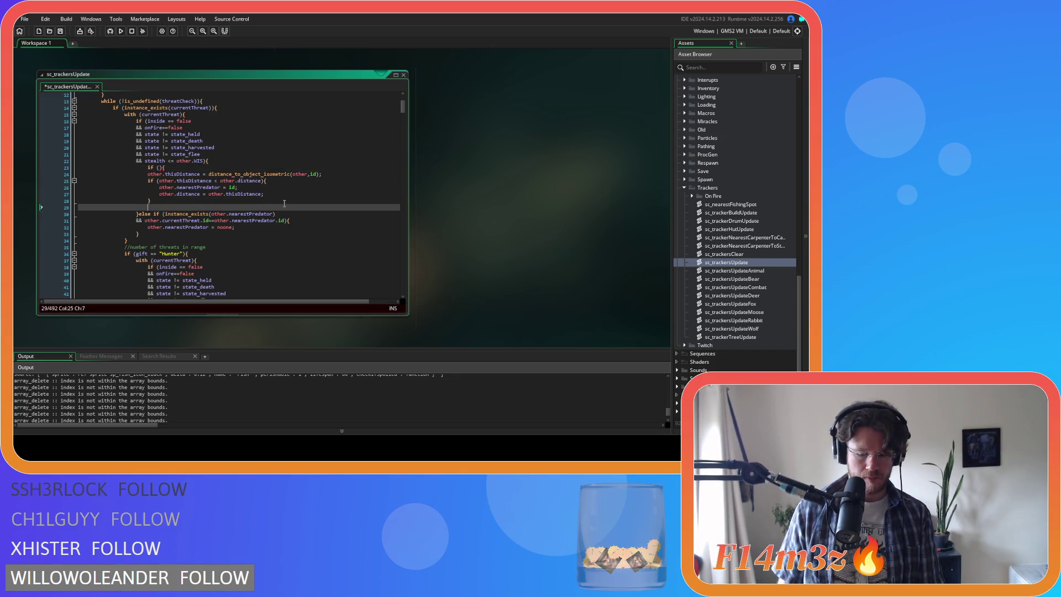
text(}else{)
key(Return)
key(Return)
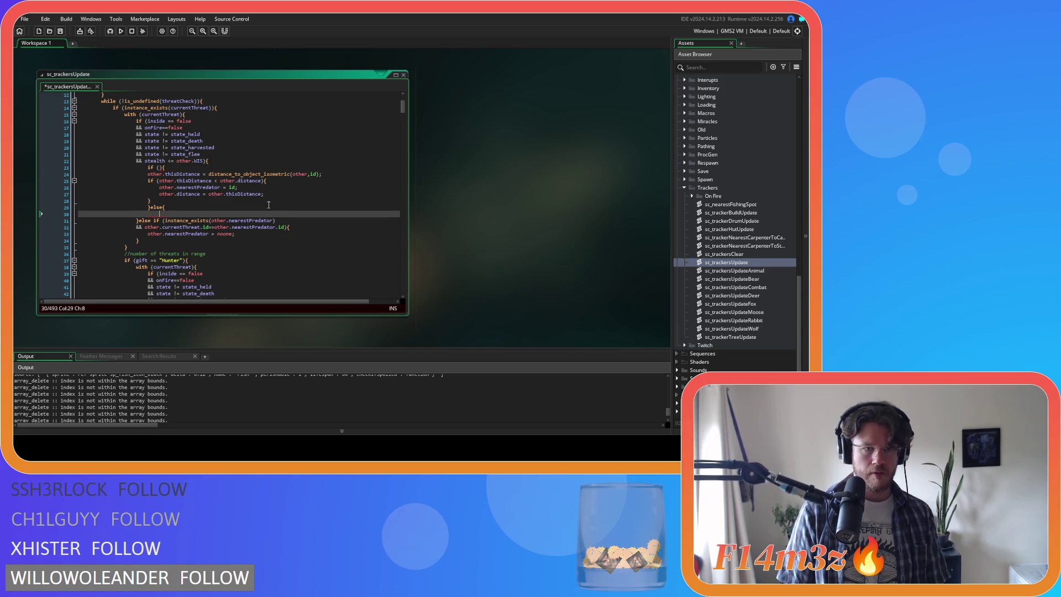
drag(269, 203, 148, 174)
key(Tab)
click(171, 214)
key(ctrl+v)
drag(151, 237, 122, 219)
key(Tab)
Cut 'state != state_death' out of the threat check and delete its leftover line
click(216, 240)
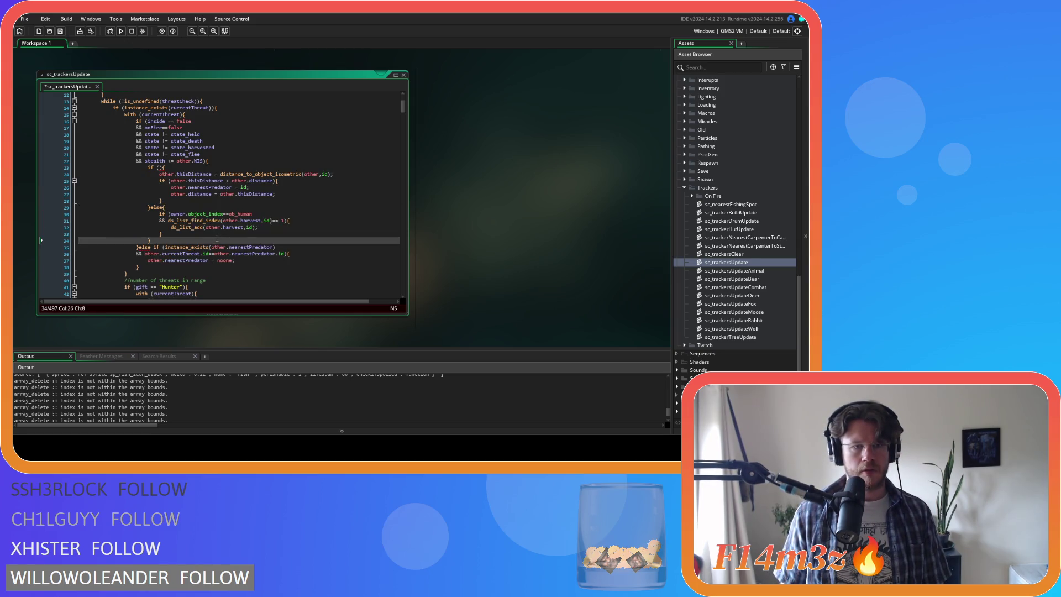
click(160, 168)
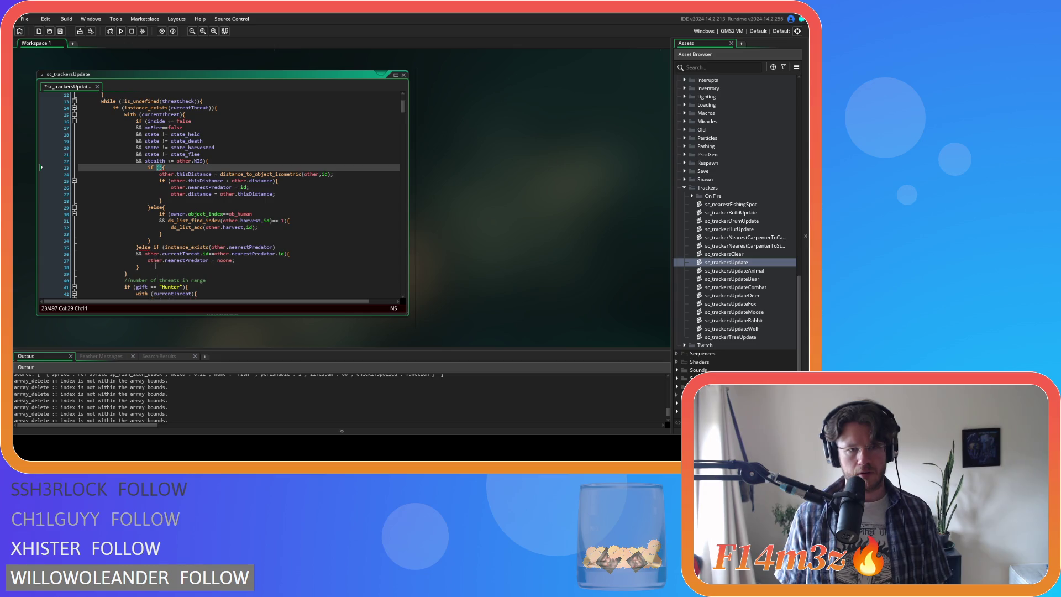
drag(203, 141, 145, 143)
key(BackSpace)
key(BackSpace)
key(BackSpace)
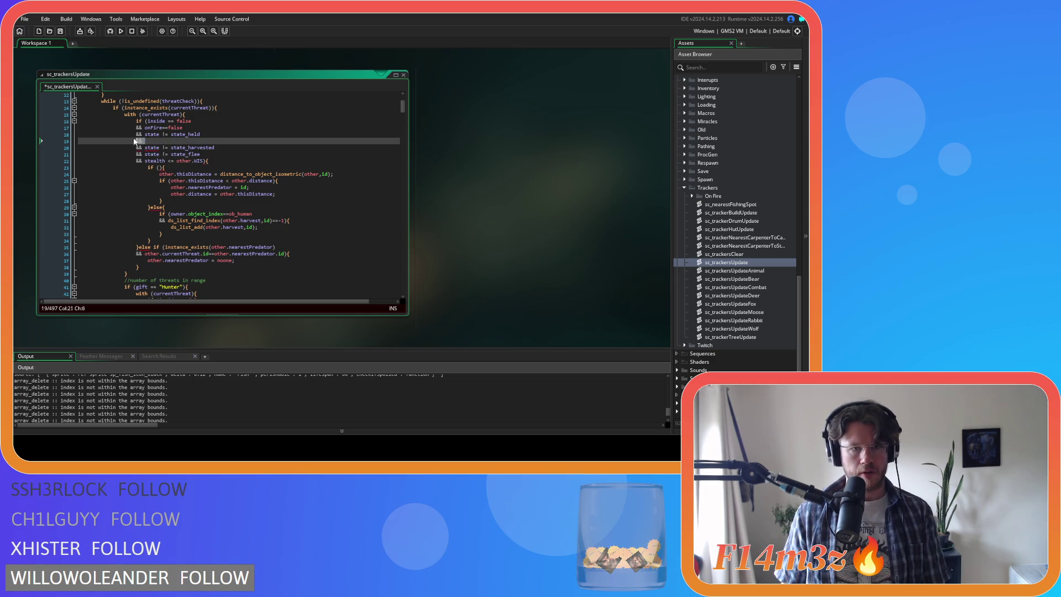
key(BackSpace)
click(153, 161)
Paste 'state != state_death' into the new if condition and save the script
text(state != state_death)
key(ctrl+s)
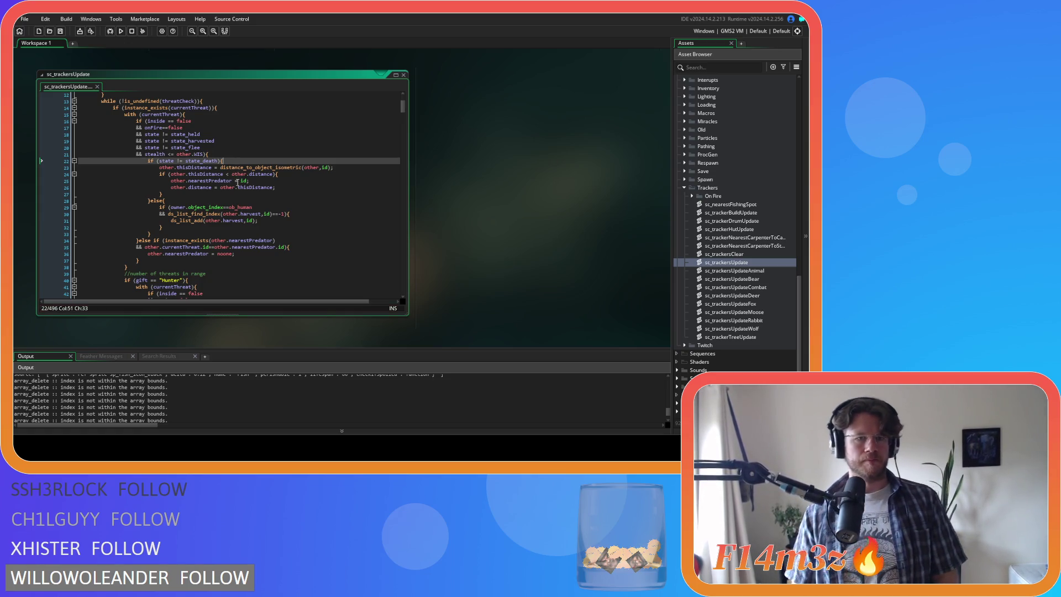
click(224, 193)
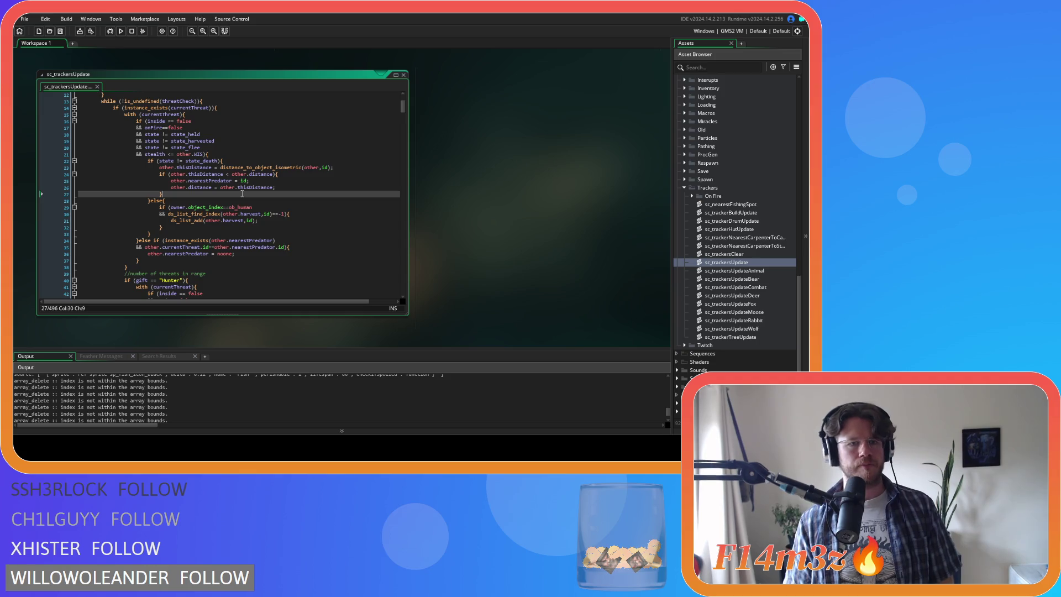
click(241, 161)
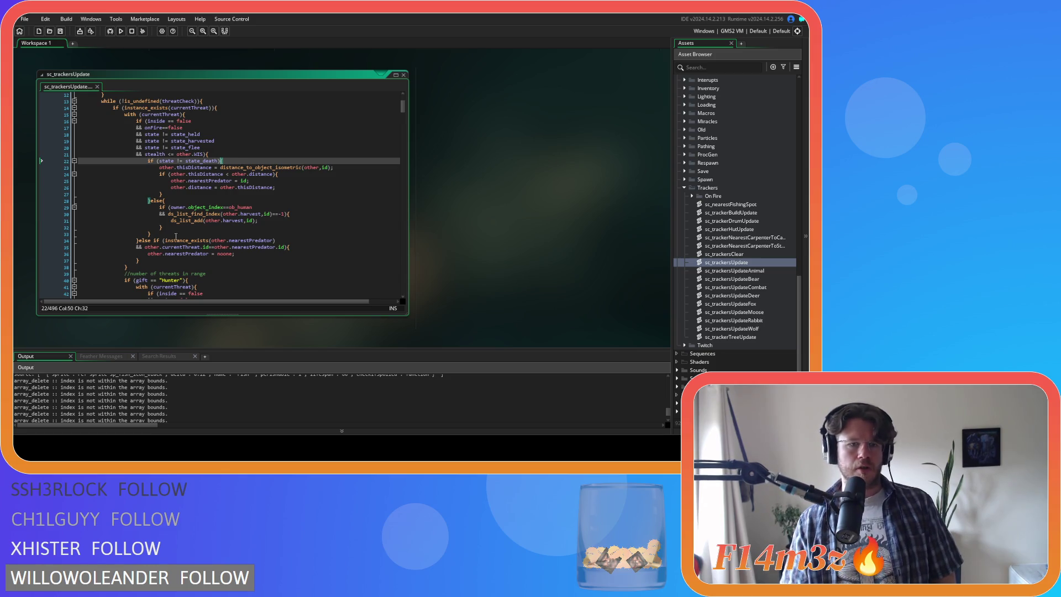
Copy the nearestPredator-to-noone reset block into the else branch, indent it, and save
mouse_move(150, 259)
mouse_down()
mouse_move(166, 247)
mouse_move(154, 241)
mouse_up()
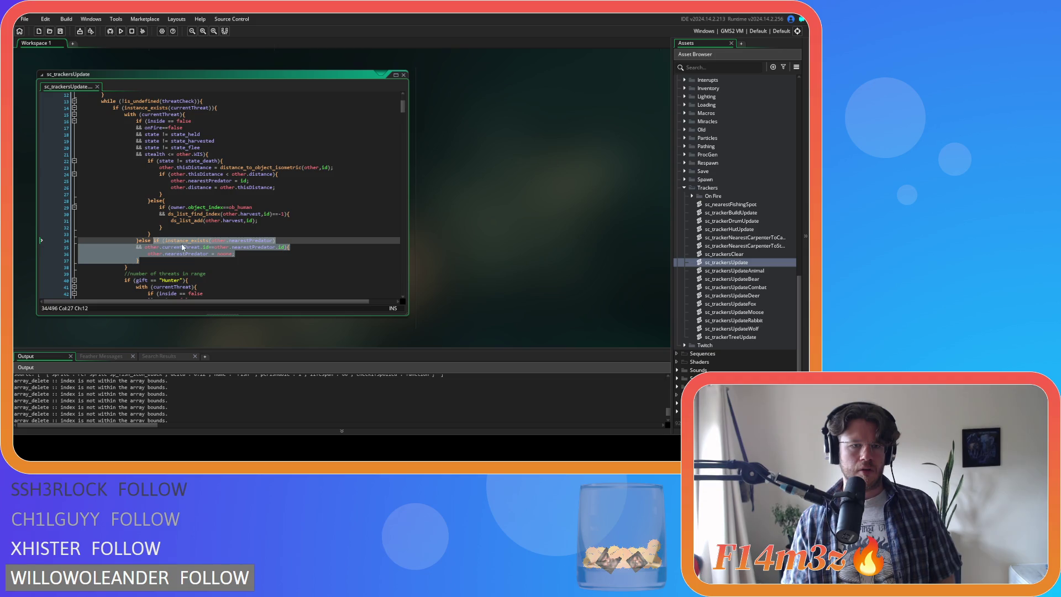
key(ctrl+c)
click(177, 202)
key(Return)
key(ctrl+v)
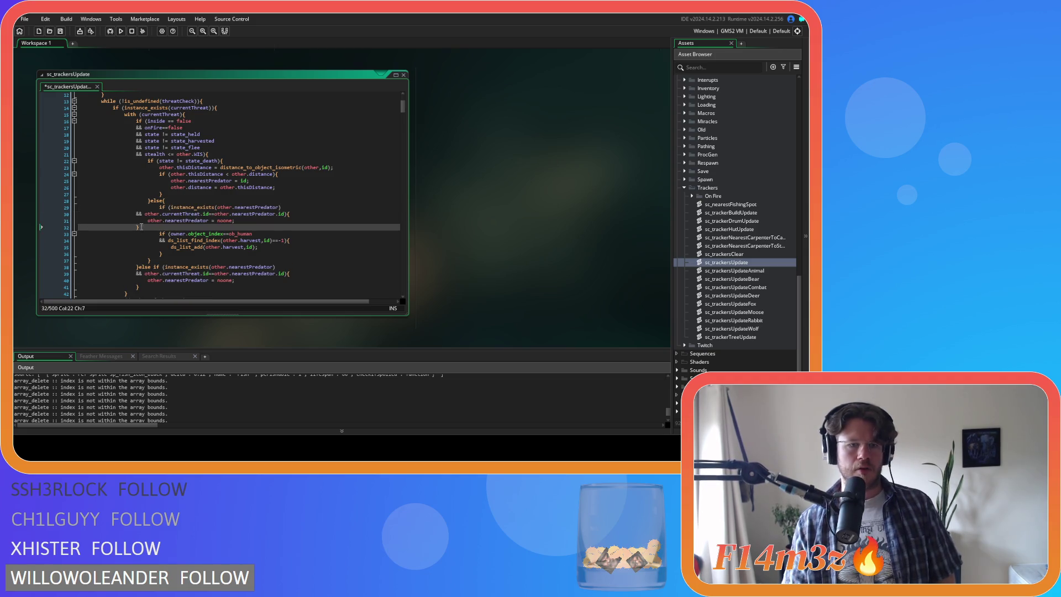
drag(123, 227, 298, 212)
key(Tab)
click(259, 247)
key(ctrl+s)
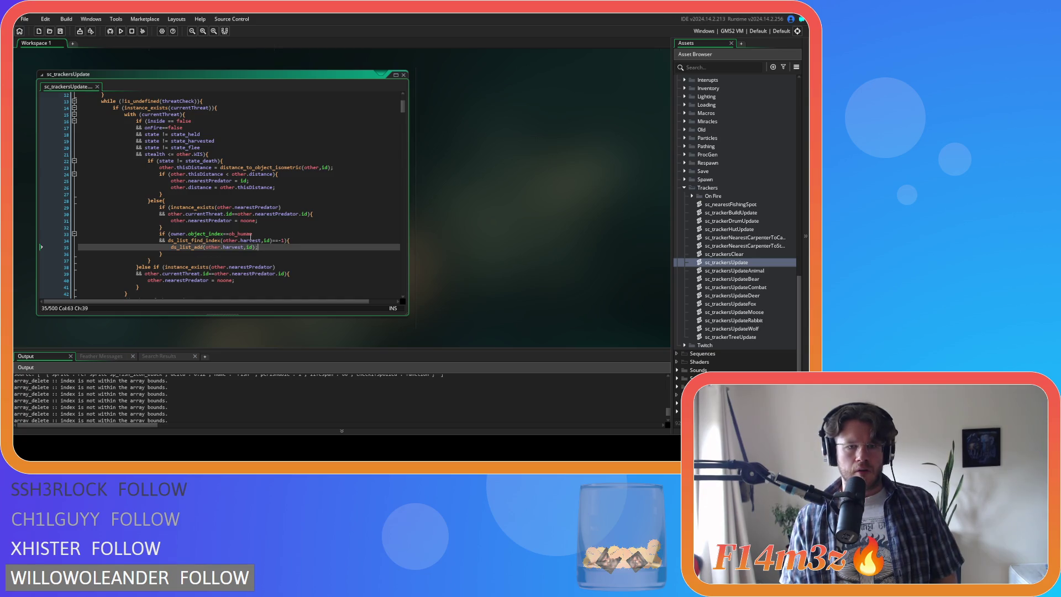
Search the script for nearestPrey
click(232, 253)
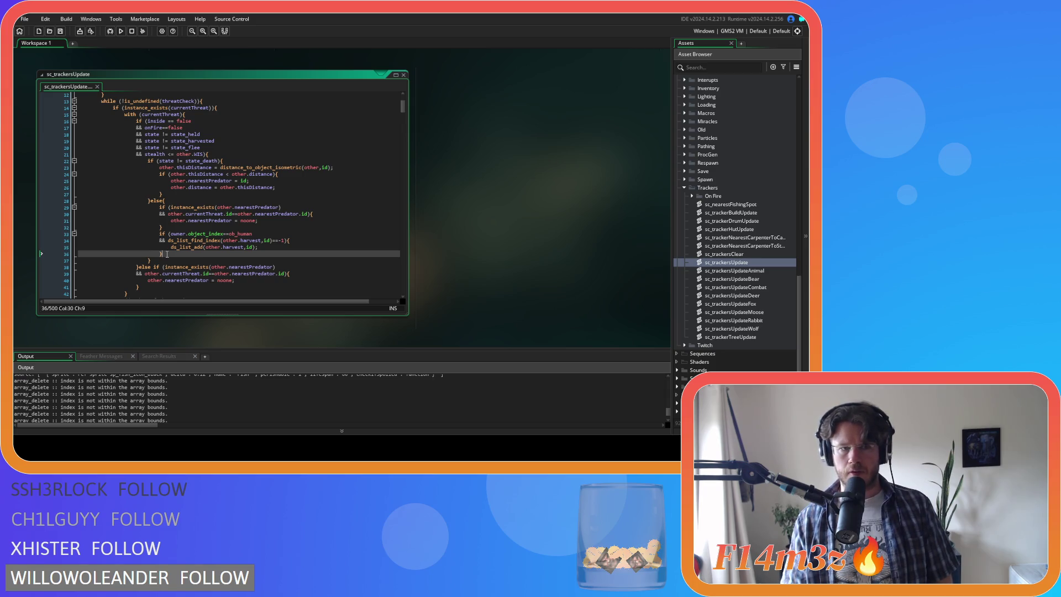
drag(162, 253, 159, 233)
click(267, 225)
key(ctrl+f)
text(nearestPrey)
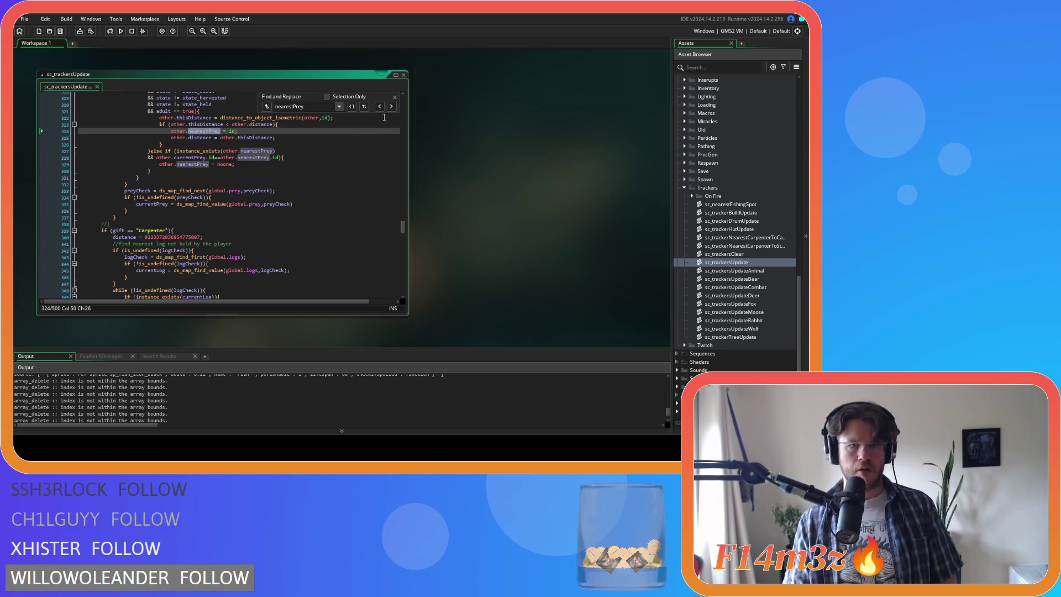
Wrap the prey distance block in a new empty if () and add an else branch after it
click(395, 97)
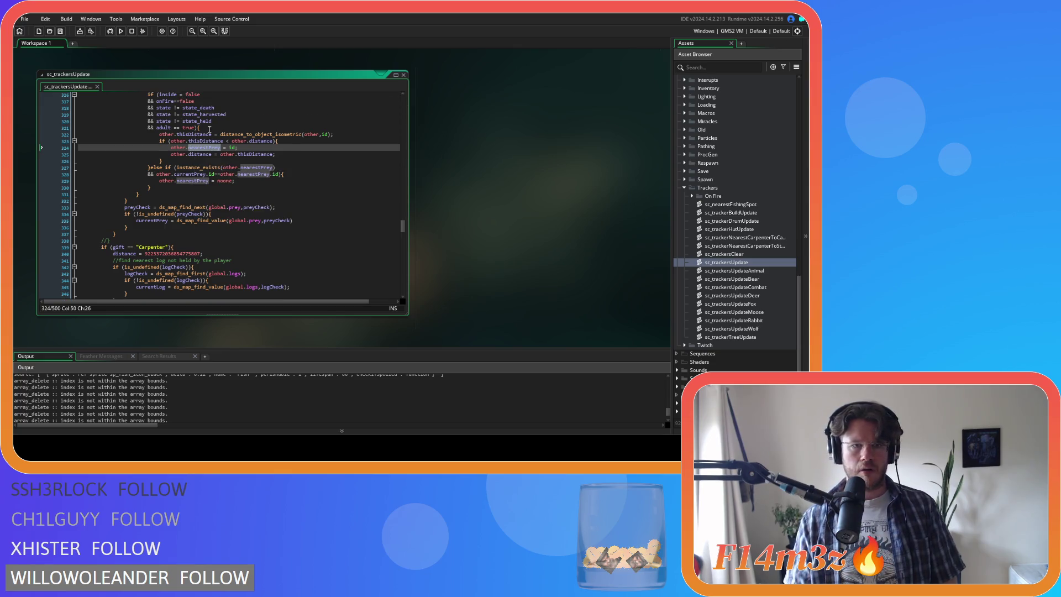
click(209, 128)
key(Return)
text(if ())
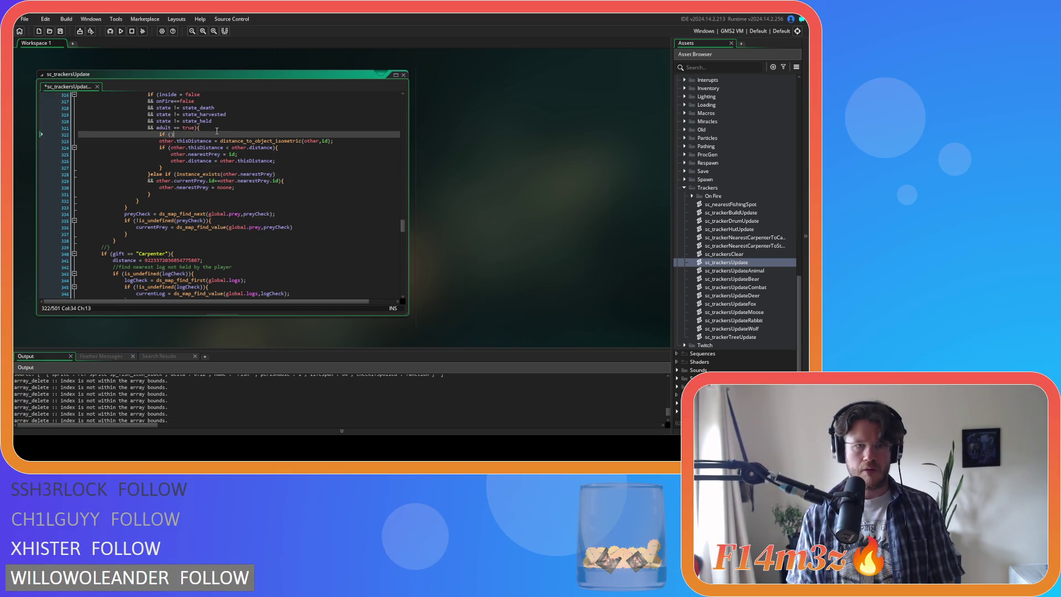
text({)
click(188, 168)
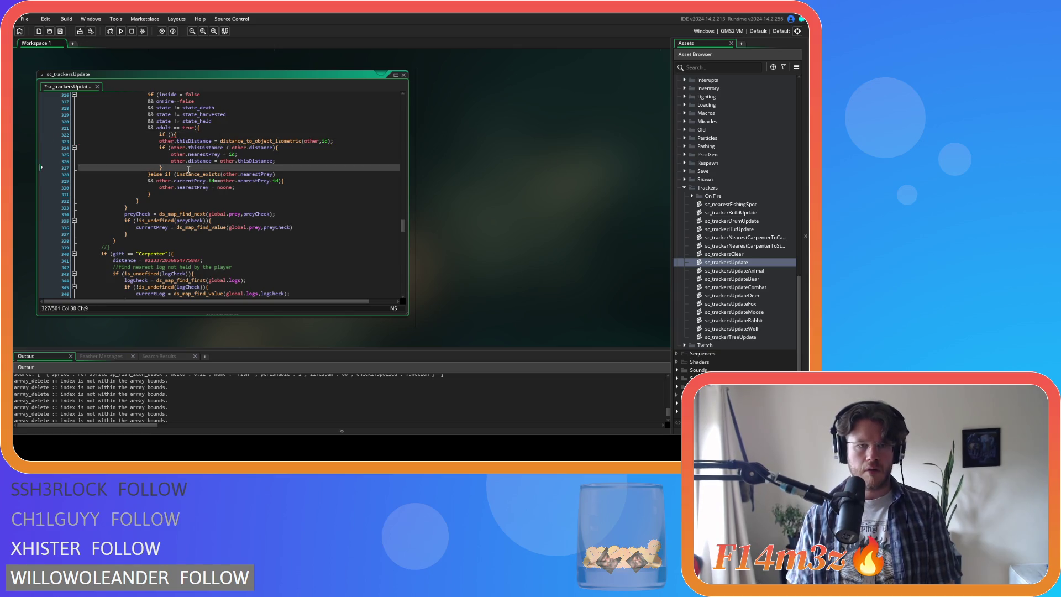
key(Return)
text(}else{)
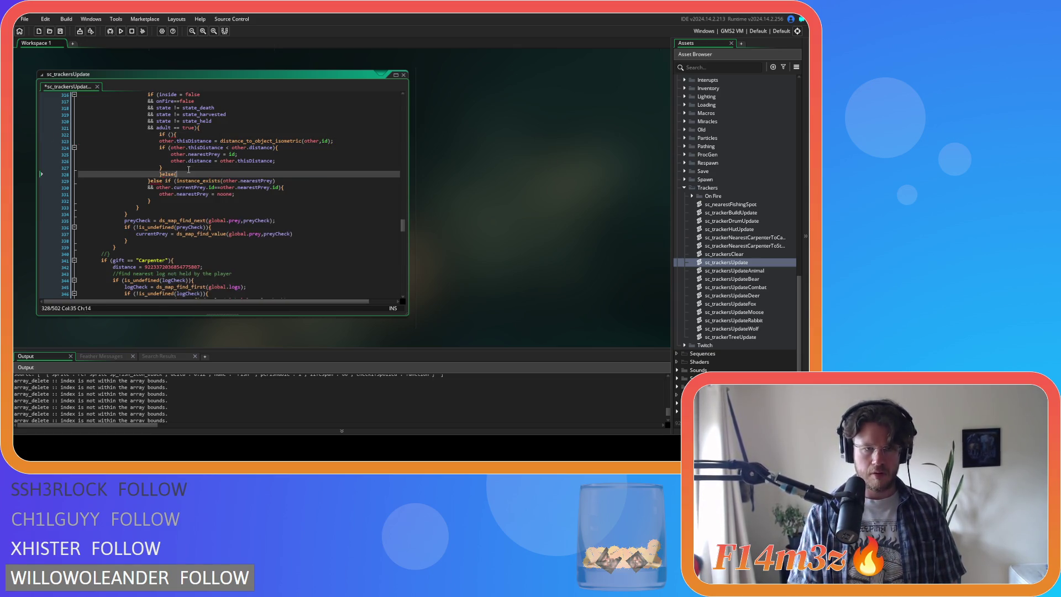
key(Return)
key(Return)
text(})
Paste the ob_human harvest check into the prey else block and indent both prey blocks
click(166, 181)
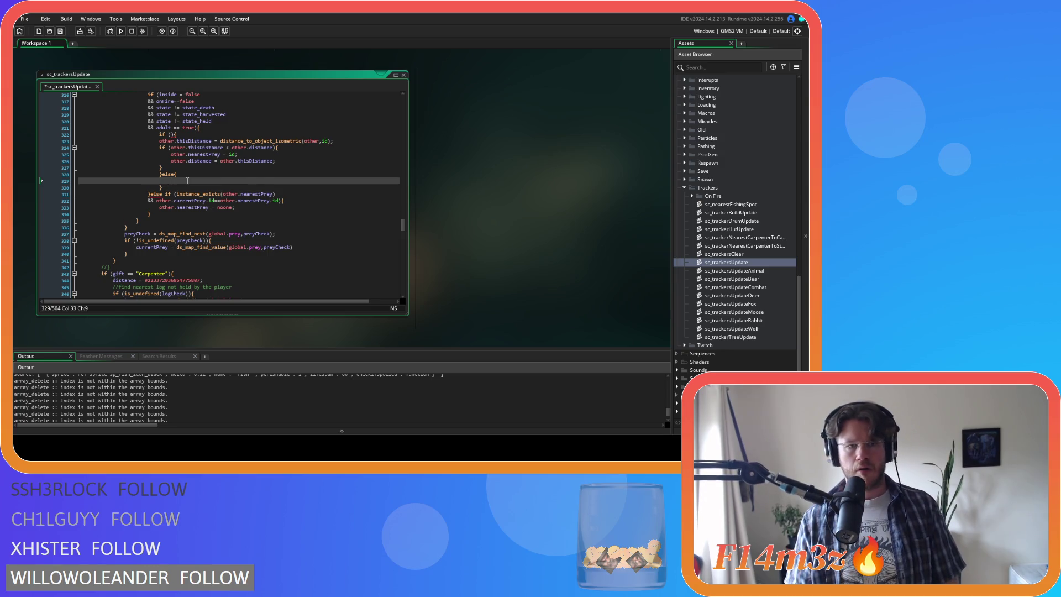
key(ctrl+v)
drag(159, 194, 162, 200)
key(shift+Up)
key(Tab)
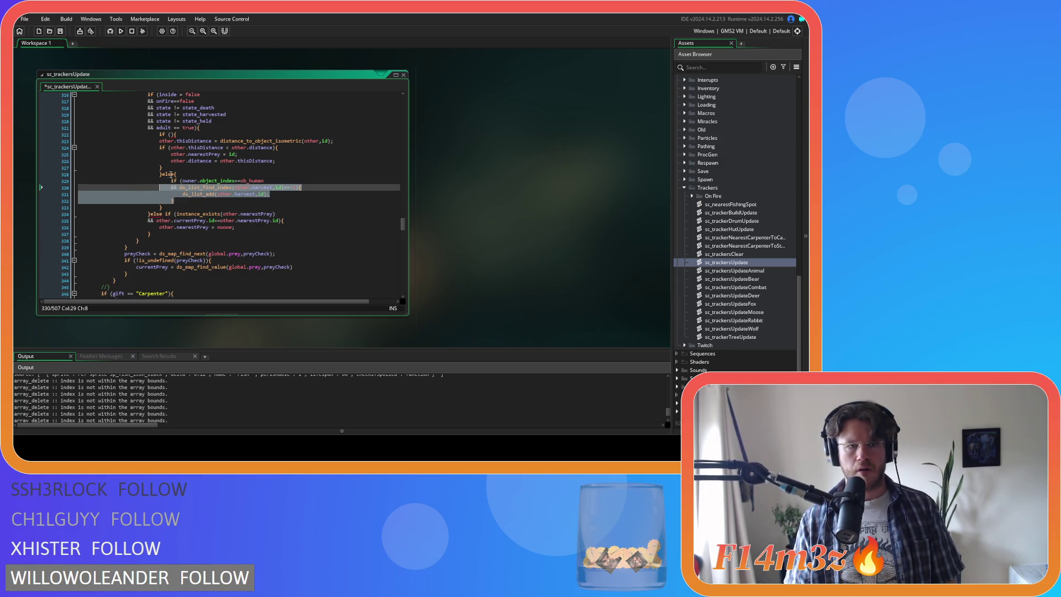
click(175, 169)
key(shift+Up)
key(shift+Up)
key(shift+Up)
key(Tab)
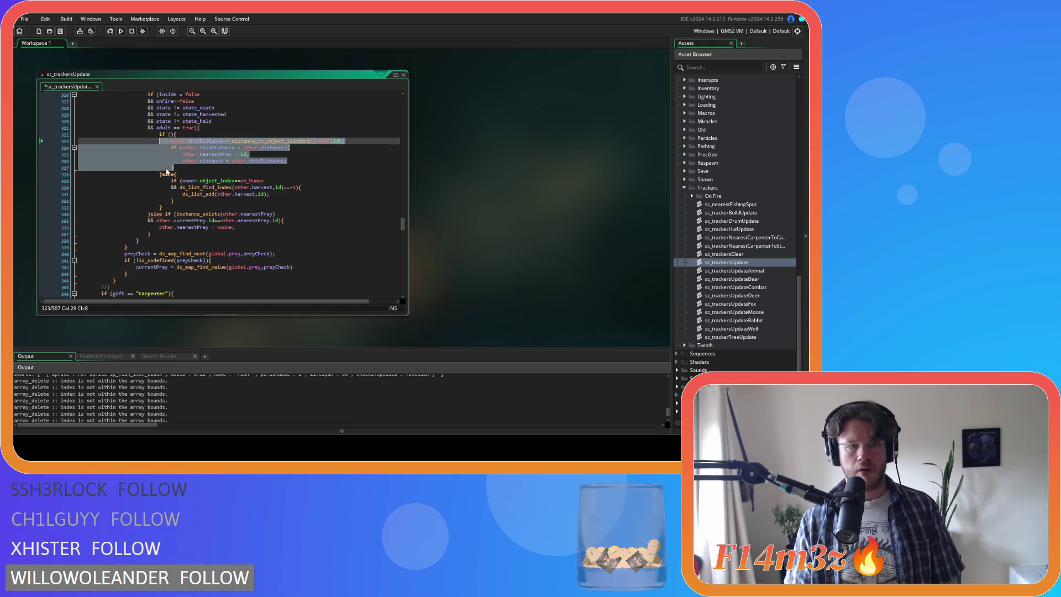
Move the state_death condition from the prey check into the new prey if
drag(210, 108, 157, 108)
key(BackSpace)
click(71, 110)
key(BackSpace)
click(171, 128)
key(ctrl+v)
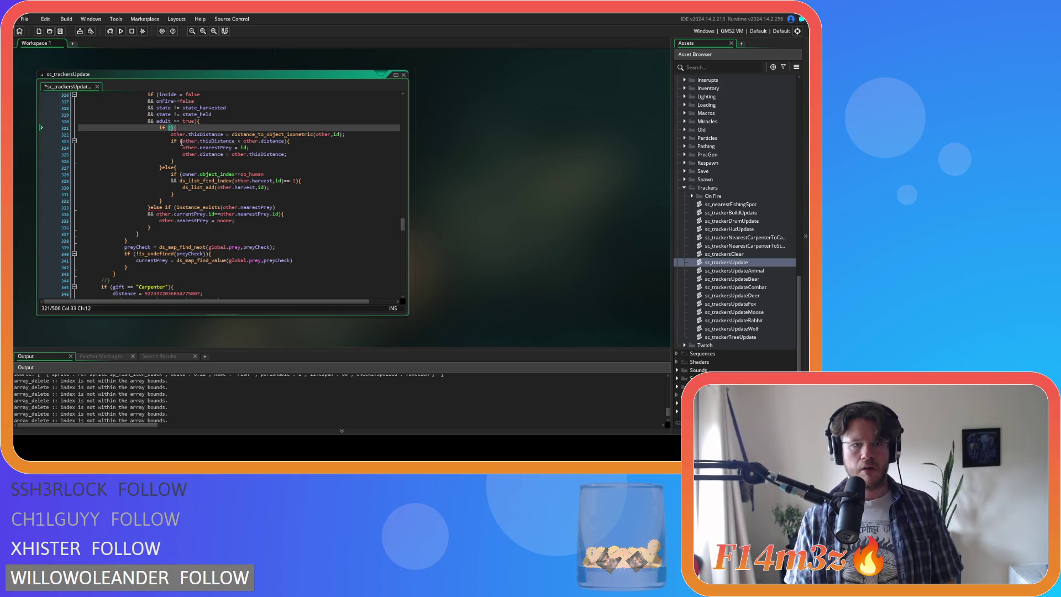
Copy the nearestPrey-to-noone reset block into the prey else branch and indent it
drag(161, 226, 164, 207)
key(ctrl+c)
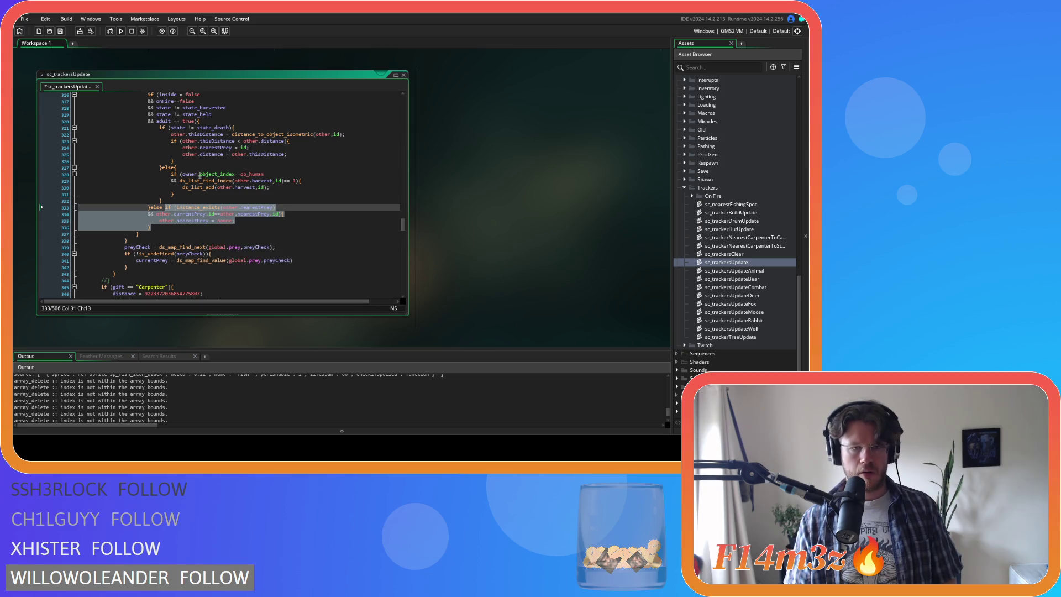
click(195, 167)
key(Return)
key(ctrl+v)
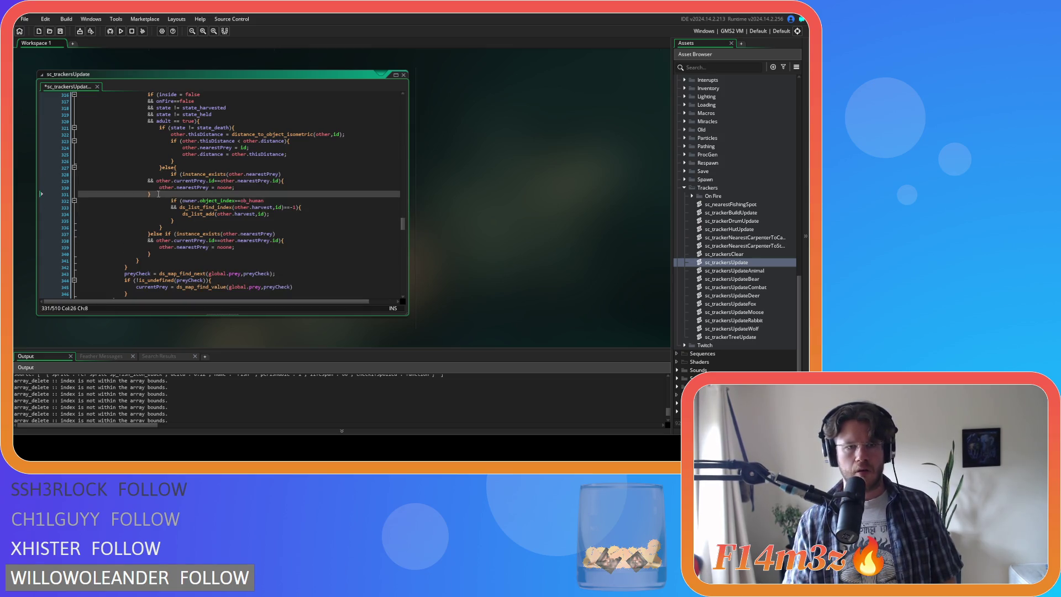
drag(161, 193, 147, 181)
key(Tab)
key(Tab)
click(260, 220)
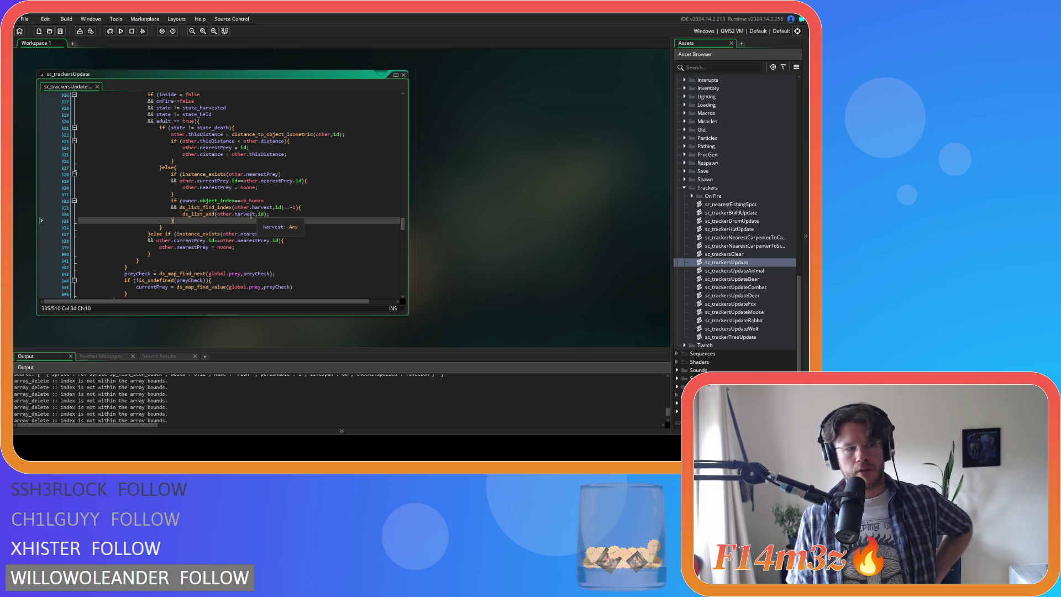
Review lines 321–332, search for nearestPred, then scroll back to the ob_human editor
click(61, 33)
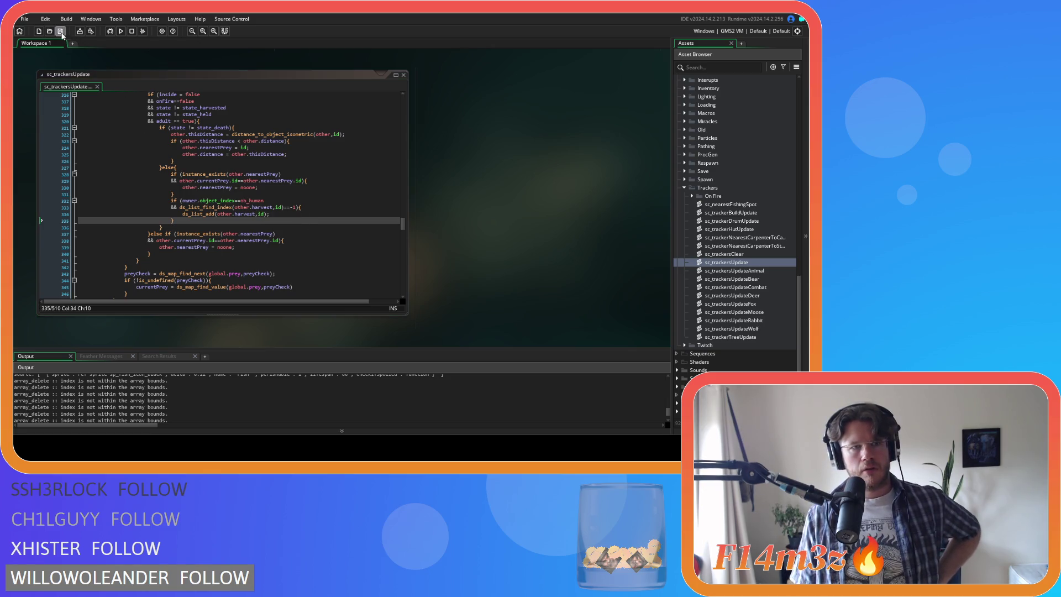
click(272, 199)
scroll(274, 215, up, 2)
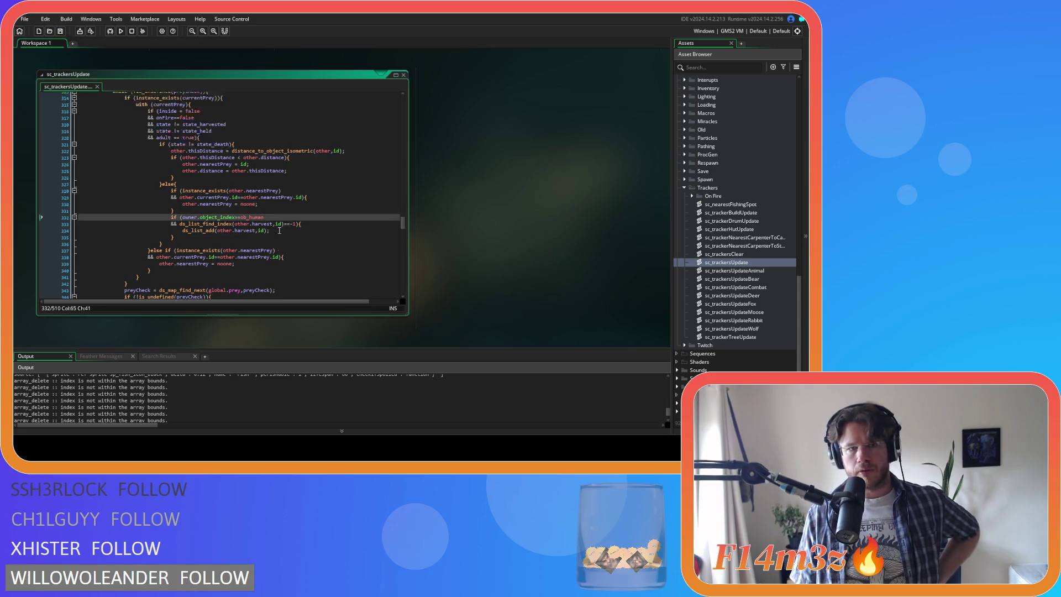
click(272, 160)
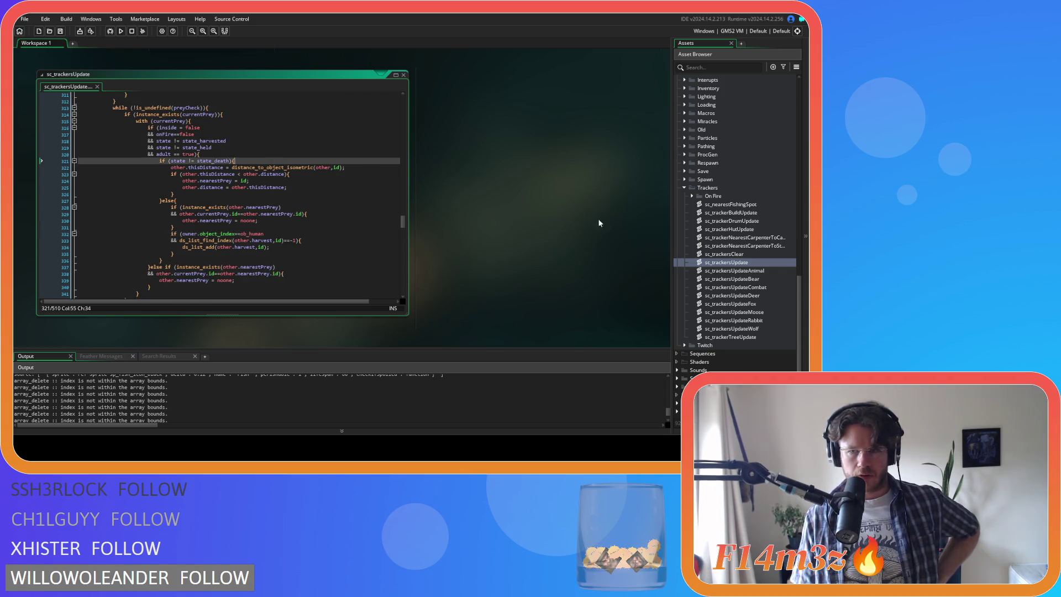
click(289, 177)
key(ctrl+f)
text(nearestPred)
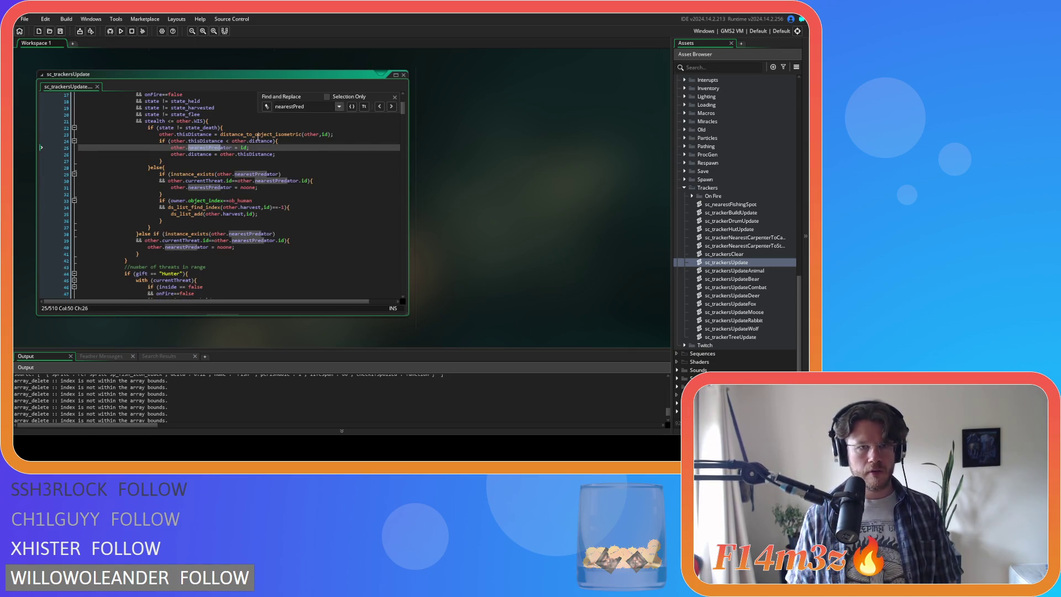
key(Escape)
scroll(601, 211, up, 5)
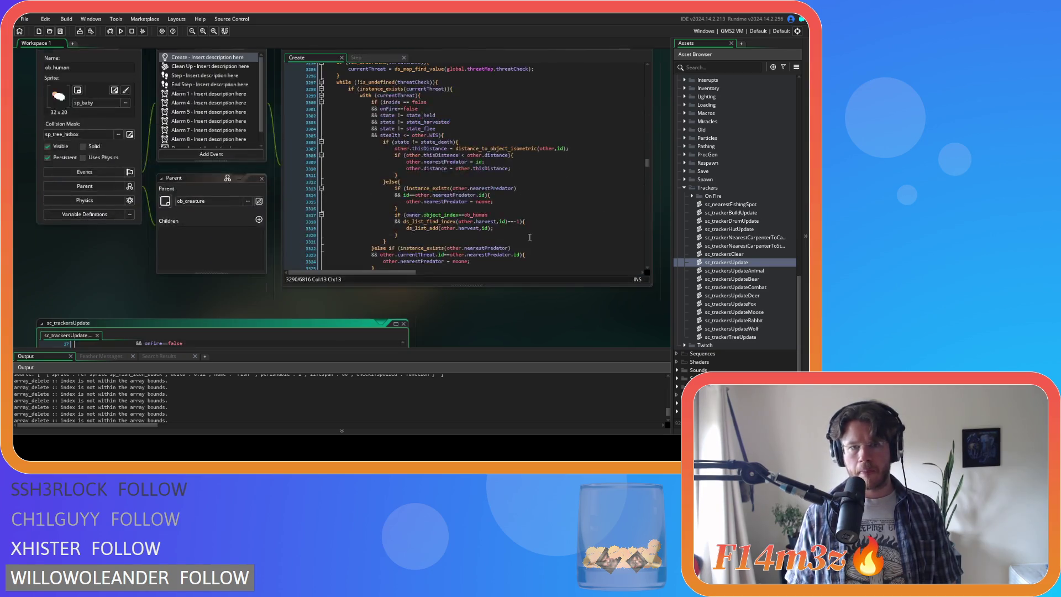
Search the ob_human Create code for state_stalk
click(483, 209)
click(527, 164)
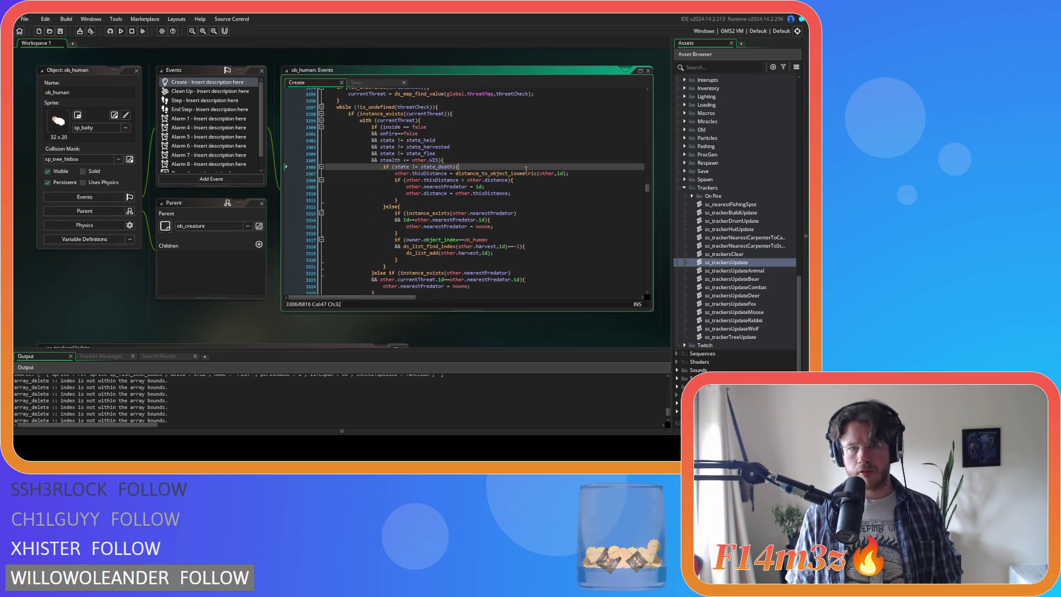
scroll(425, 205, up, 3)
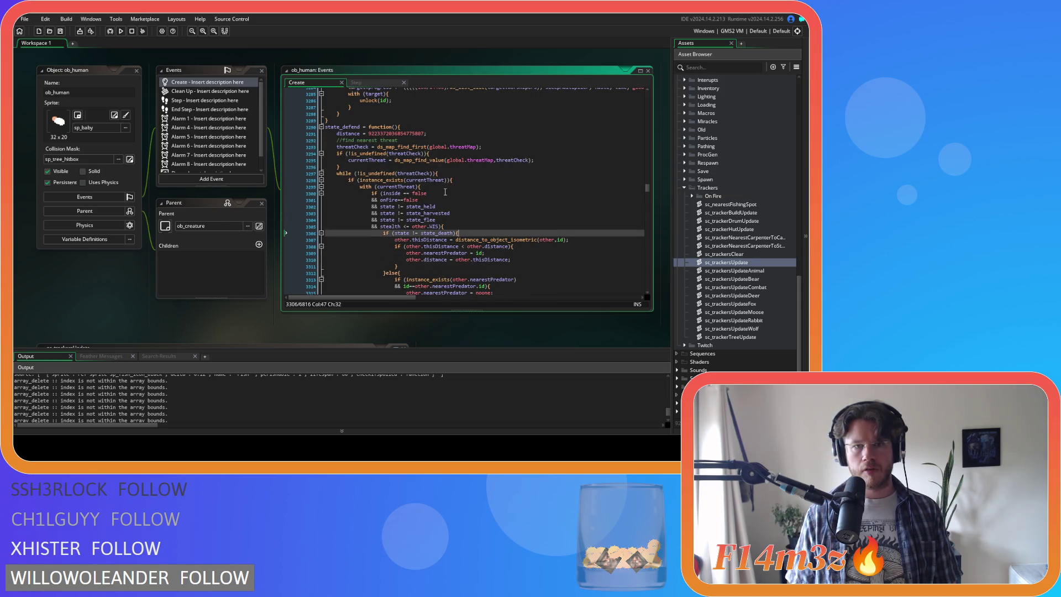
key(ctrl+f)
text(state_stalk)
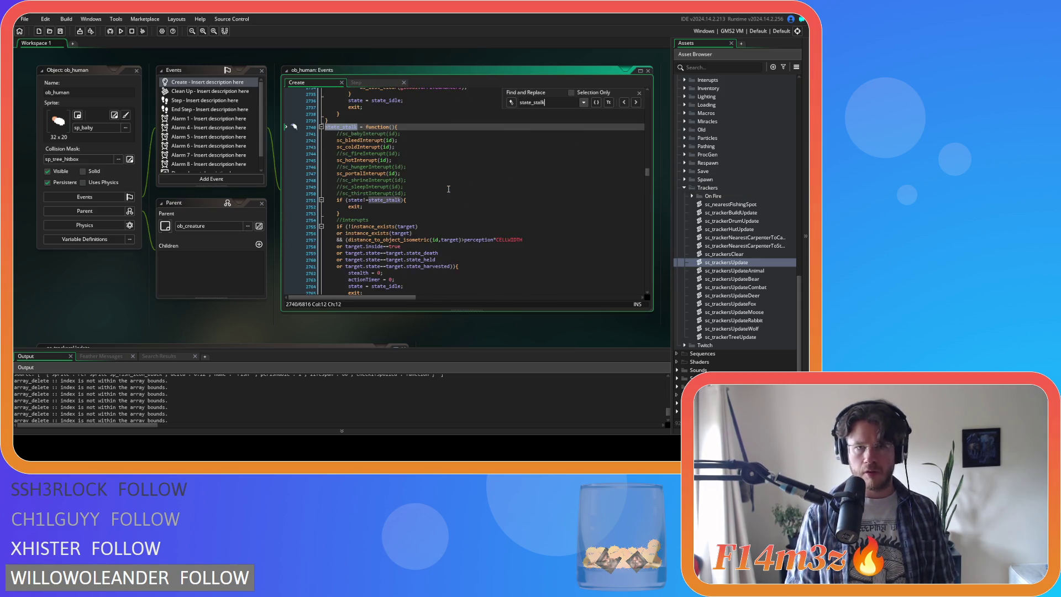
scroll(448, 189, down, 5)
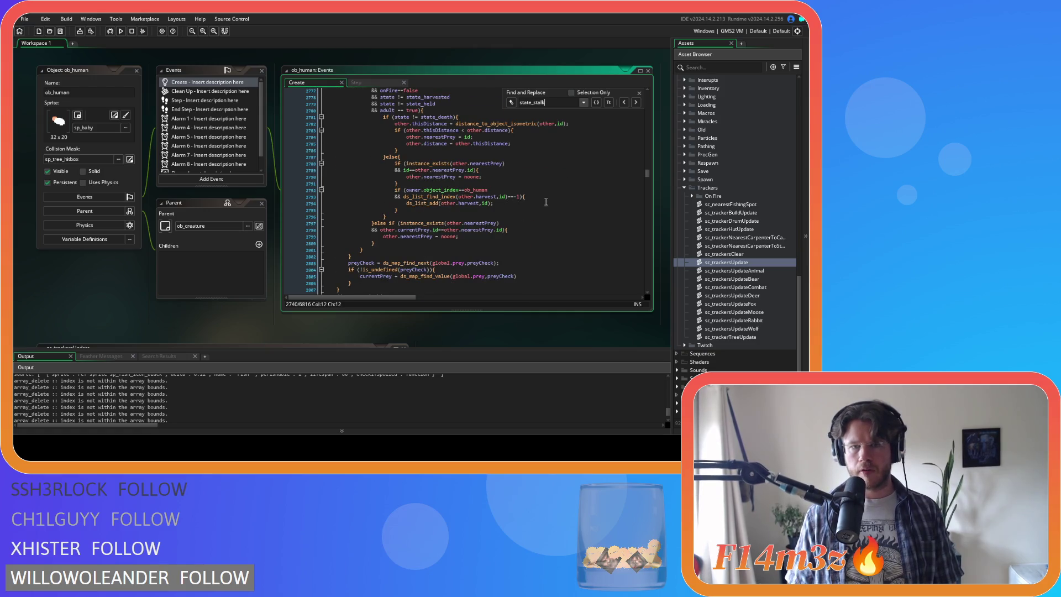
Show the ob_human Step code and search it for nearestPRey
click(380, 84)
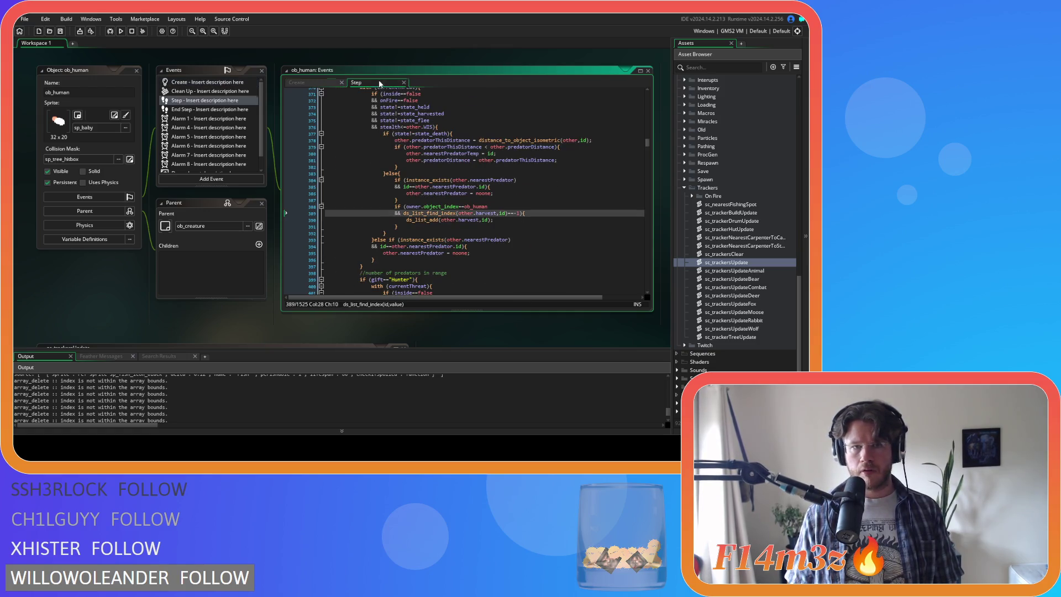
click(485, 167)
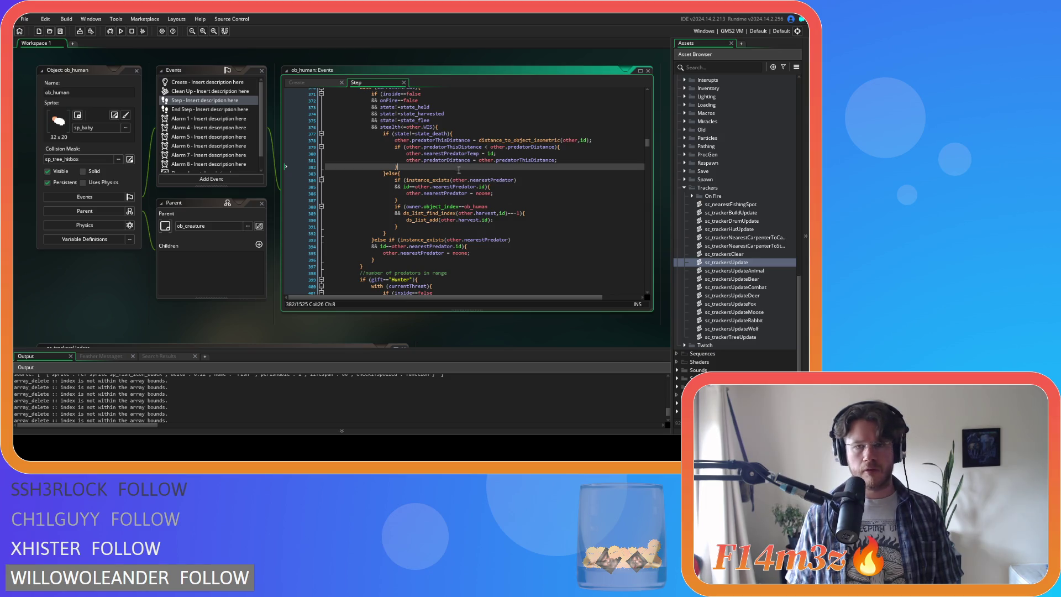
scroll(463, 181, up, 2)
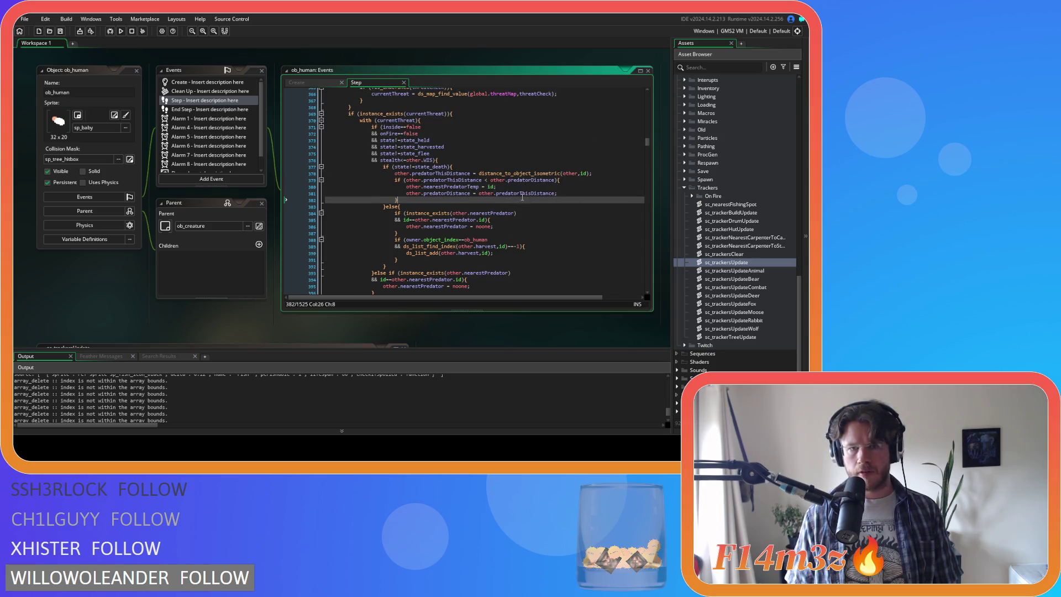
click(483, 167)
click(528, 189)
key(ctrl+f)
text(nearestPRey)
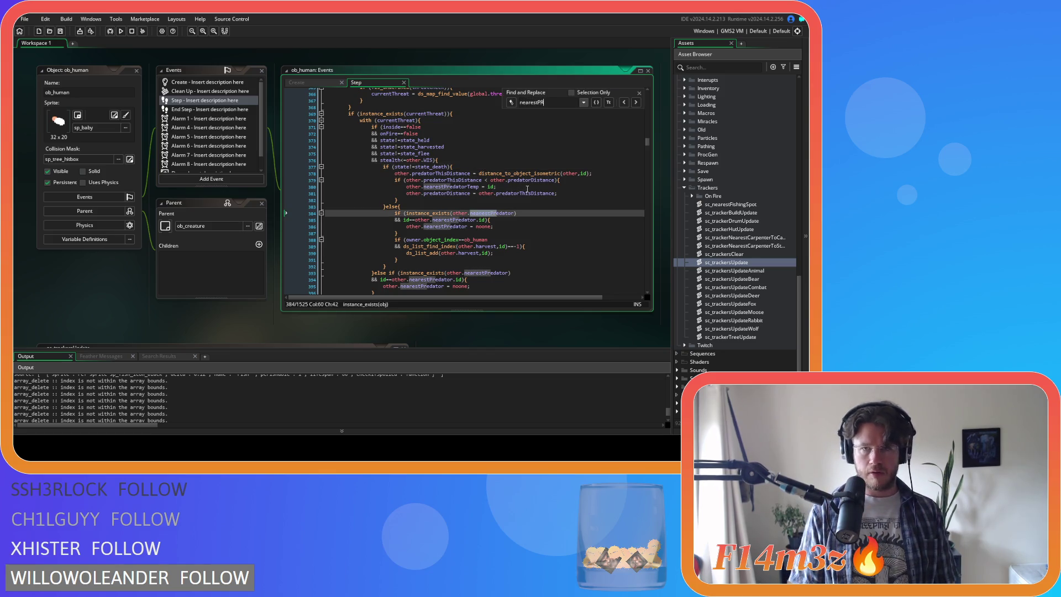
scroll(527, 189, up, 4)
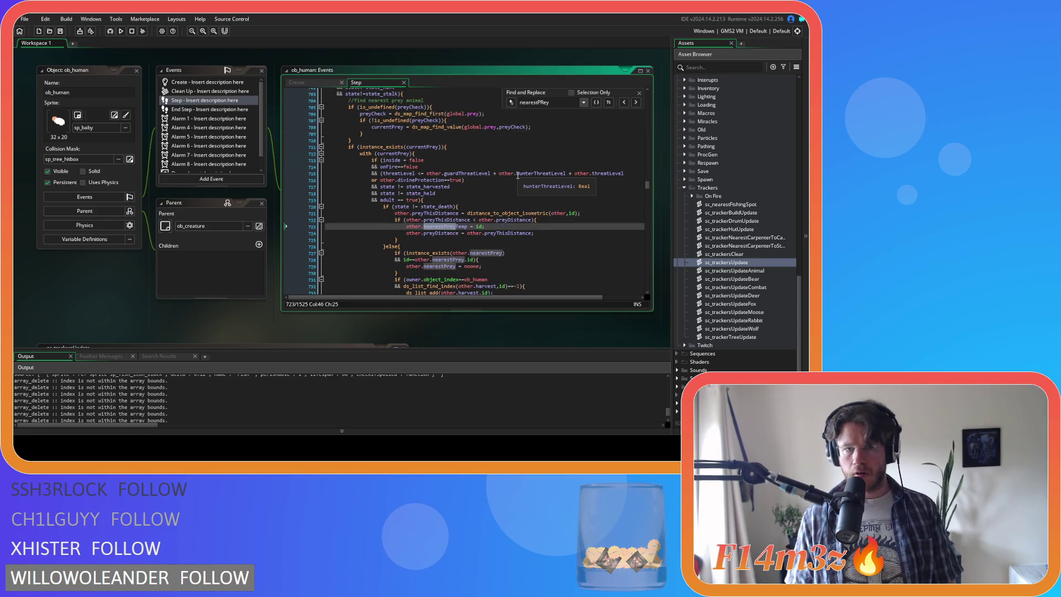
Check the distance_to_object_isometric call on line 721, then build and run the game with F5
click(558, 189)
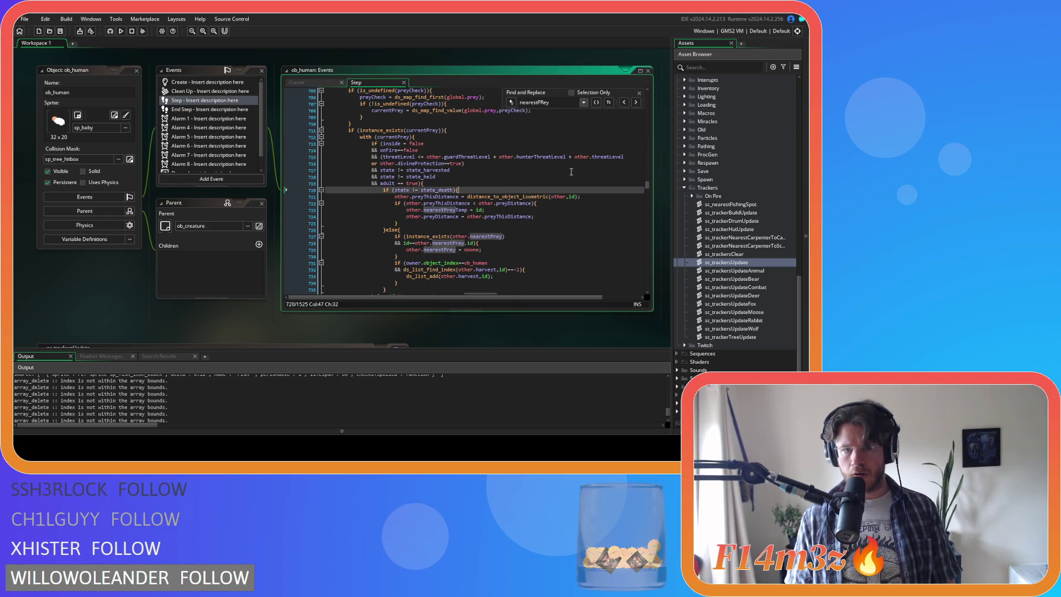
click(639, 93)
click(544, 196)
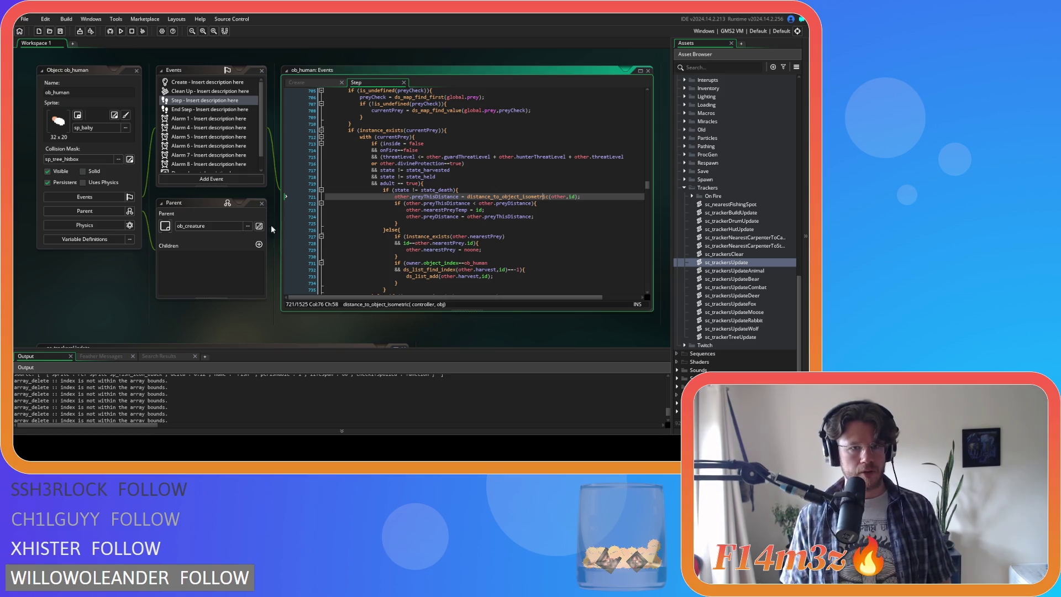
click(108, 260)
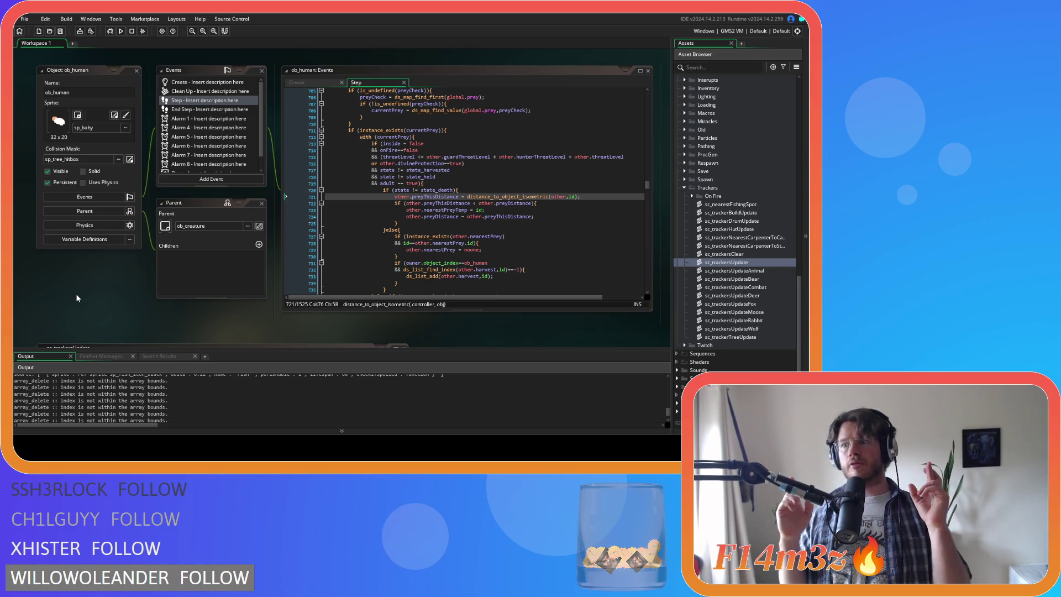
key(F5)
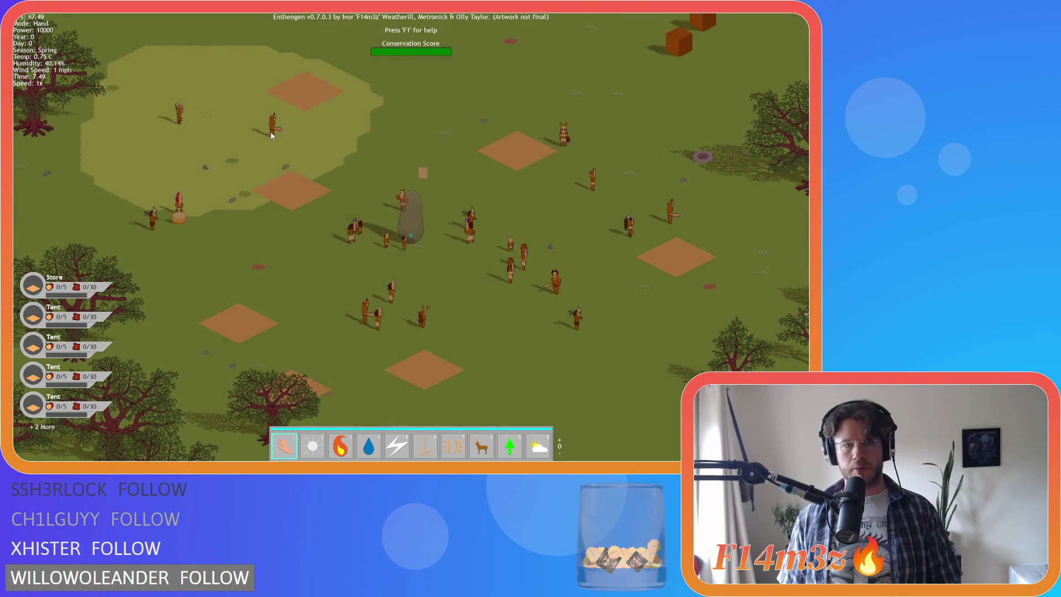
Zoom around the map and shield a villager with the Divine Protection power
scroll(283, 152, down, 3)
scroll(282, 152, down, 5)
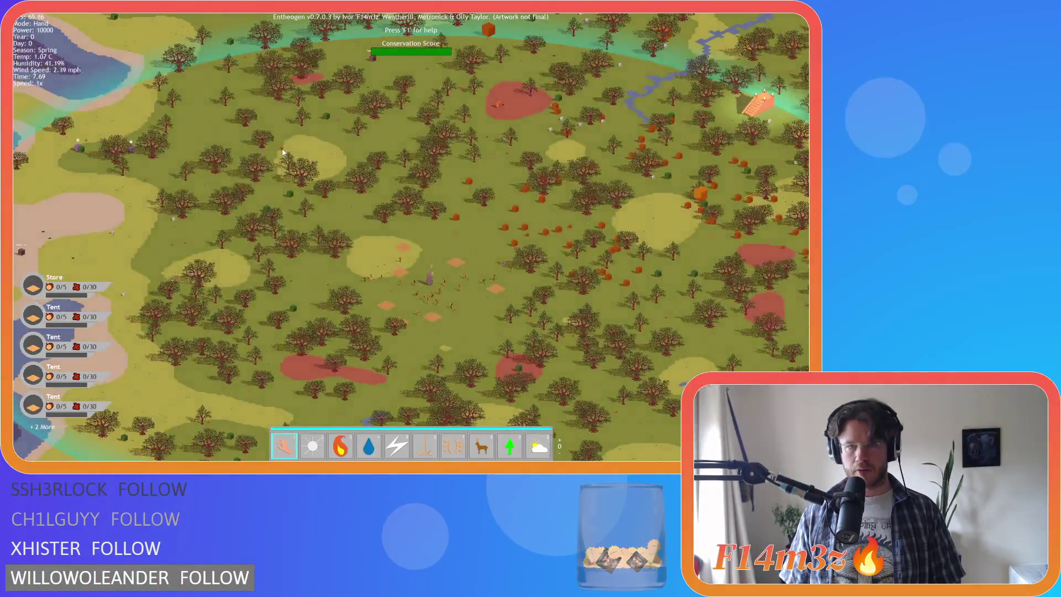
scroll(290, 157, up, 2)
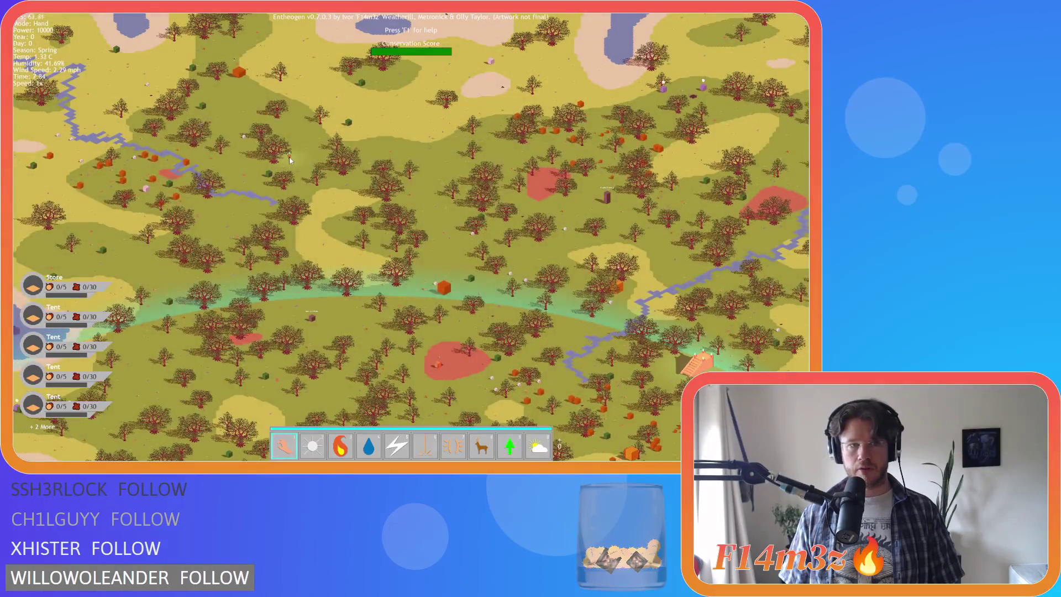
scroll(290, 157, up, 5)
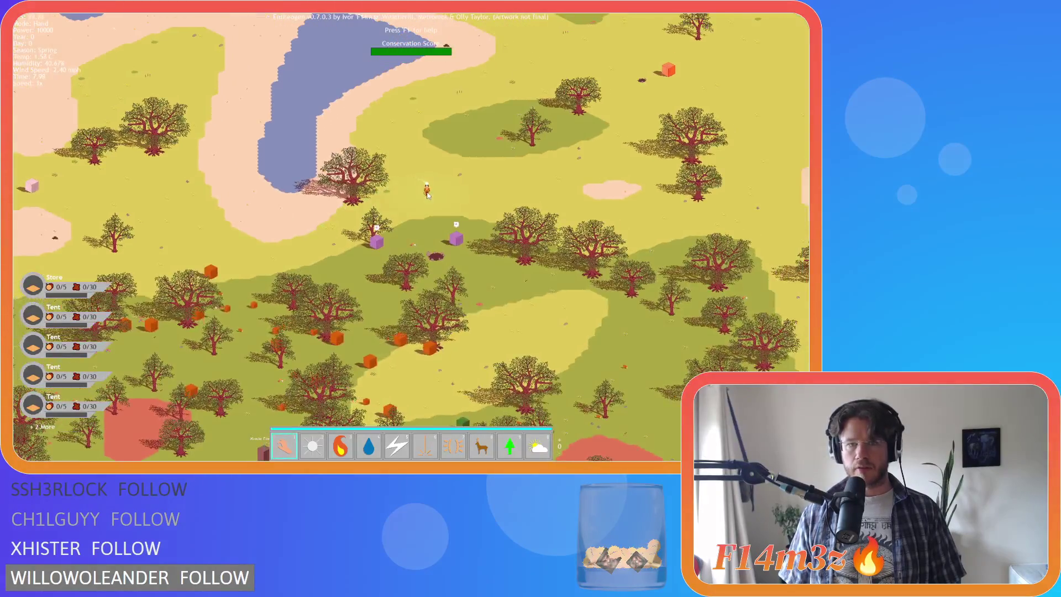
scroll(428, 195, up, 2)
key(8)
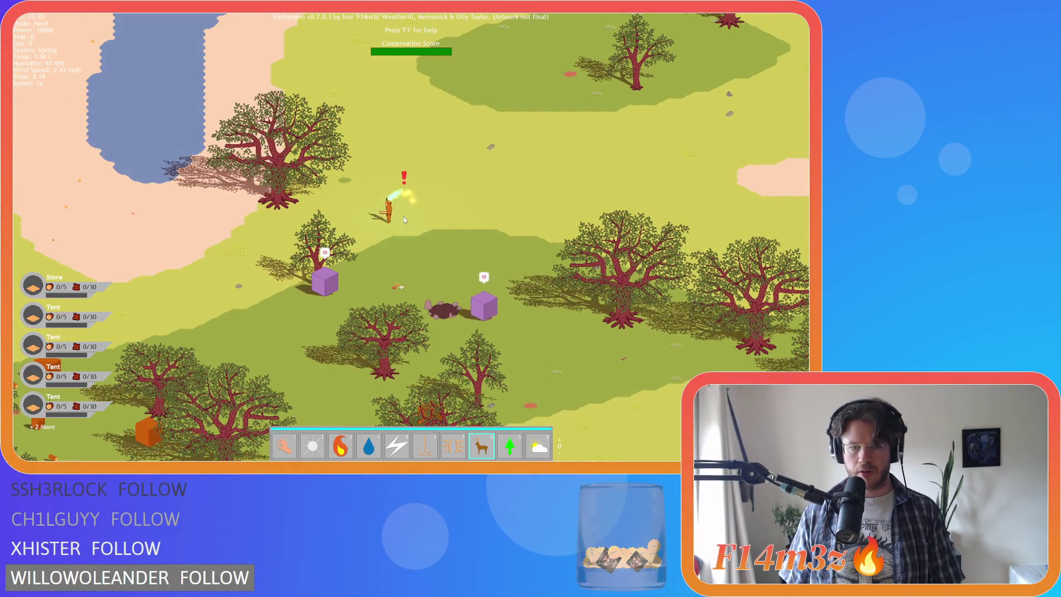
scroll(403, 220, down, 1)
key(7)
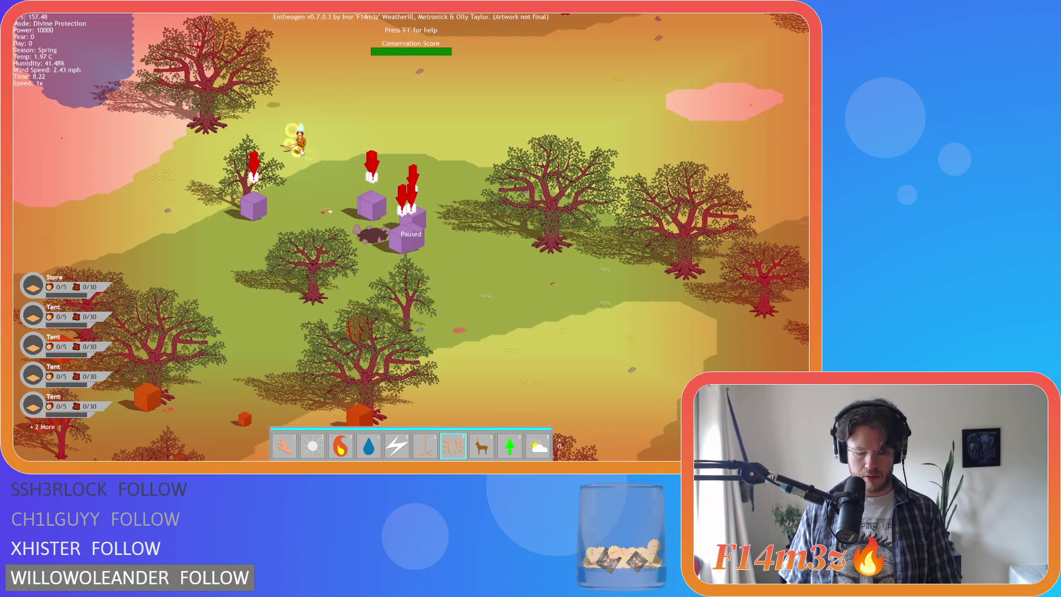
click(301, 153)
Pan the map up-left while switching between Hand mode and Divine Protection
key(w)
key(a)
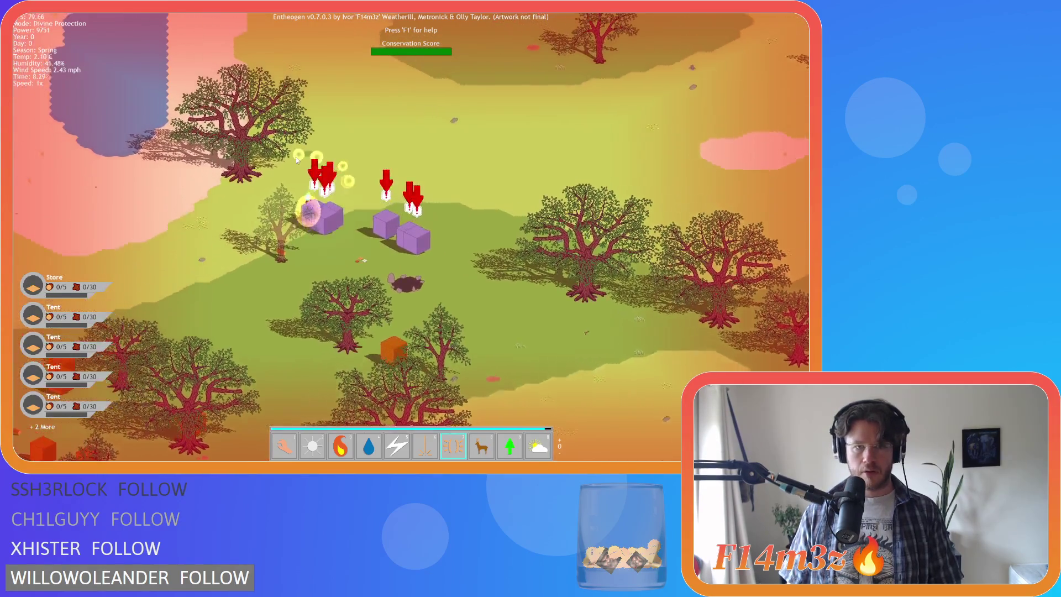
key(1)
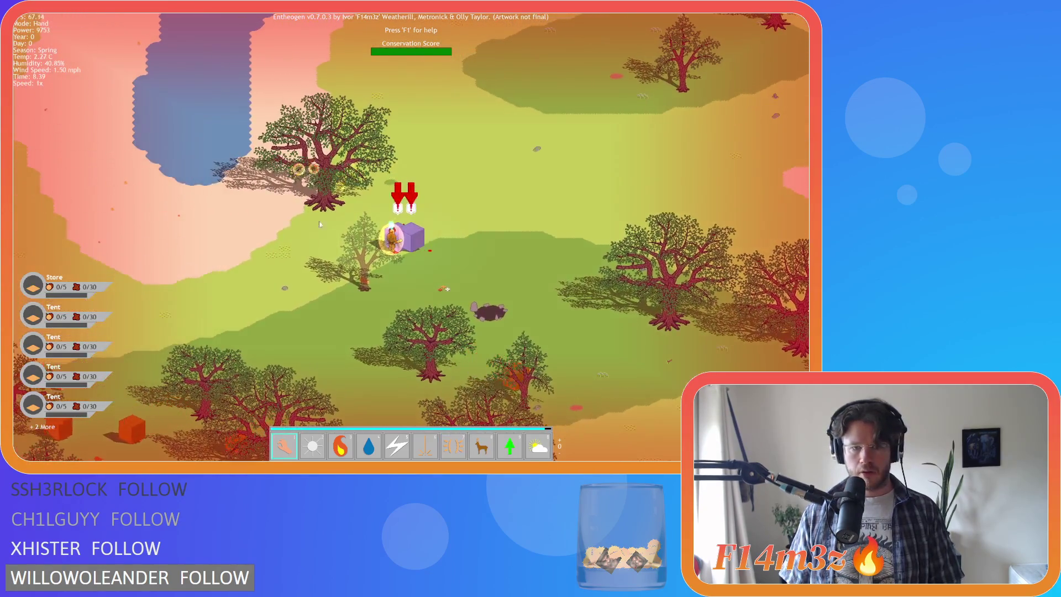
scroll(320, 224, up, 1)
key(7)
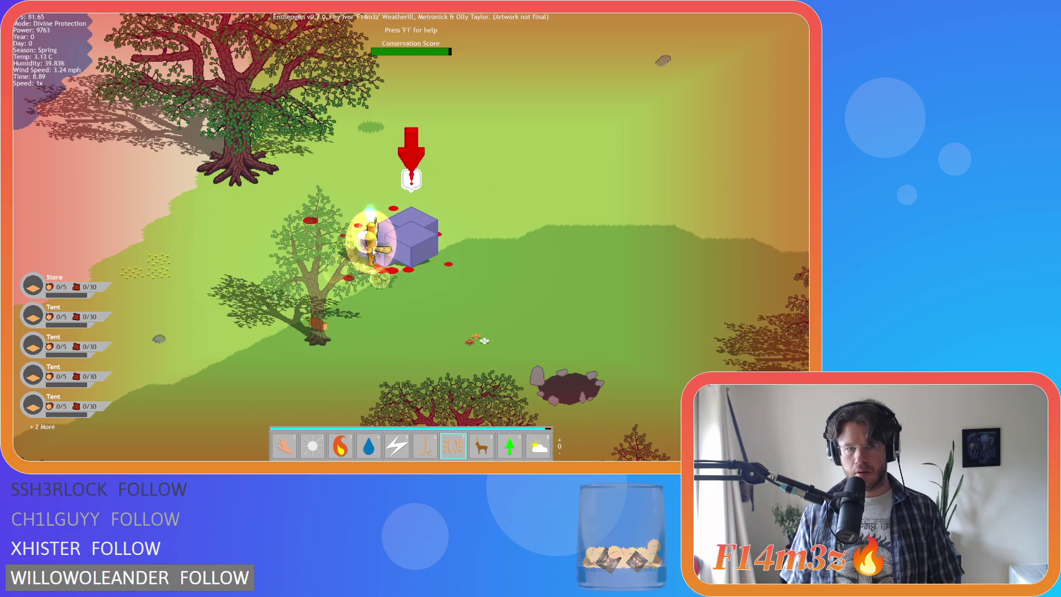
scroll(373, 251, down, 1)
key(1)
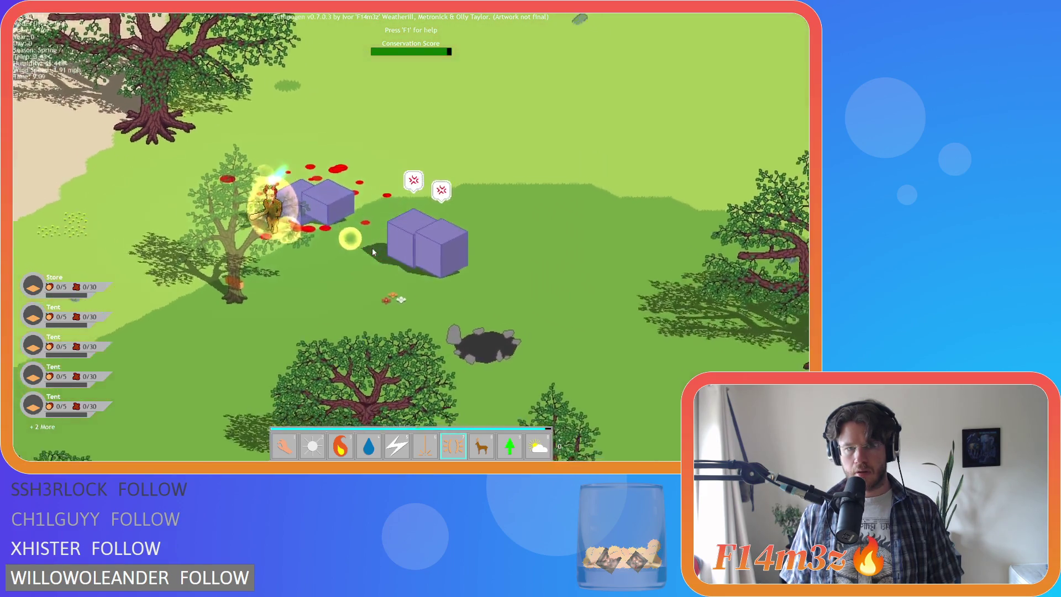
scroll(523, 229, down, 5)
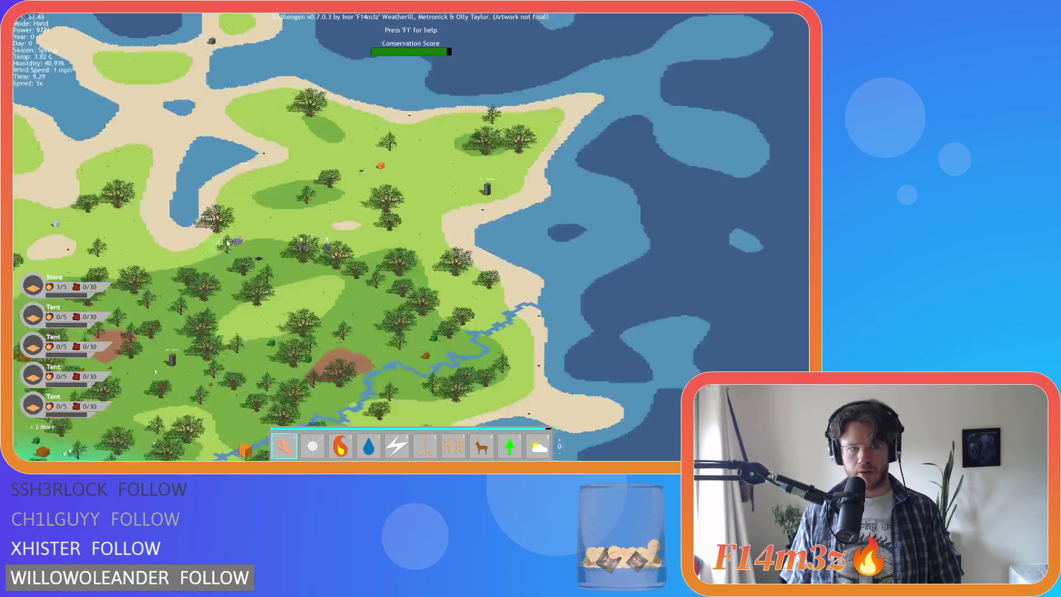
Pan northwest to the villagers' camp and open the Tribe panel with all roles deselected
key(w)
key(a)
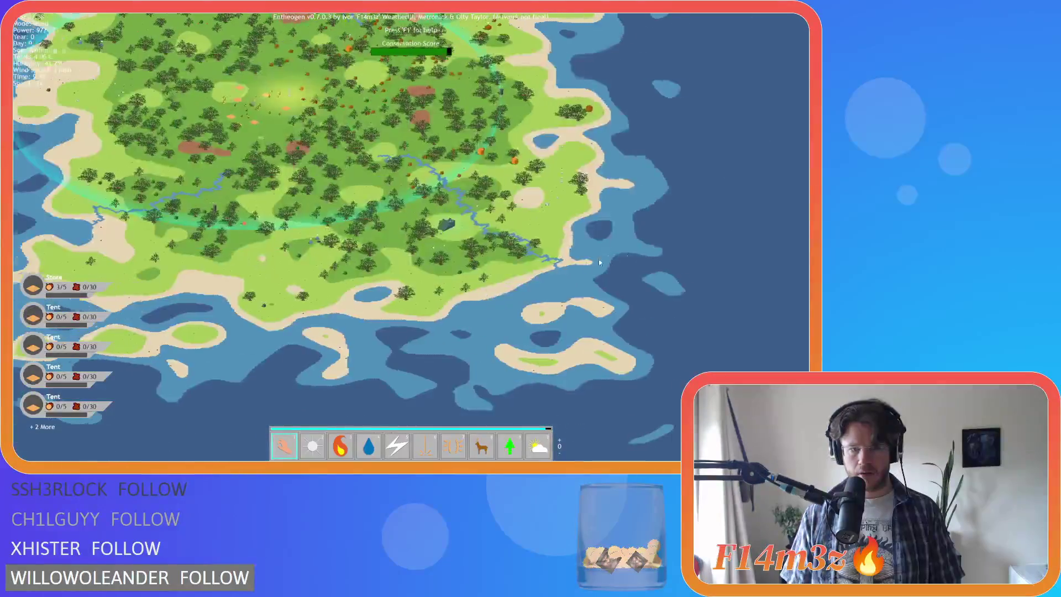
scroll(544, 303, up, 5)
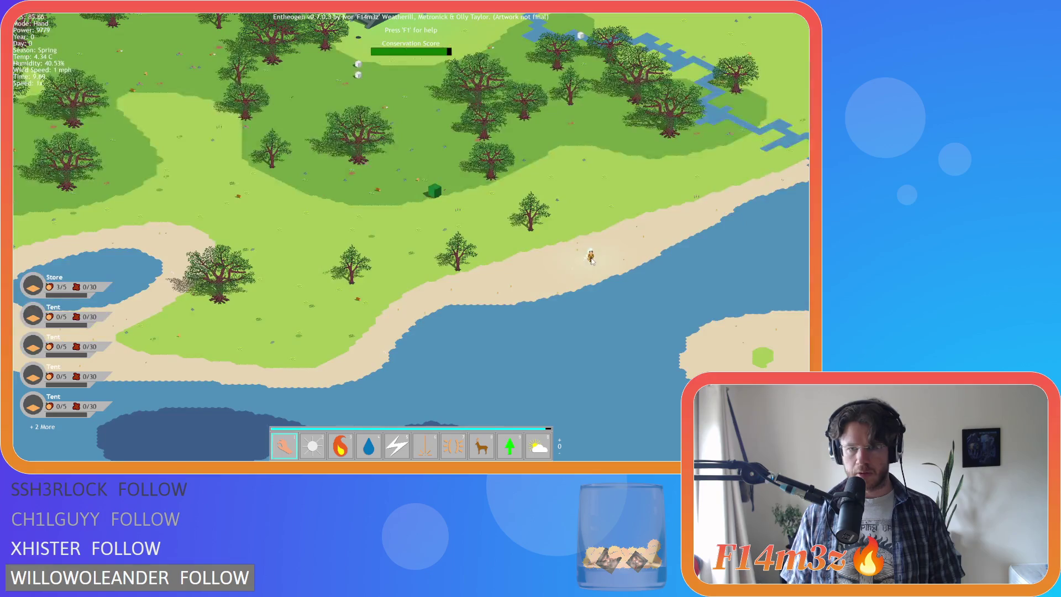
key(w)
key(a)
key(w)
key(a)
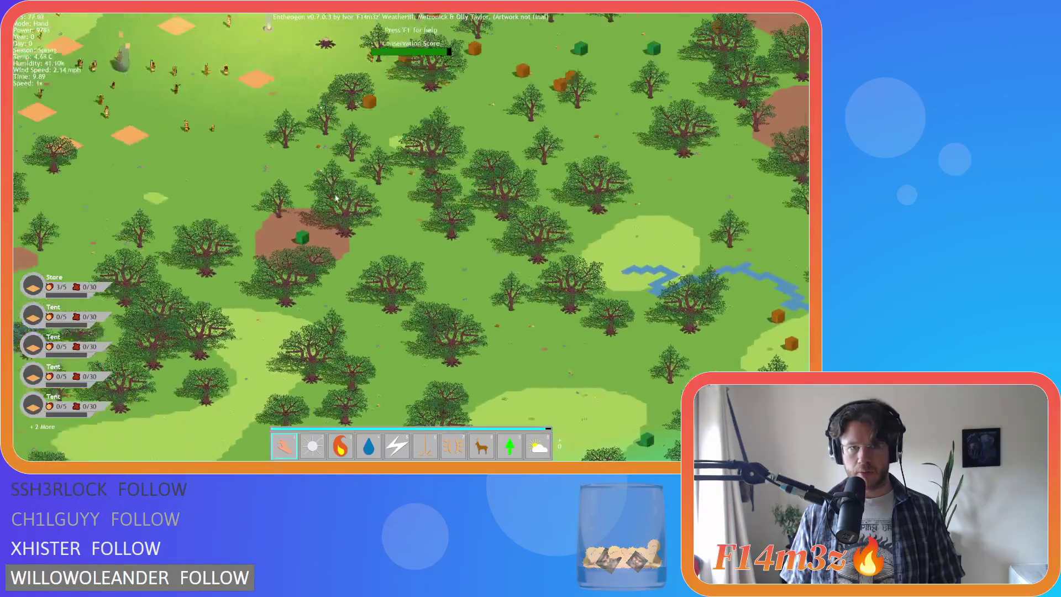
key(a)
key(s)
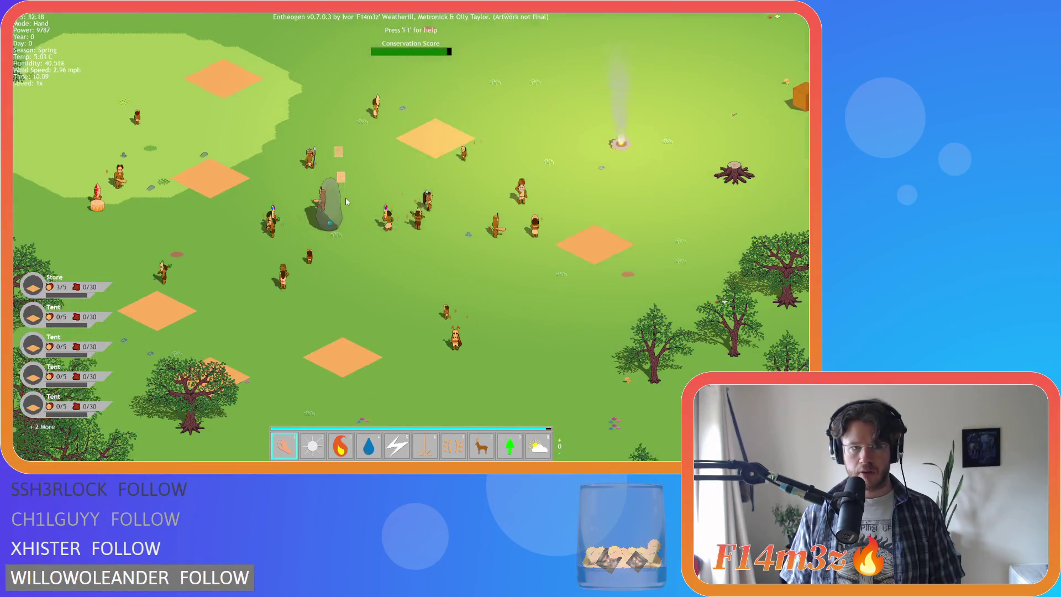
key(t)
click(214, 100)
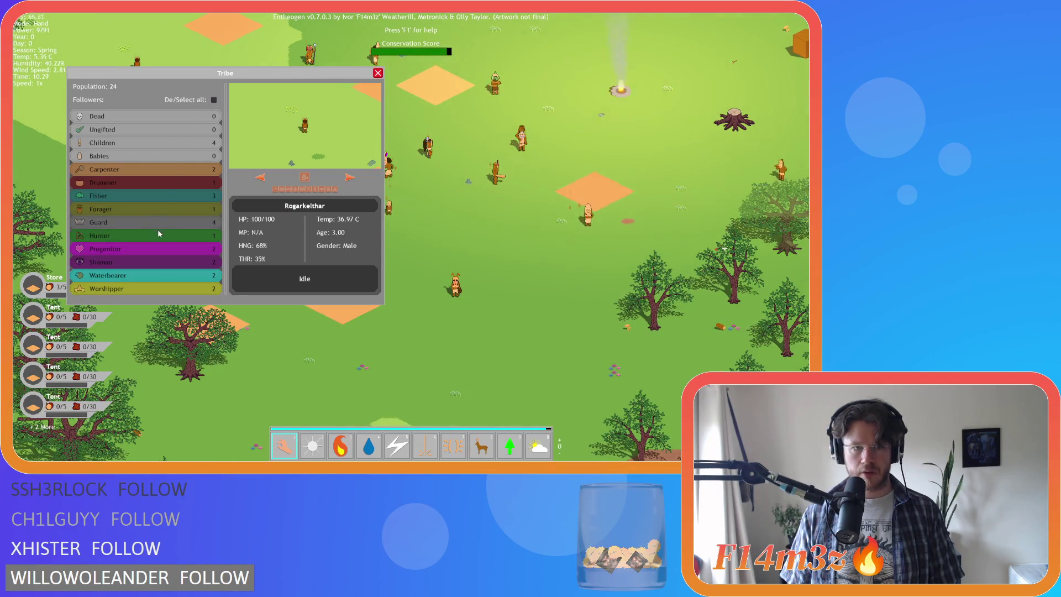
Switch to another villager, close the tribe overview, and carry a villager up and left
click(303, 177)
key(t)
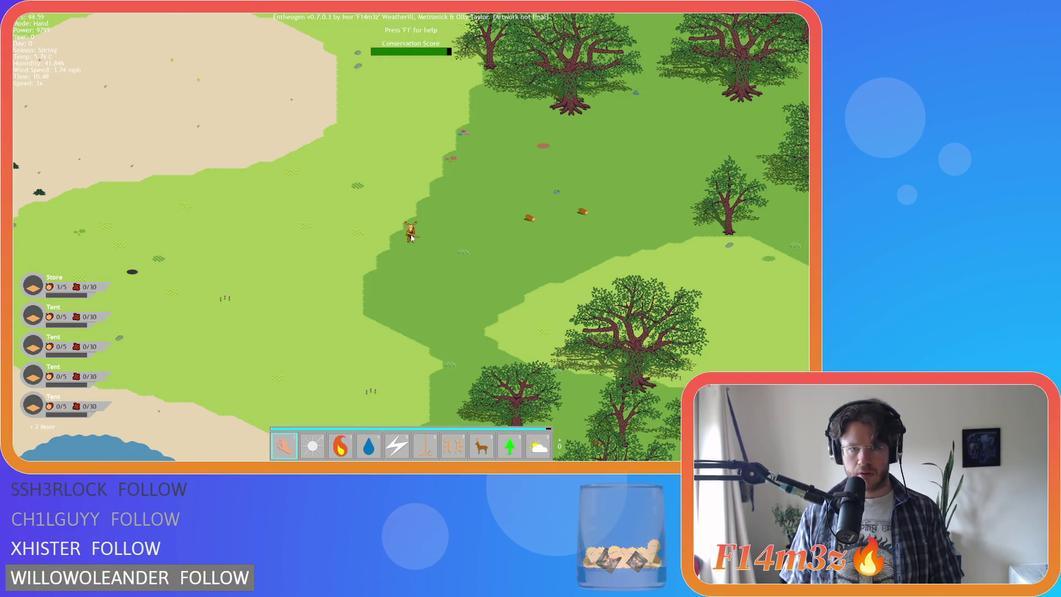
scroll(473, 213, down, 5)
scroll(464, 215, up, 5)
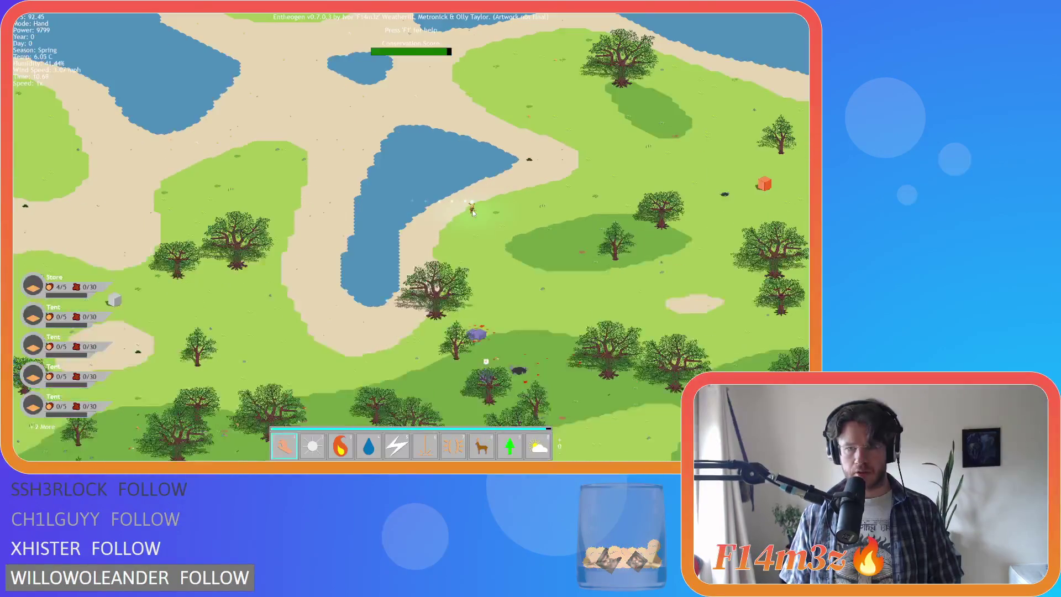
drag(454, 218, 413, 192)
scroll(434, 221, up, 2)
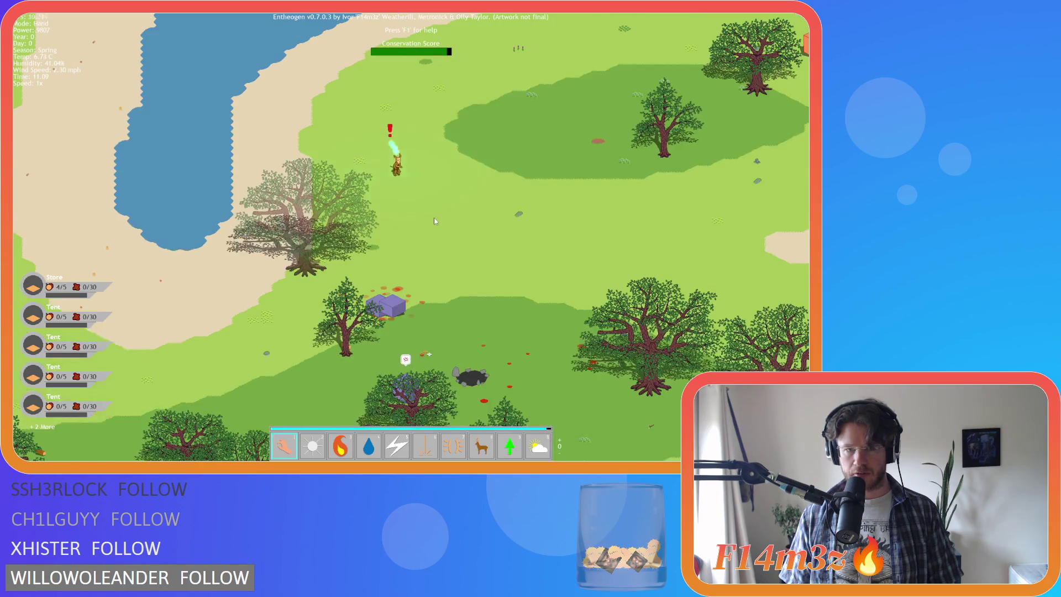
Carry Elnarrogar out of the tree onto open grass, then quit the game confirming with Y
key(s)
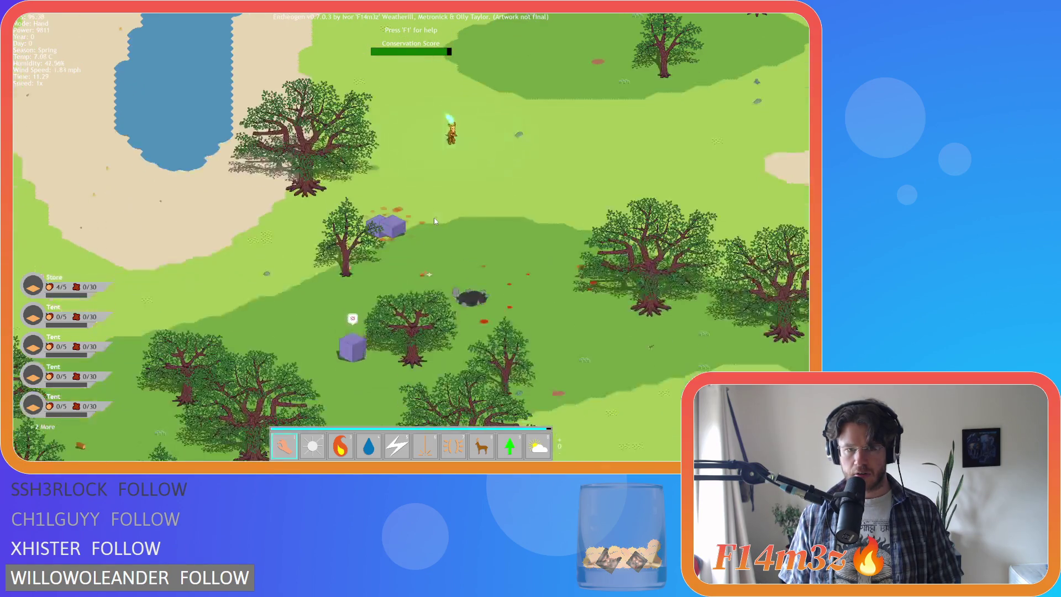
key(d)
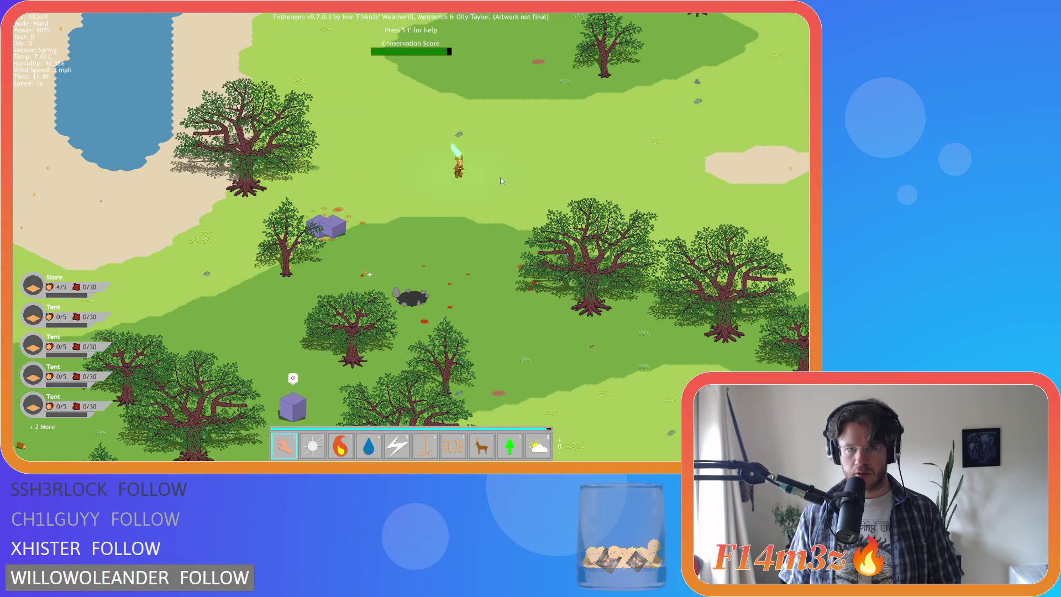
click(503, 198)
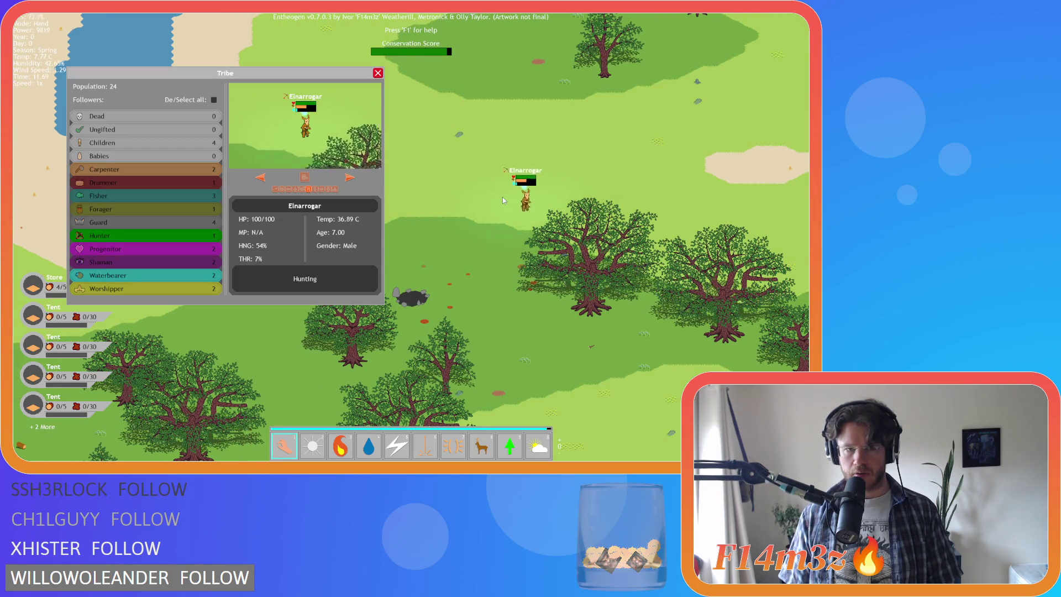
key(Escape)
key(d)
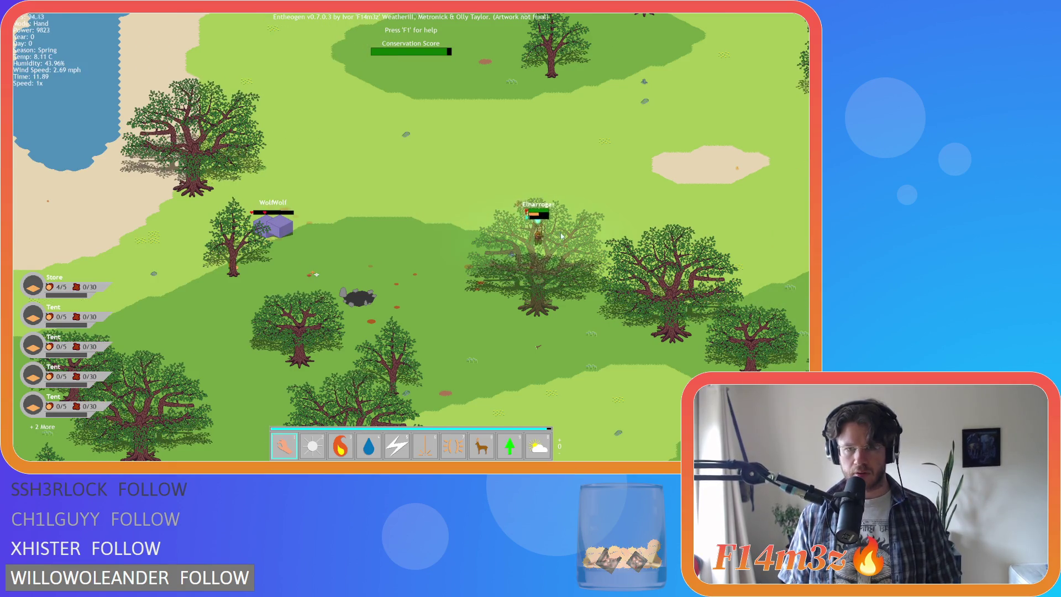
drag(522, 213, 338, 156)
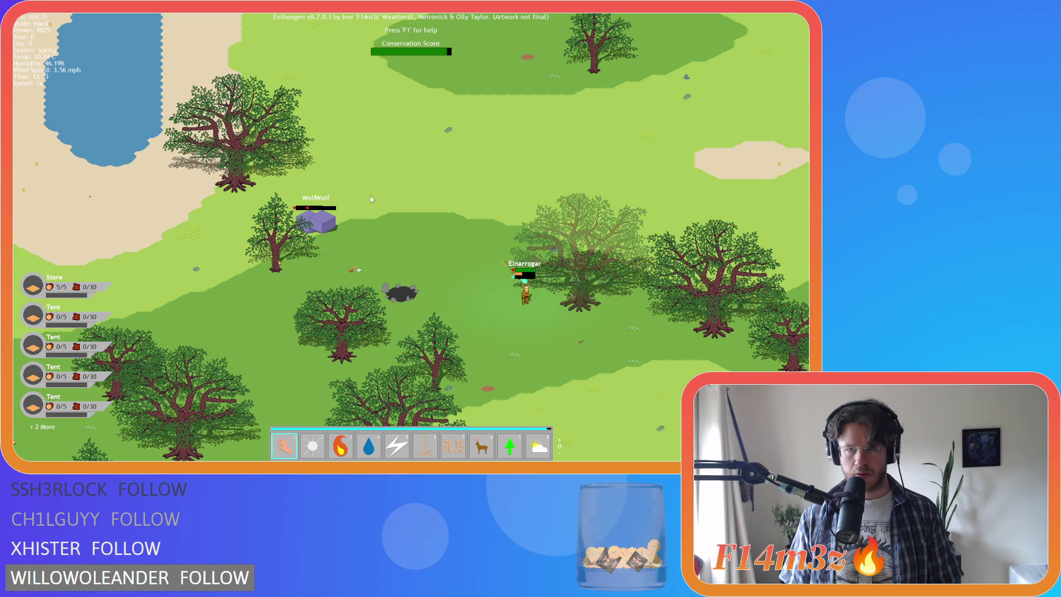
drag(573, 319, 360, 166)
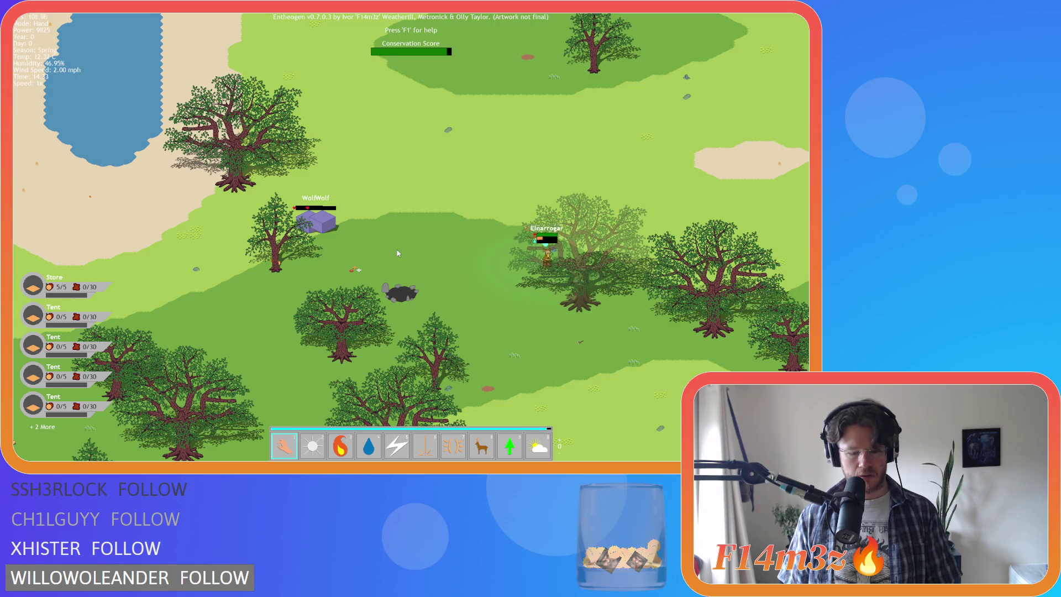
key(Escape)
key(y)
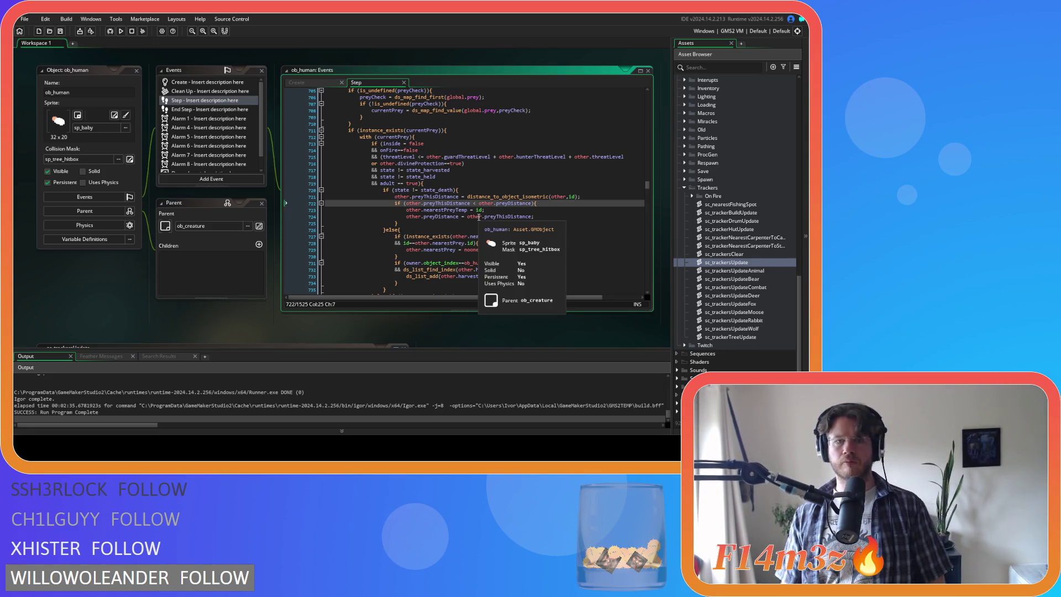
click(473, 186)
scroll(473, 187, up, 2)
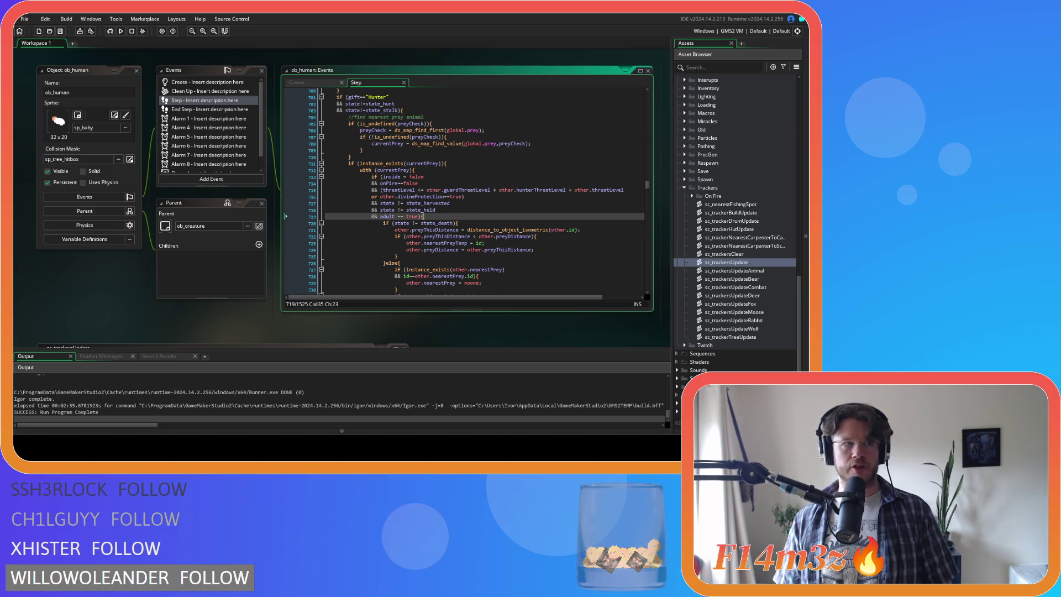
click(472, 142)
key(Up)
key(Up)
key(Up)
scroll(472, 142, up, 2)
key(Down)
key(Down)
key(Down)
key(End)
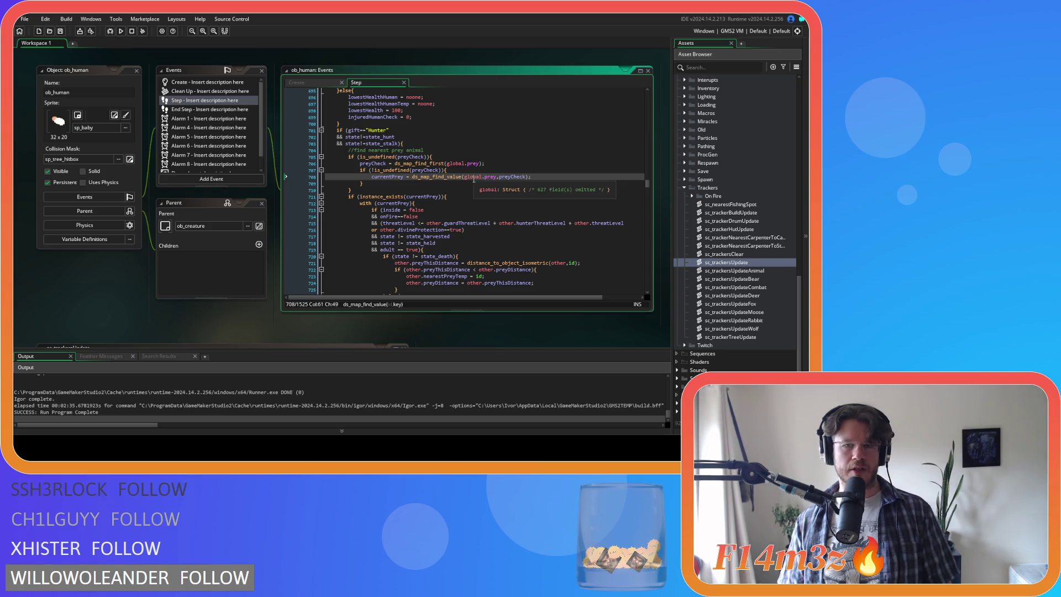
mouse_move(458, 180)
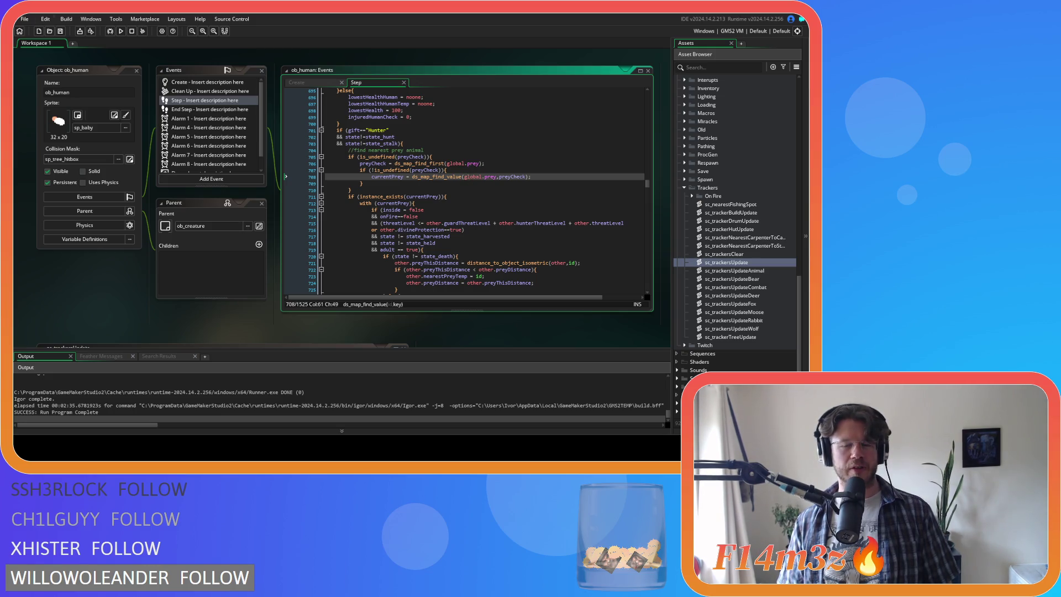
scroll(735, 221, up, 8)
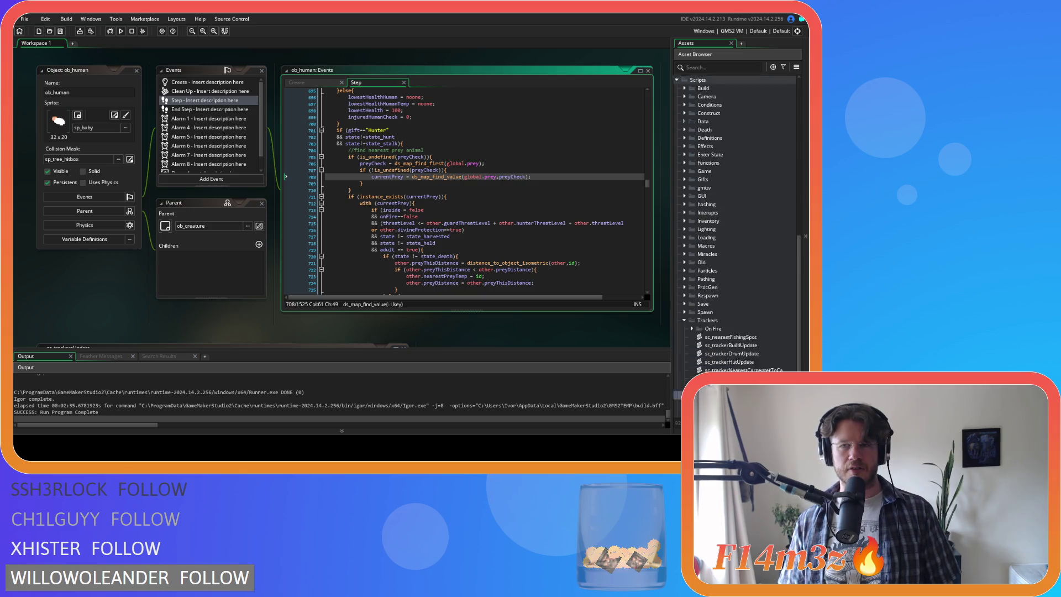
Collapse the Trackers folder, expand the Death scripts folder, and open sc_deathWolf
scroll(735, 221, down, 3)
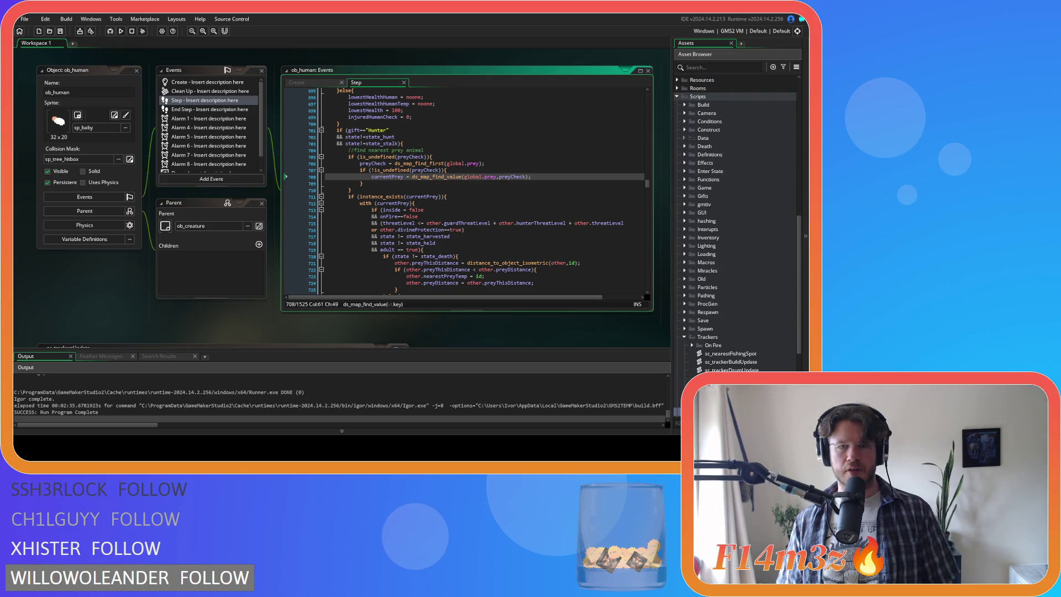
scroll(735, 279, down, 6)
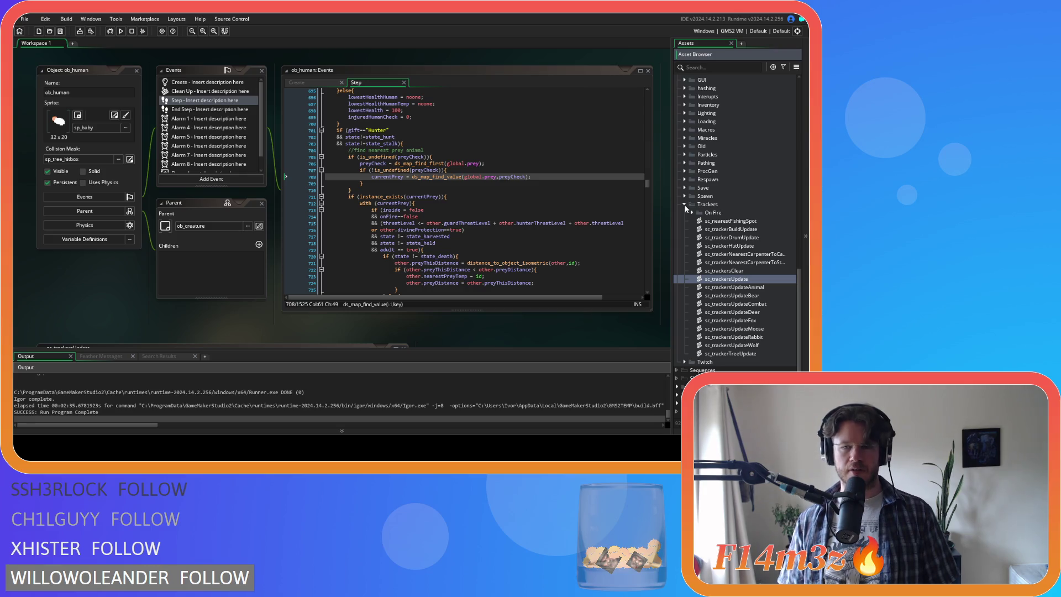
scroll(686, 214, up, 2)
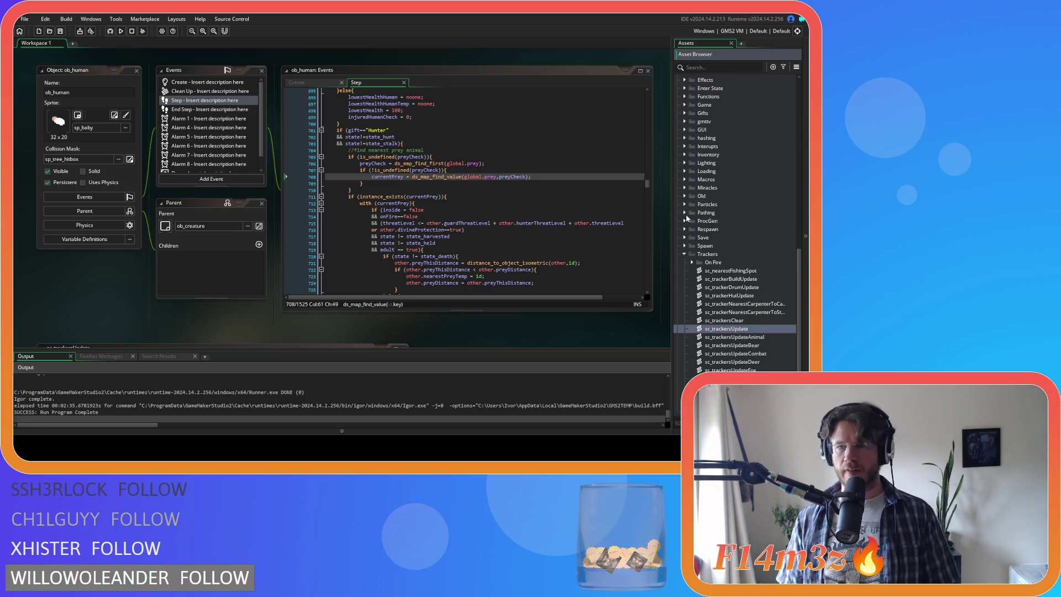
click(686, 255)
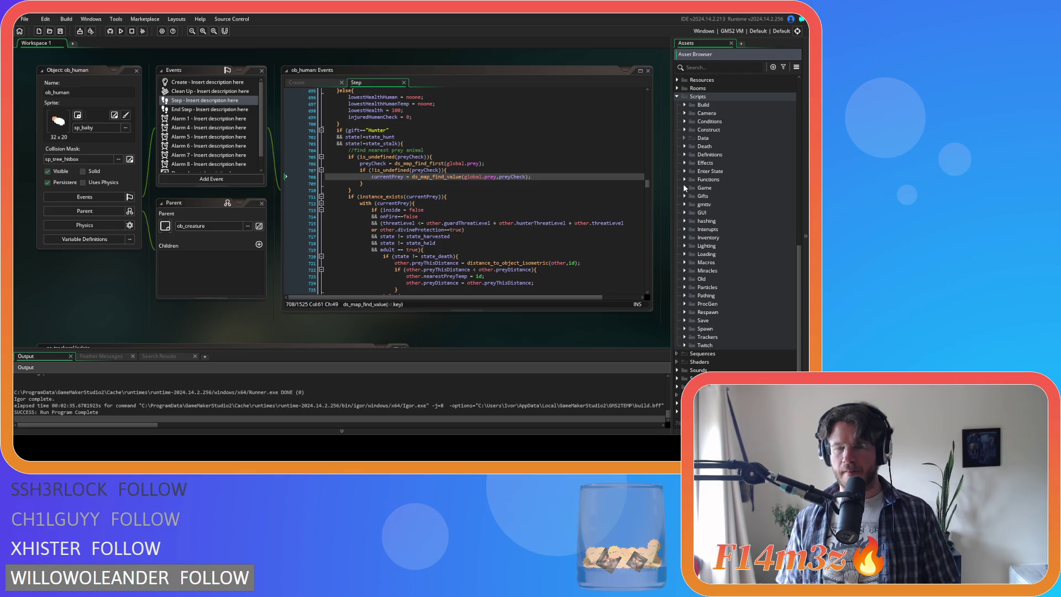
scroll(688, 206, up, 2)
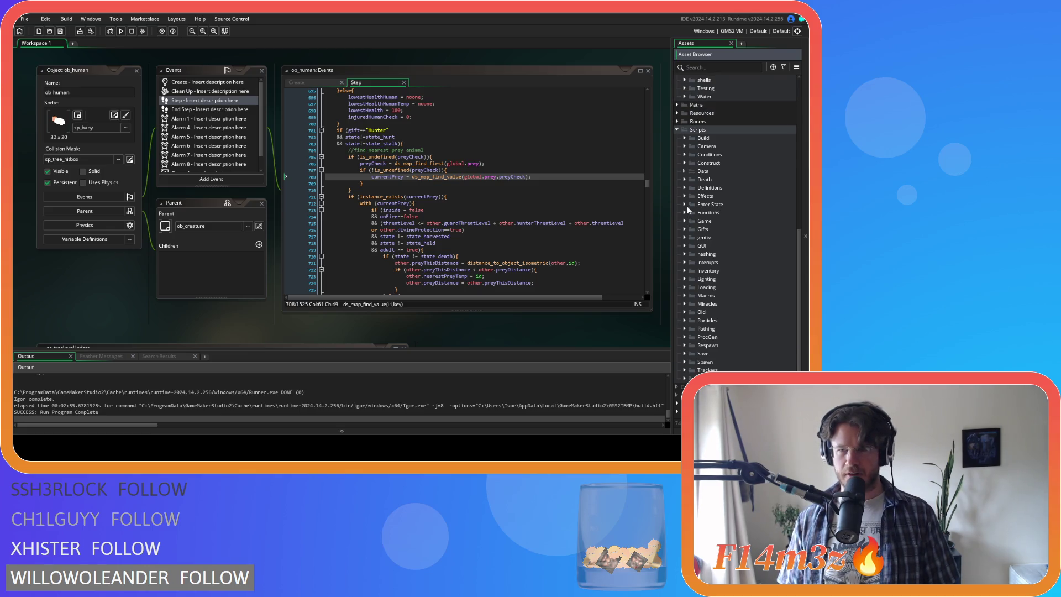
click(684, 179)
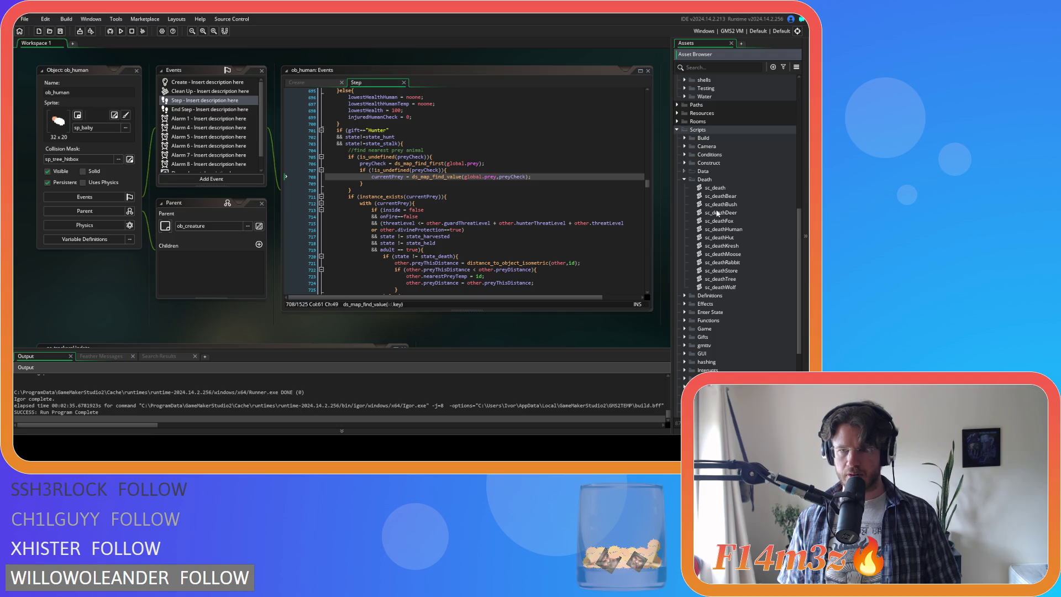
double_click(721, 287)
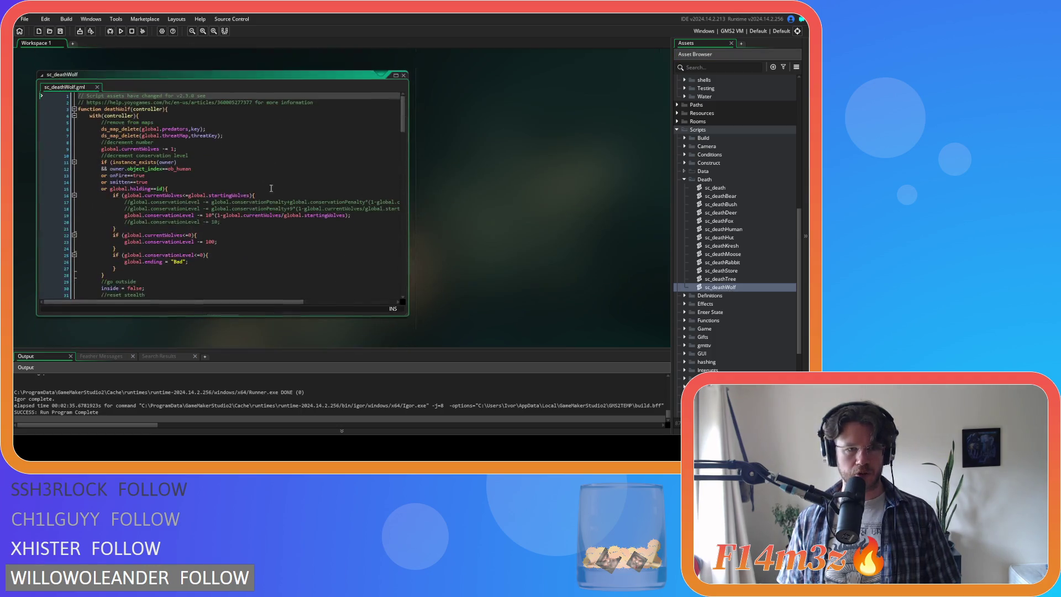
click(224, 135)
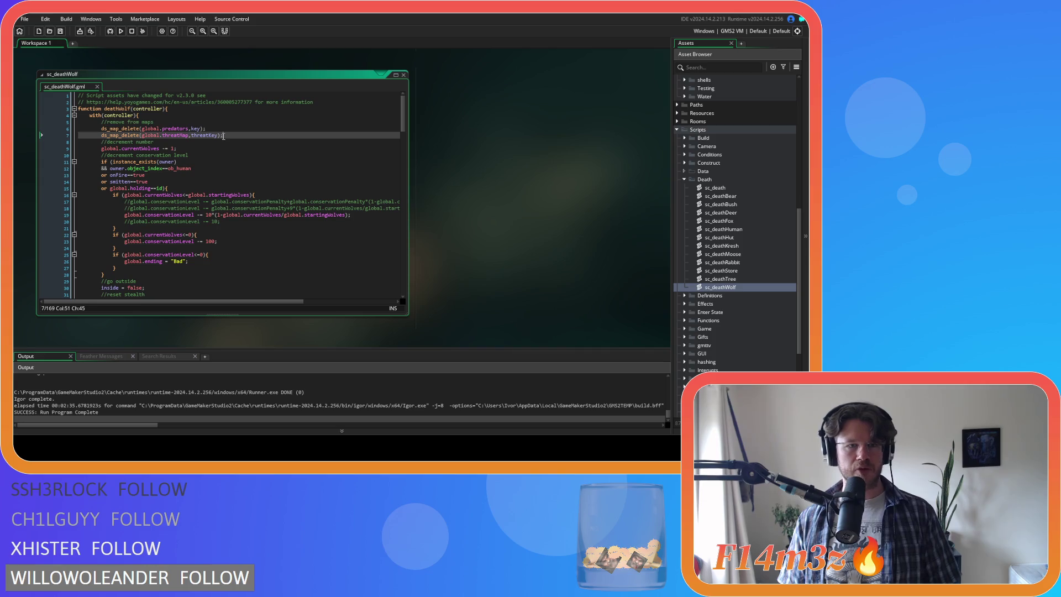
click(158, 148)
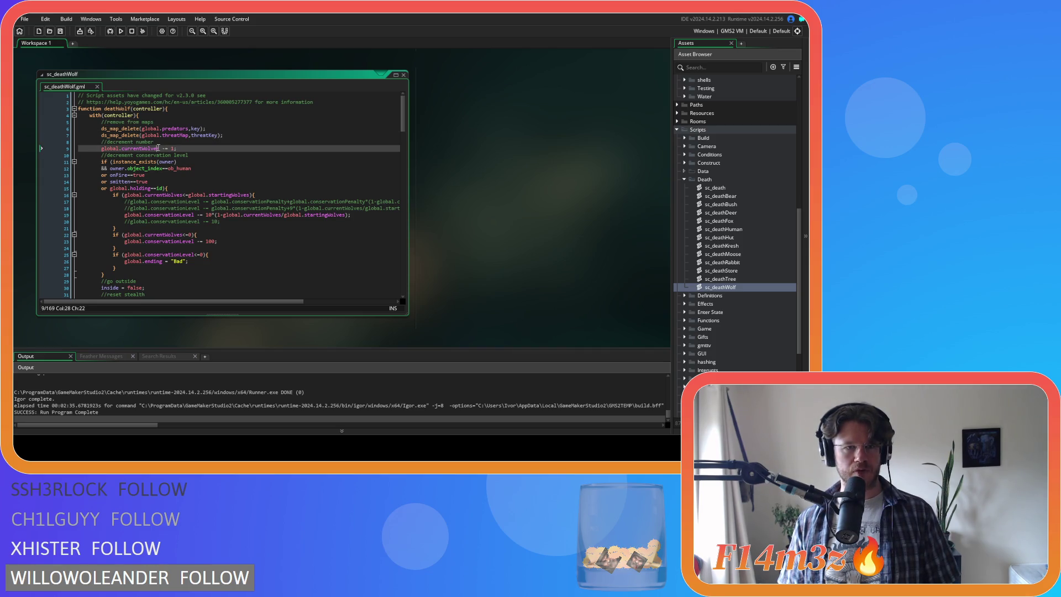
mouse_move(105, 148)
mouse_down()
mouse_move(102, 122)
mouse_move(119, 148)
mouse_move(177, 151)
mouse_move(101, 150)
mouse_up()
click(117, 141)
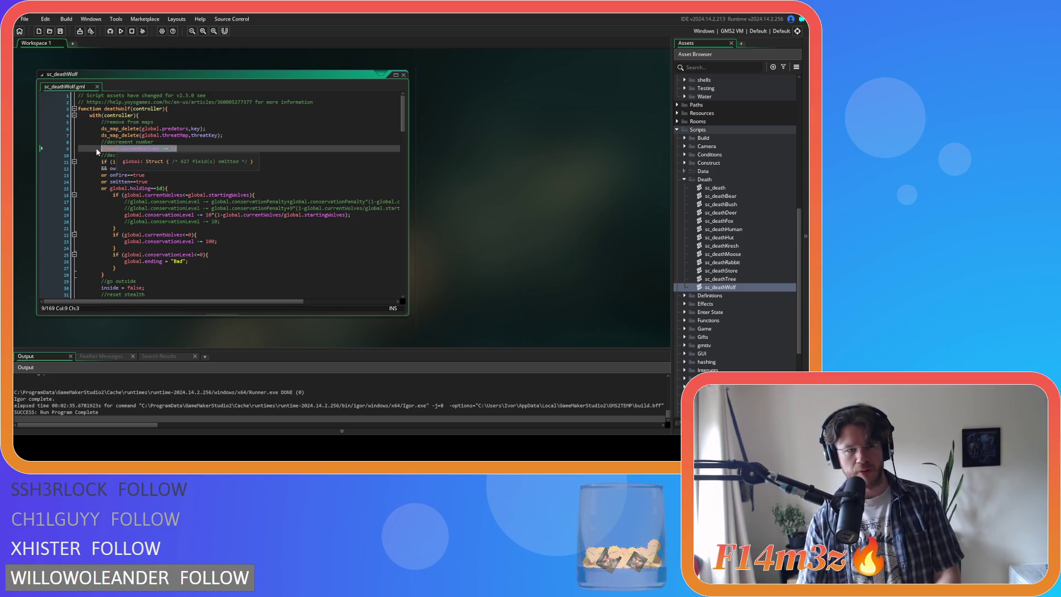
drag(231, 135, 107, 128)
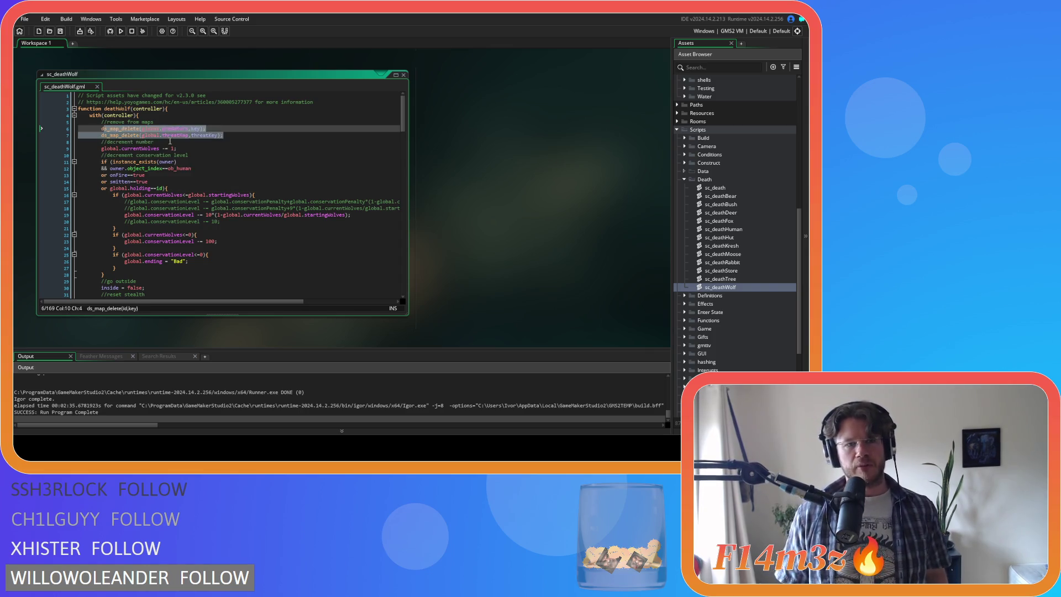
click(168, 135)
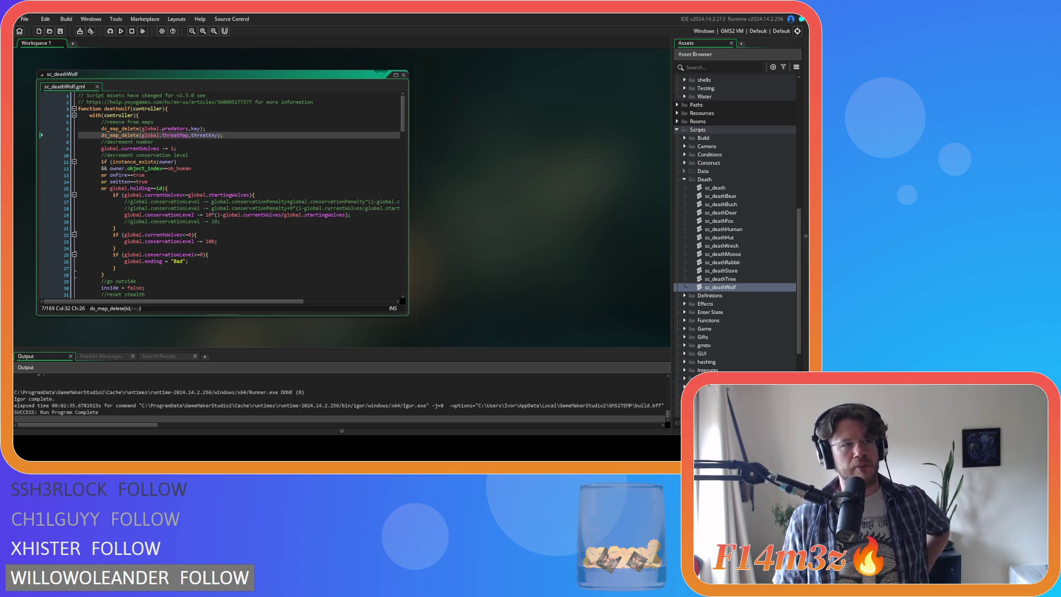
click(208, 129)
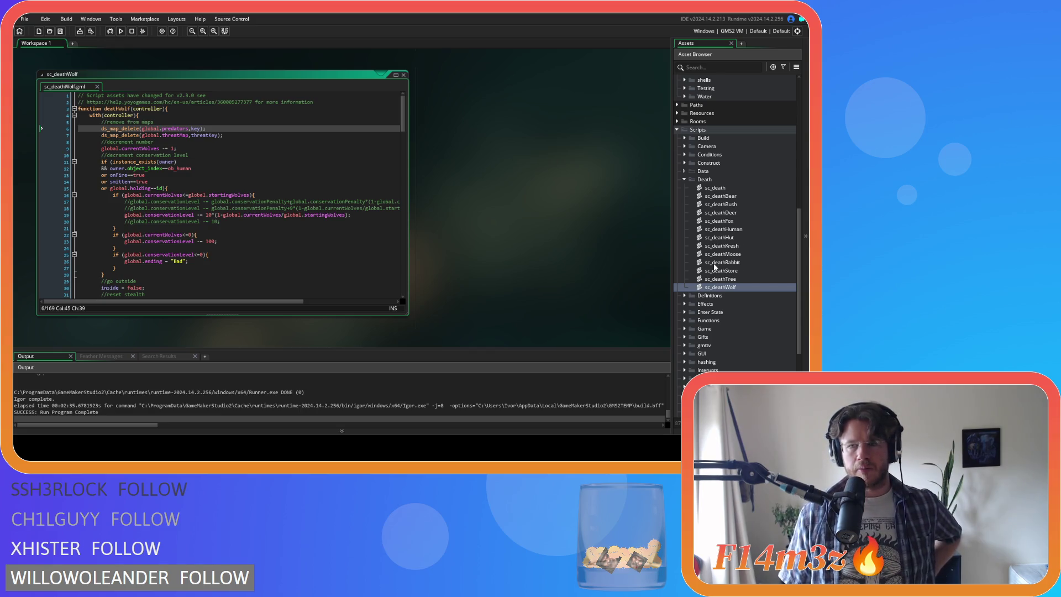
scroll(715, 267, up, 3)
scroll(725, 213, up, 10)
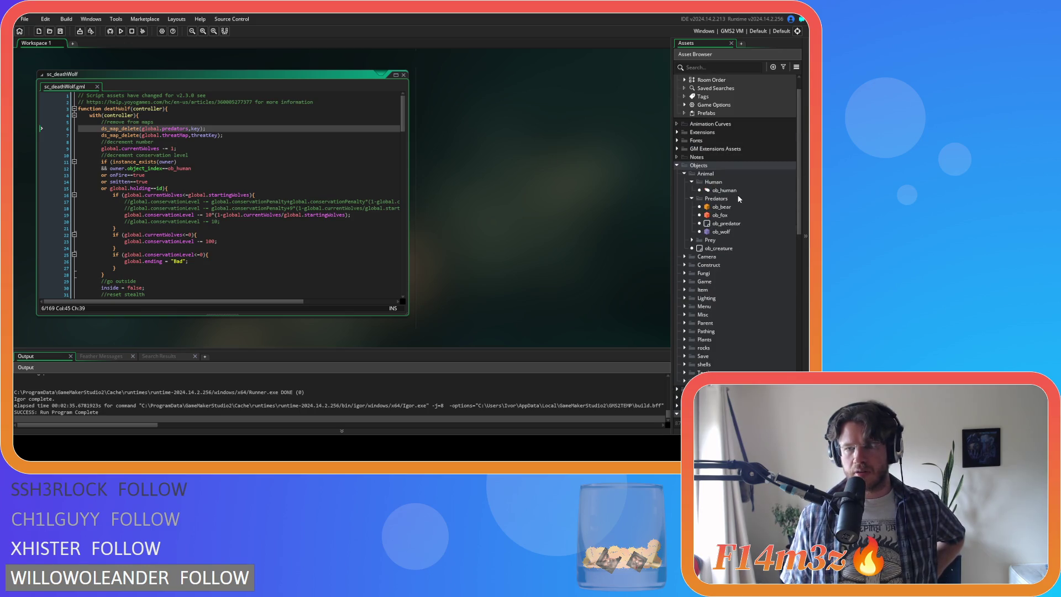
Open ob_human and step back through the nearestPred matches in its Step code
double_click(724, 190)
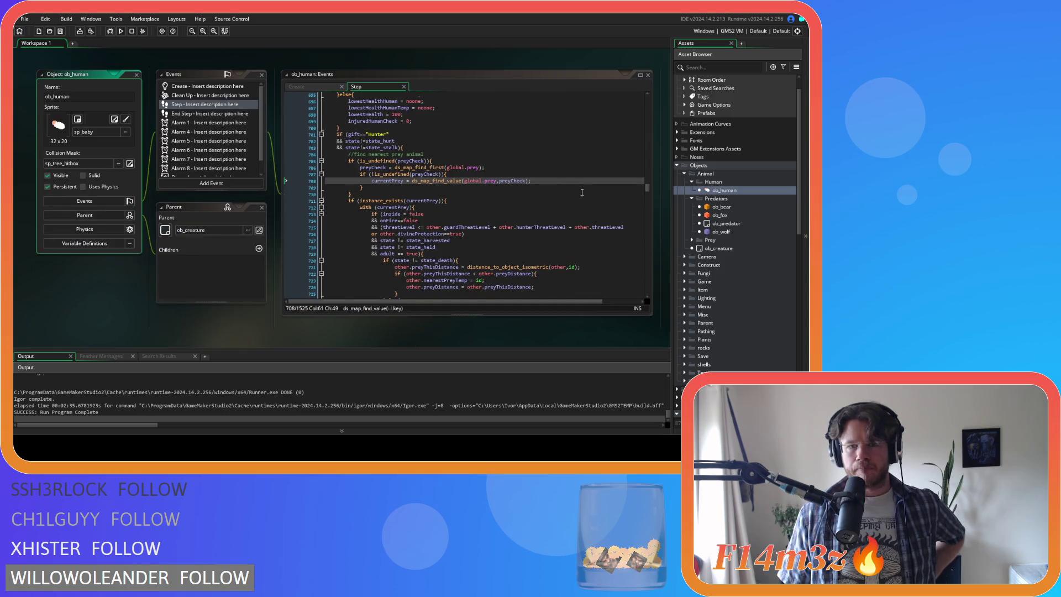
scroll(582, 192, up, 10)
click(589, 171)
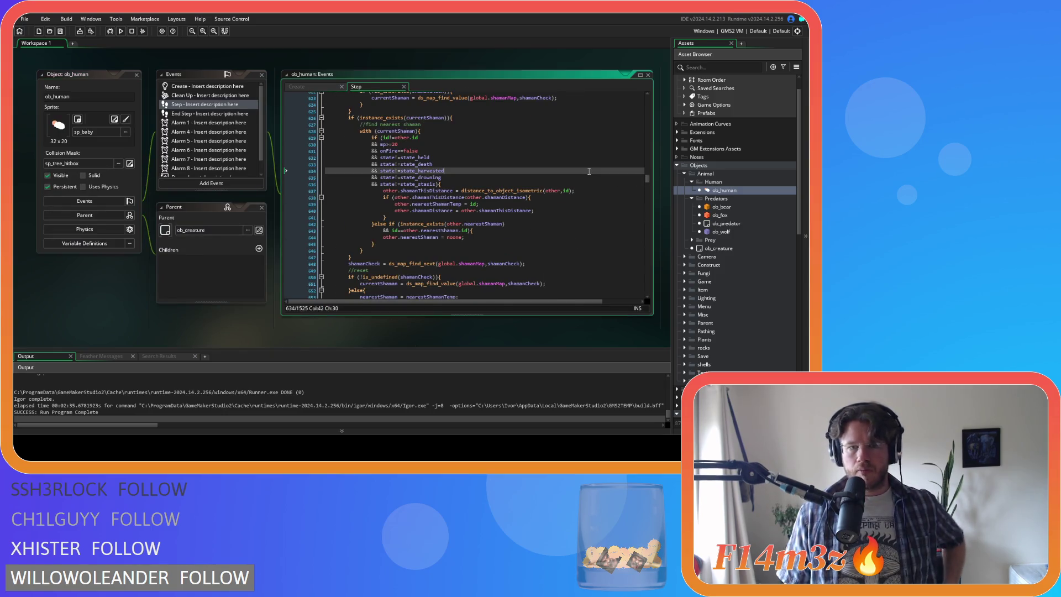
key(ctrl+f)
text(nearestPr)
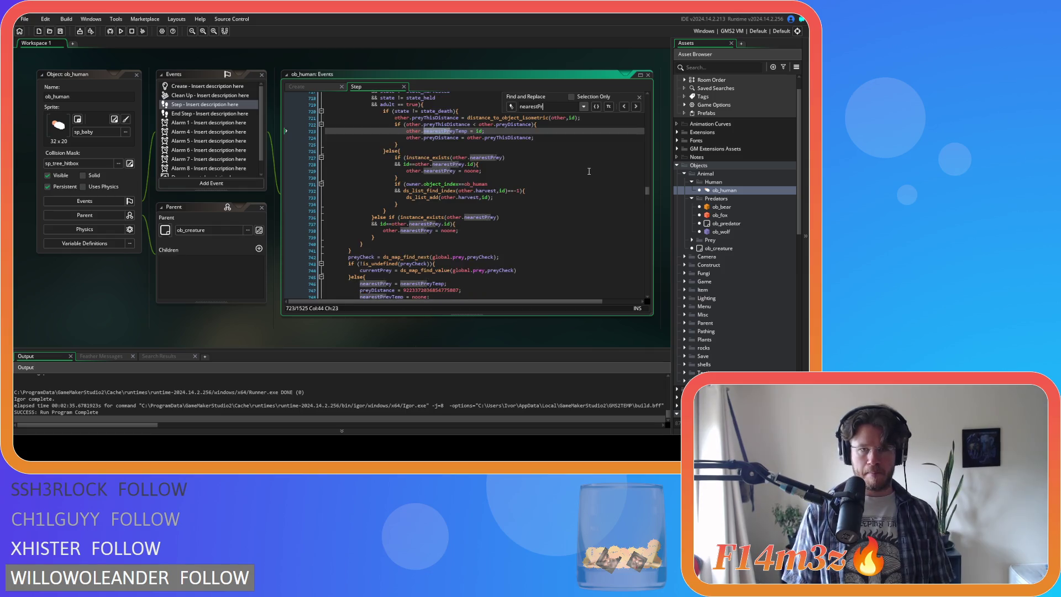
text(ed)
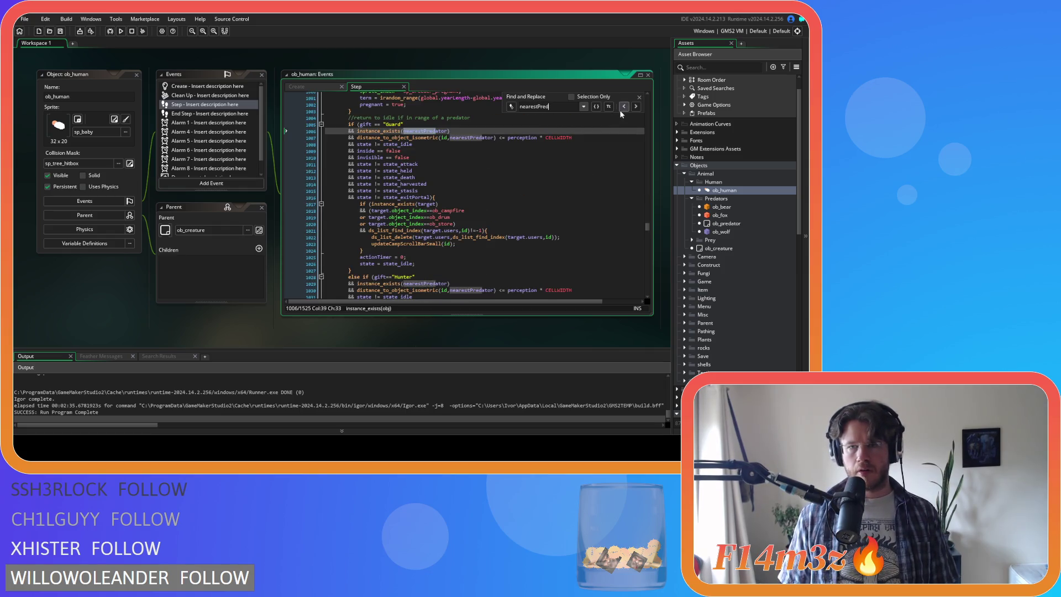
click(622, 109)
click(622, 108)
click(622, 108)
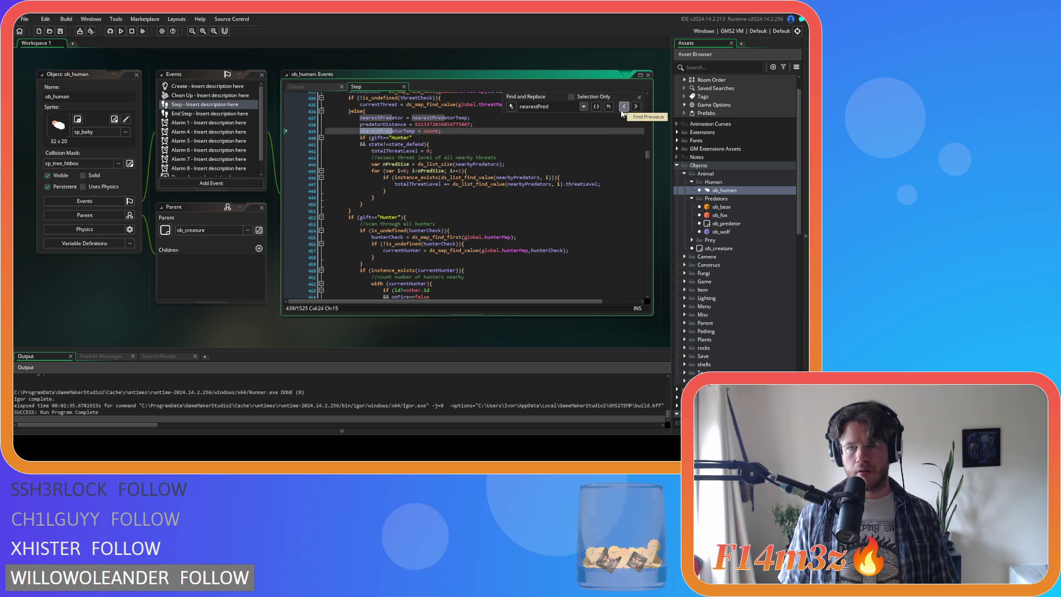
click(622, 108)
click(622, 108)
click(622, 109)
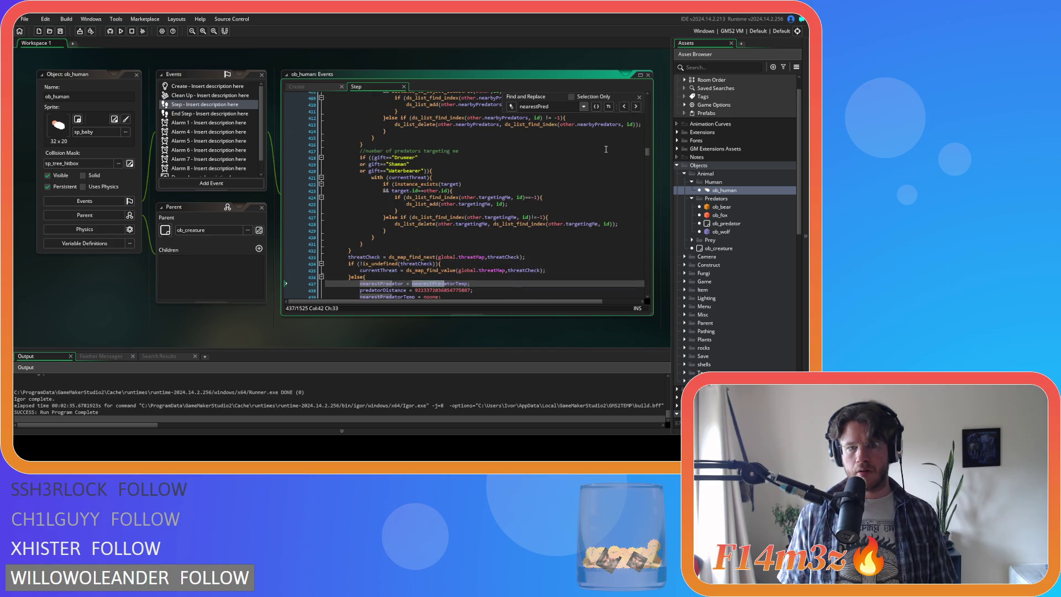
scroll(606, 149, up, 10)
scroll(606, 149, up, 7)
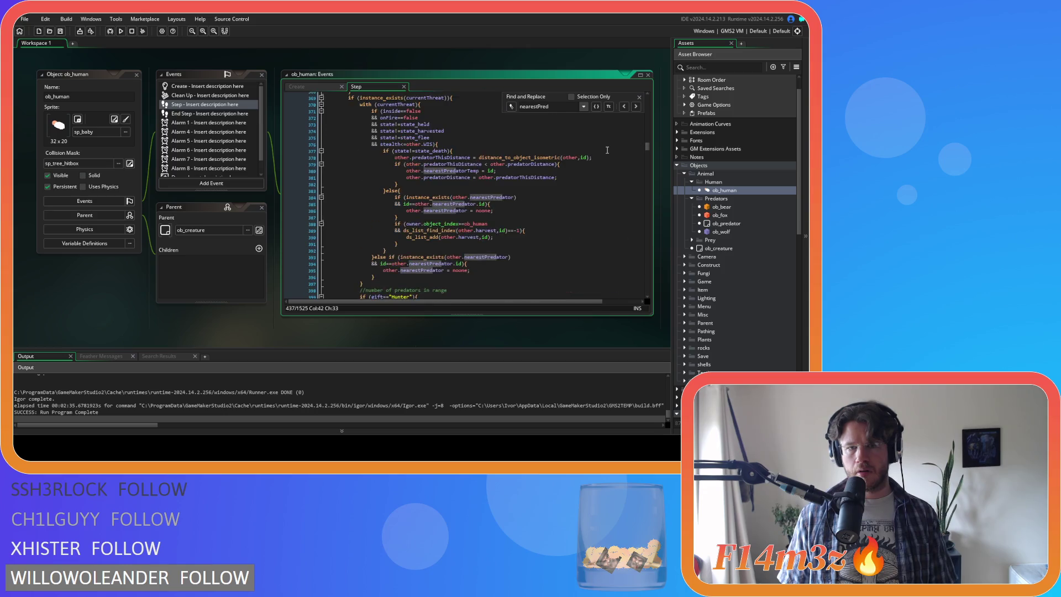
click(640, 98)
click(560, 151)
Search ob_human's code for 'predatormap', then close the search
scroll(560, 151, down, 3)
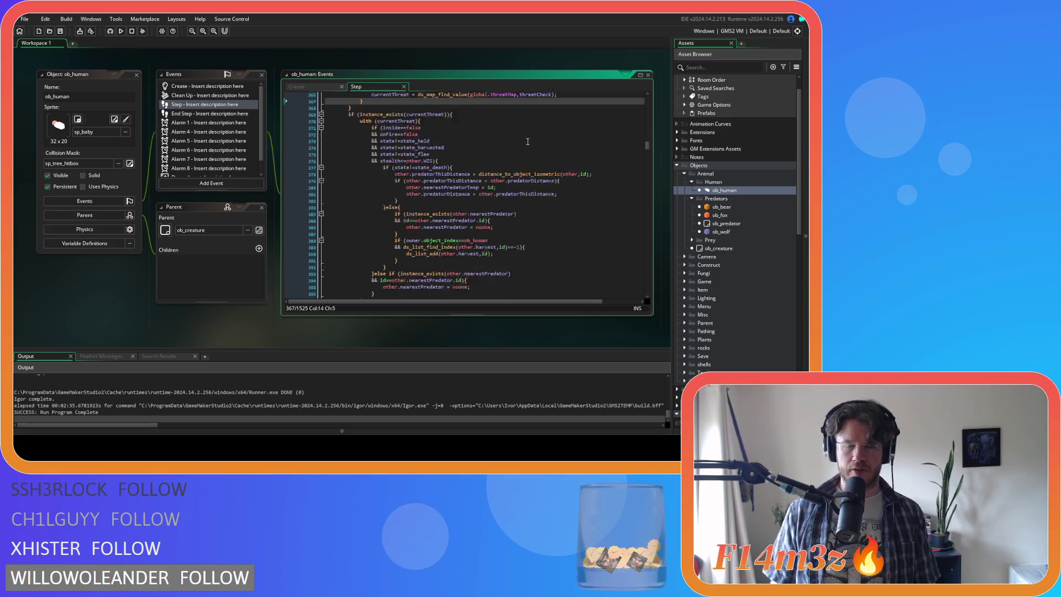
scroll(509, 146, up, 8)
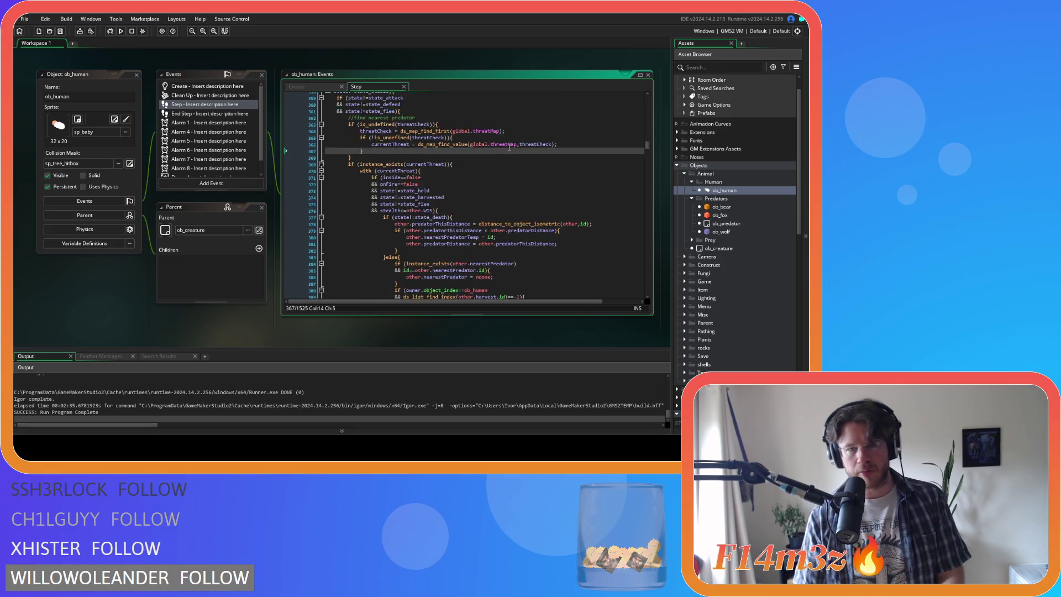
key(ctrl+f)
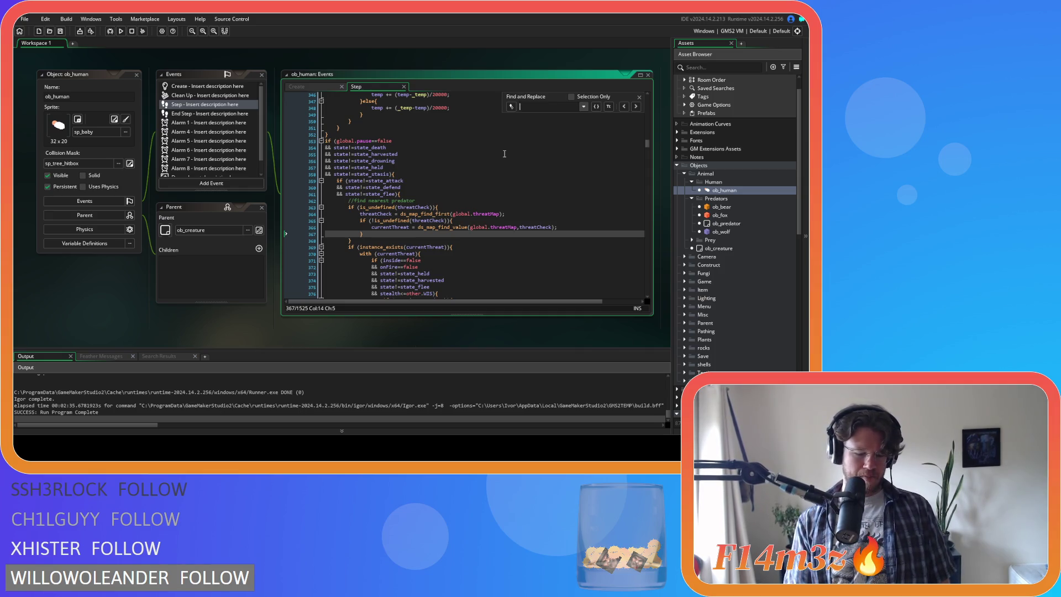
text(predatormap)
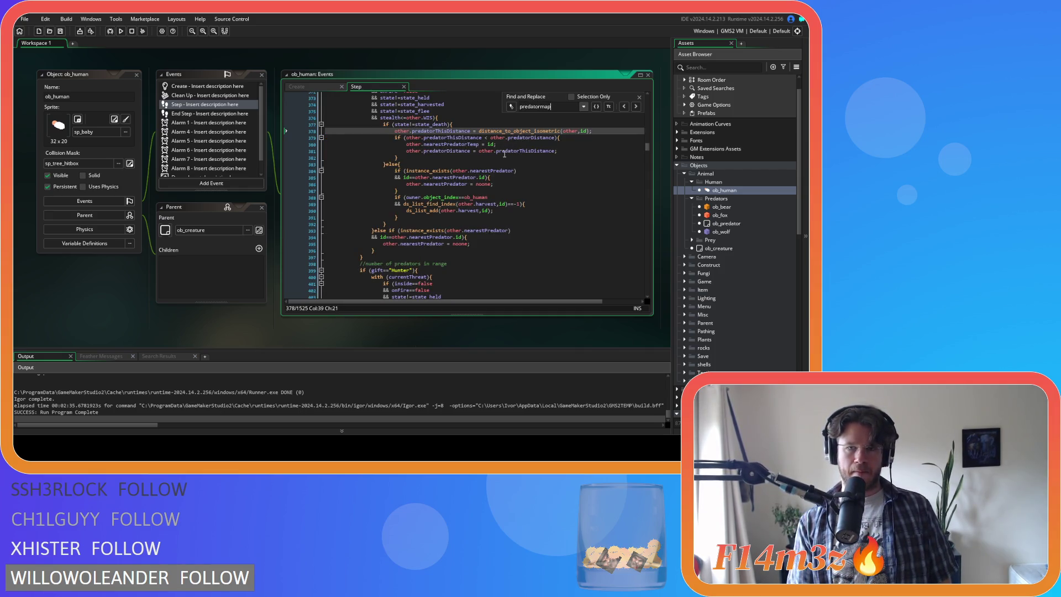
click(640, 97)
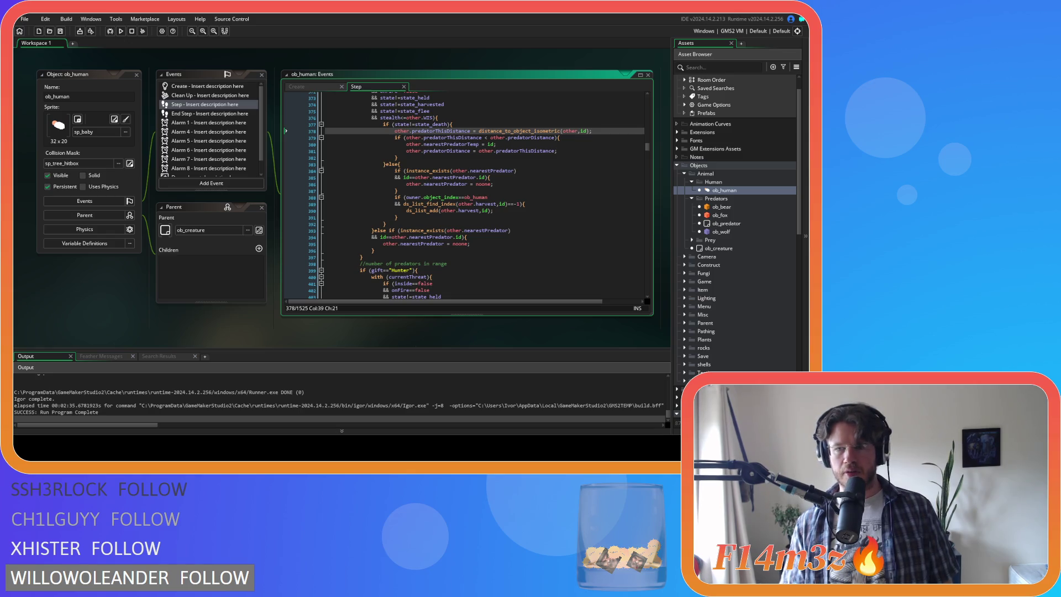
Open ob_wolf's End Step code and start a text search in it
double_click(721, 231)
click(253, 114)
click(432, 129)
key(ctrl+f)
Search ob_wolf's End Step for 'predator' and its Step code for 'predatorMap'
text(predator)
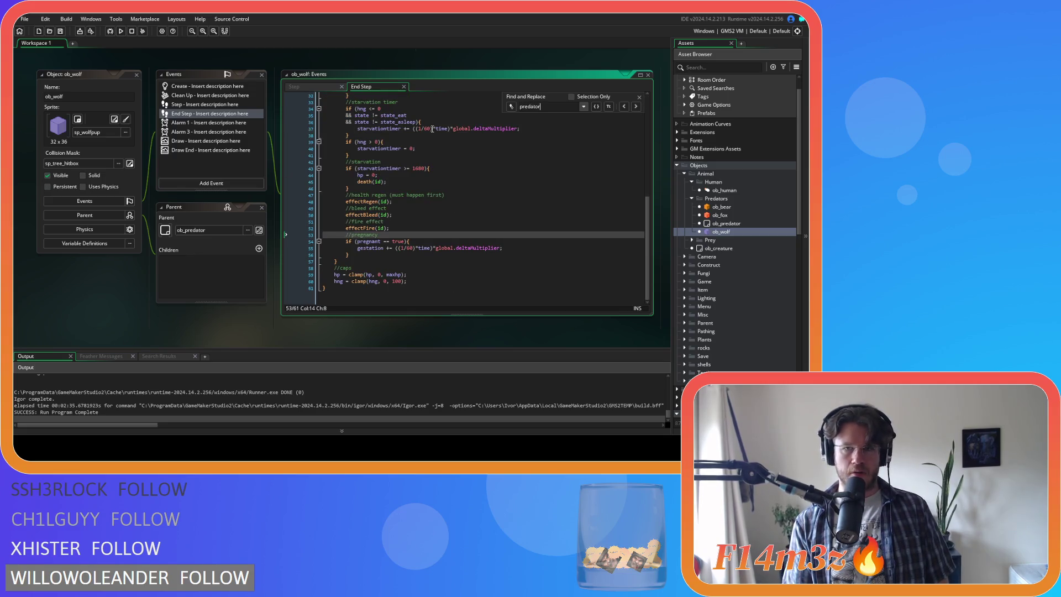
key(Escape)
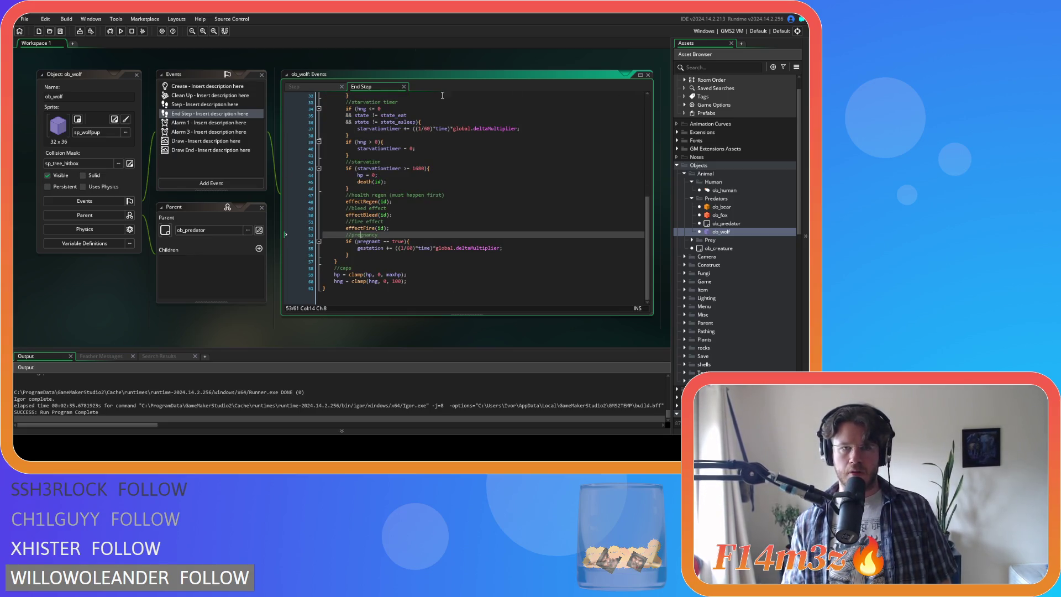
click(301, 87)
click(390, 154)
key(ctrl+f)
text(pr)
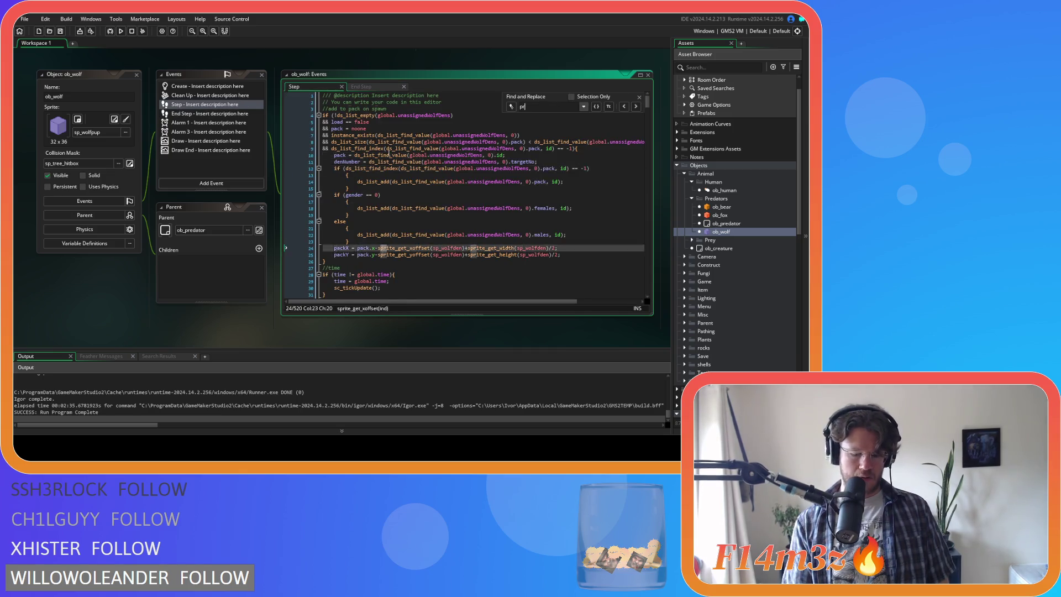
text(edatormap)
key(ctrl+a)
text(predmap)
key(ctrl+a)
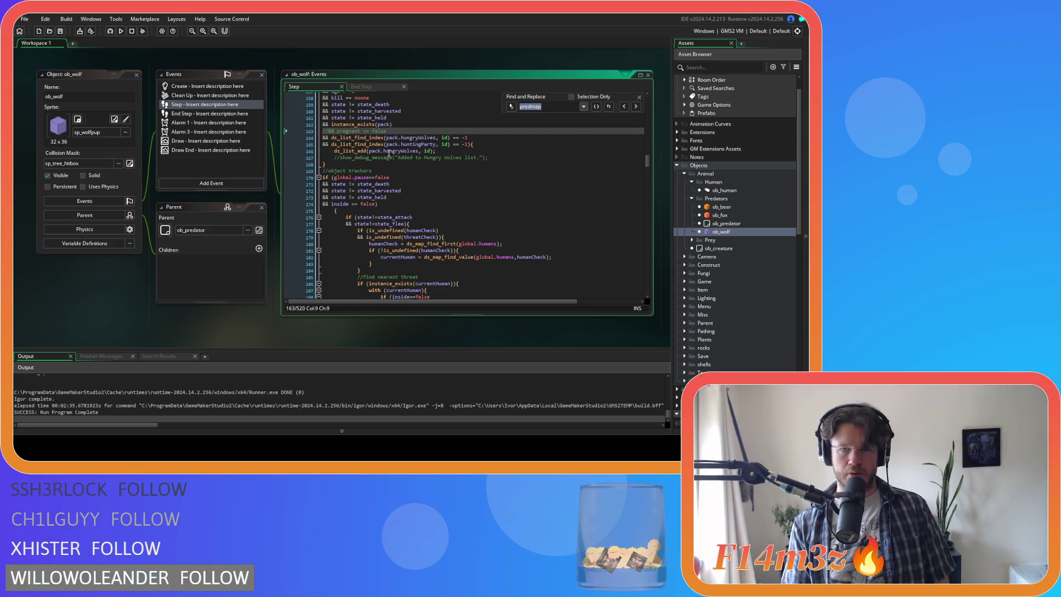
text(predato)
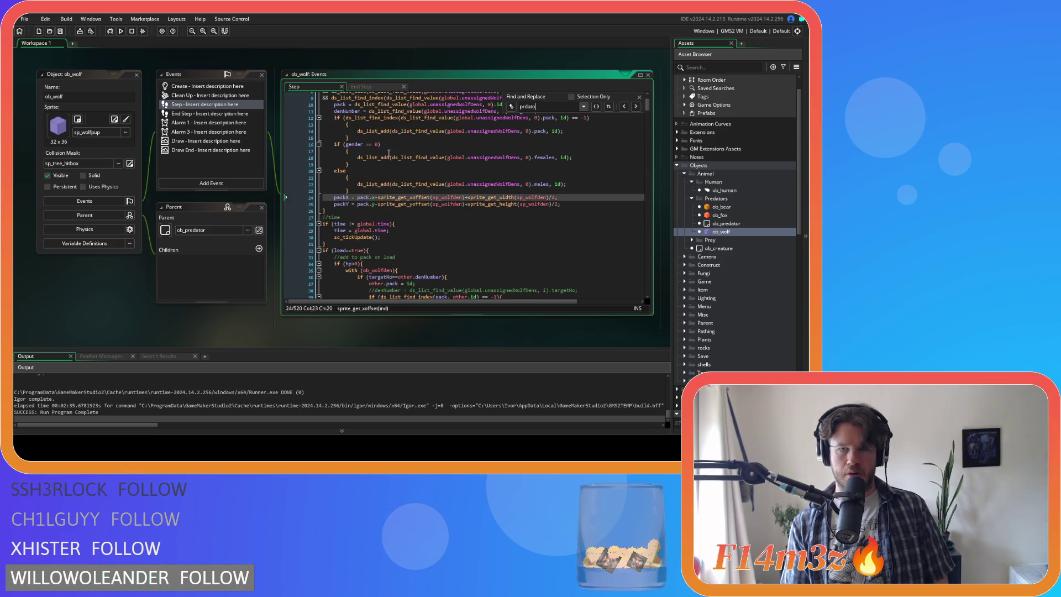
text(rMap)
click(639, 98)
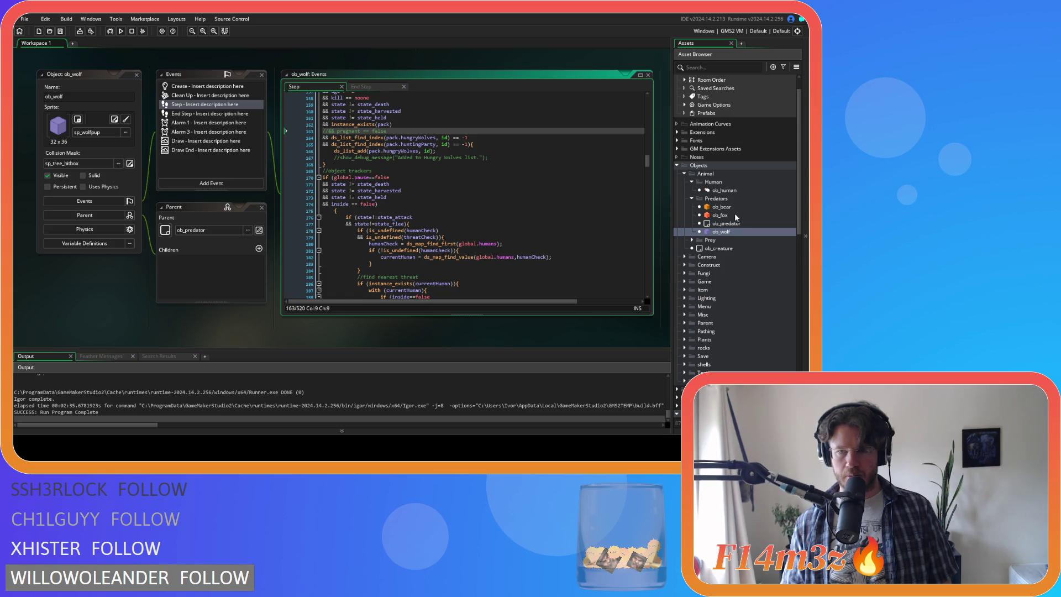
Open ob_deer from the Prey folder and search its Step code for 'predatorMap'
click(692, 241)
double_click(728, 249)
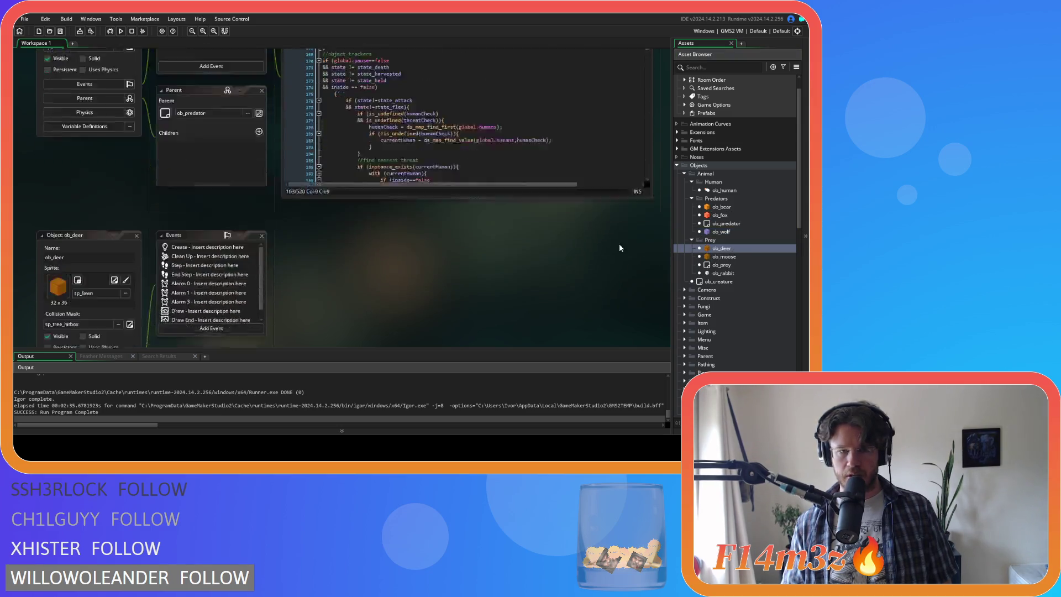
click(390, 148)
key(ctrl+f)
text(pre)
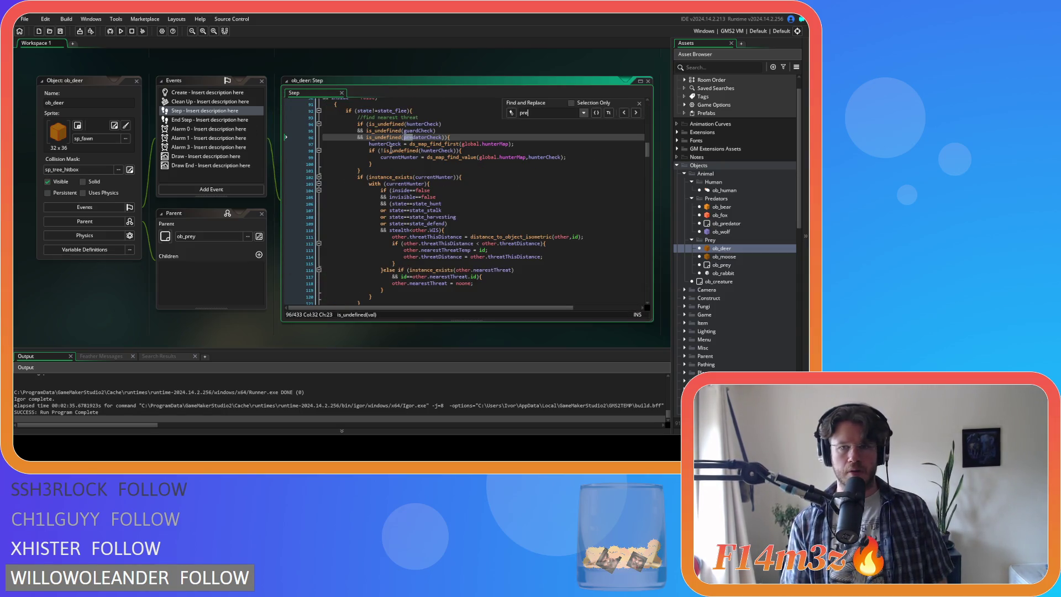
text(datorMap)
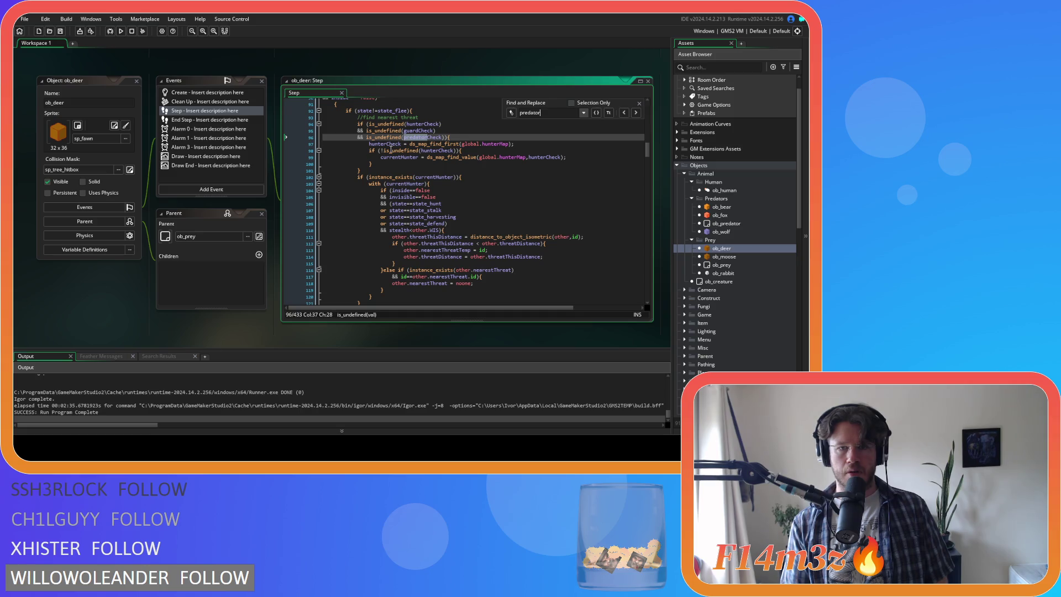
click(640, 103)
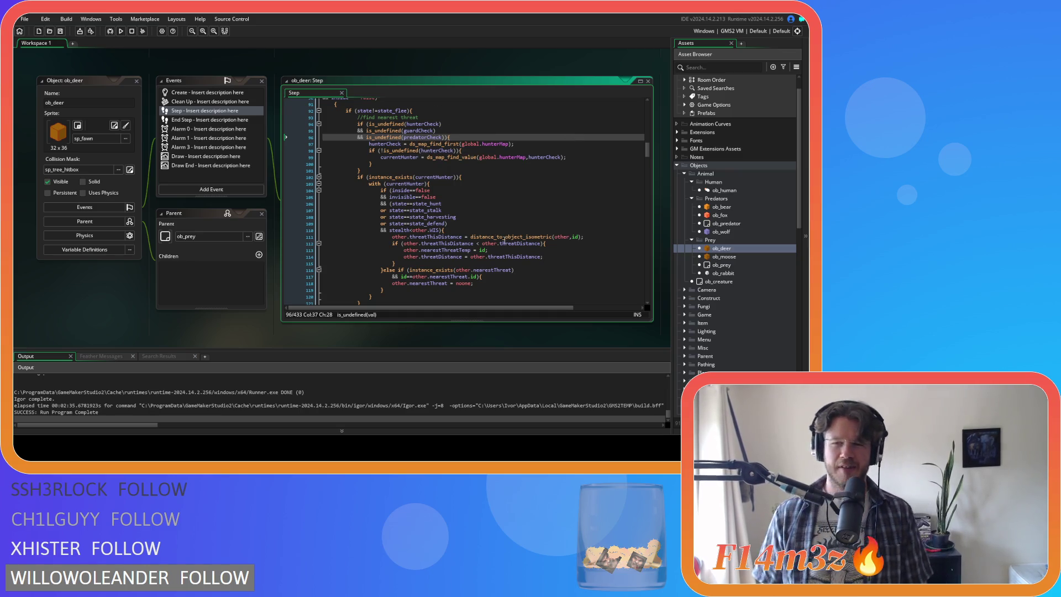
Search ob_moose's Step code for 'predatorMap' and 'threatMap', then reopen ob_wolf
double_click(767, 257)
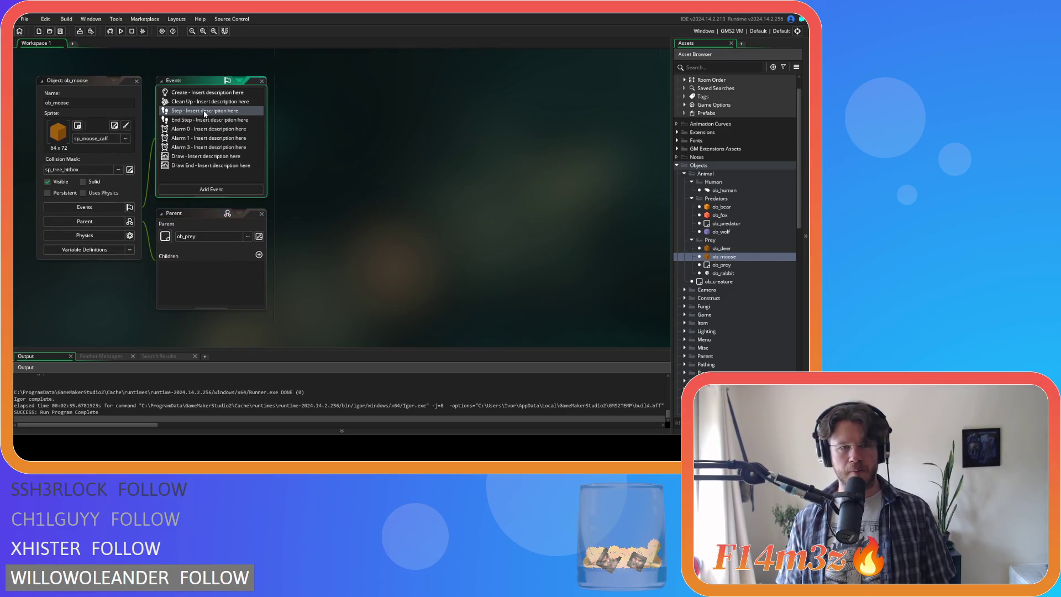
double_click(205, 112)
key(ctrl+f)
text(predatorMap)
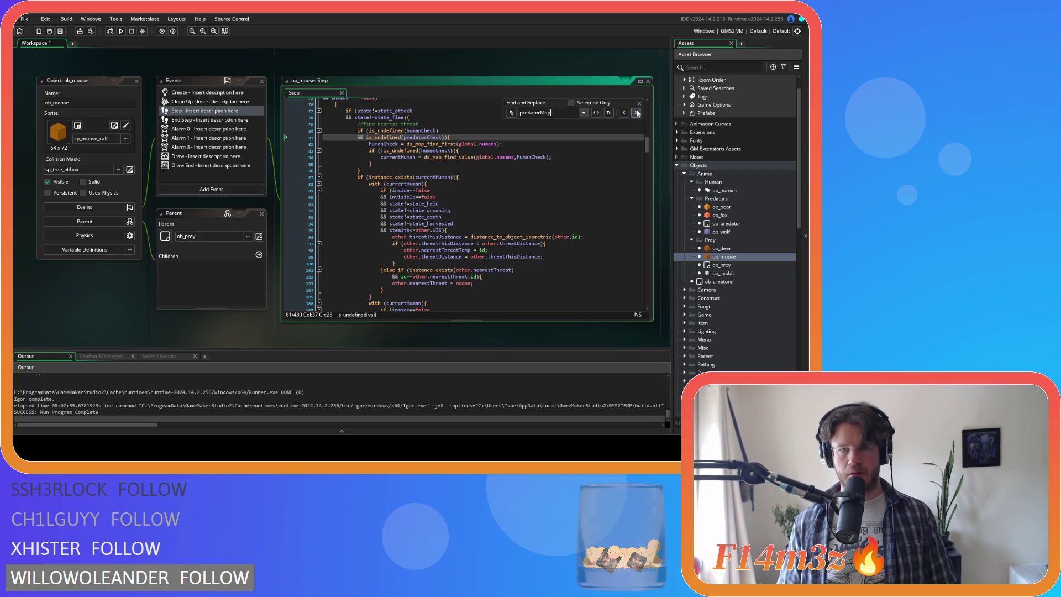
click(636, 112)
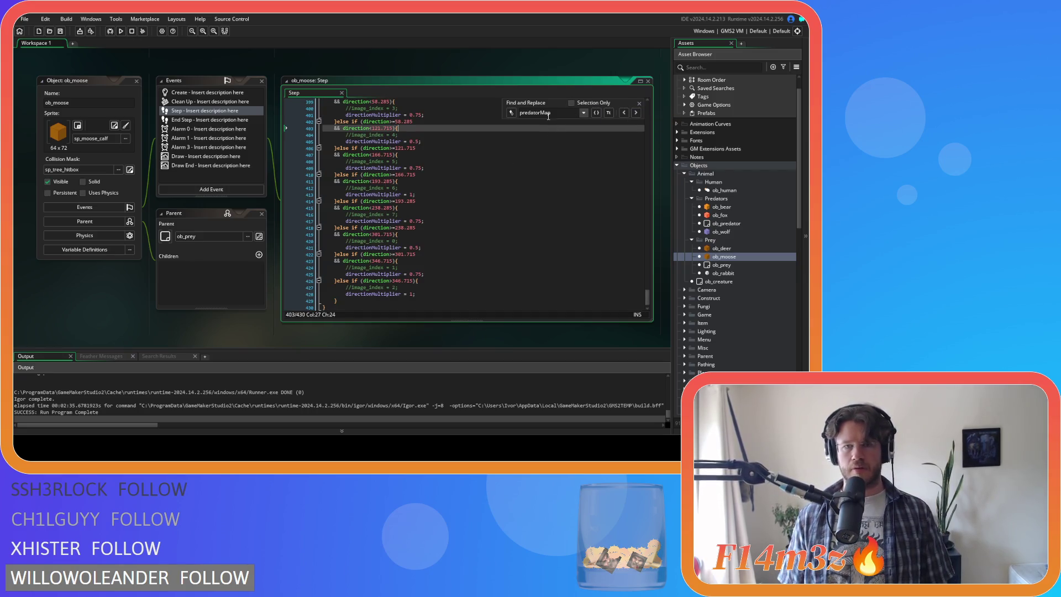
text(threatMap)
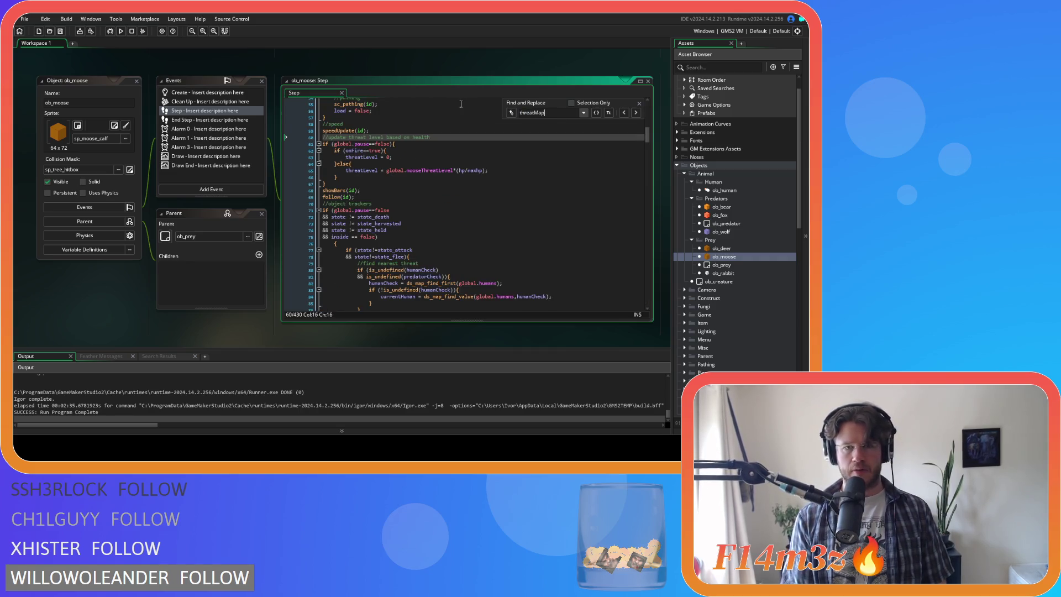
click(640, 101)
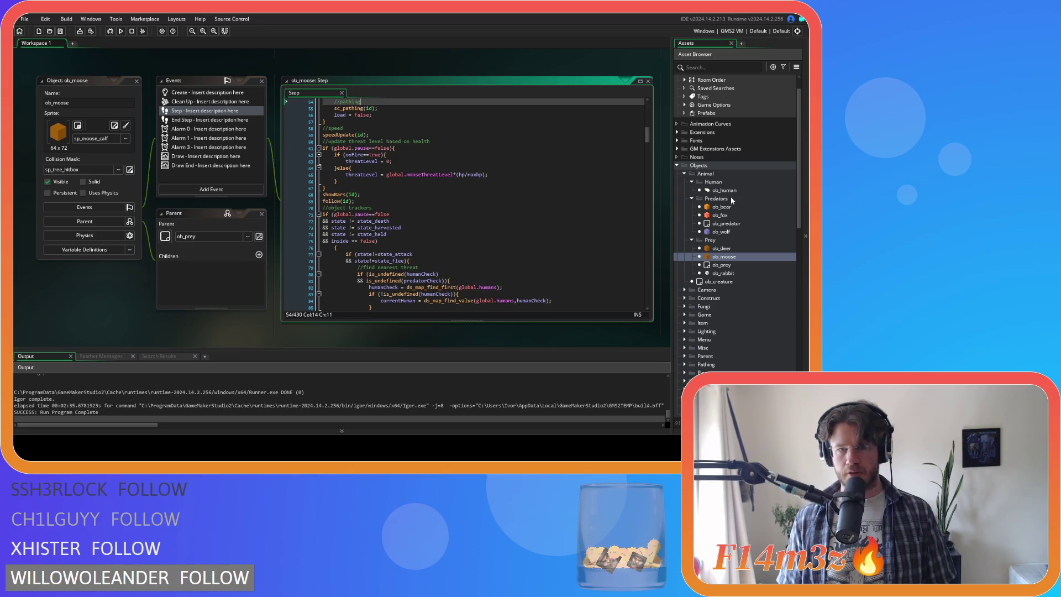
scroll(465, 205, down, 7)
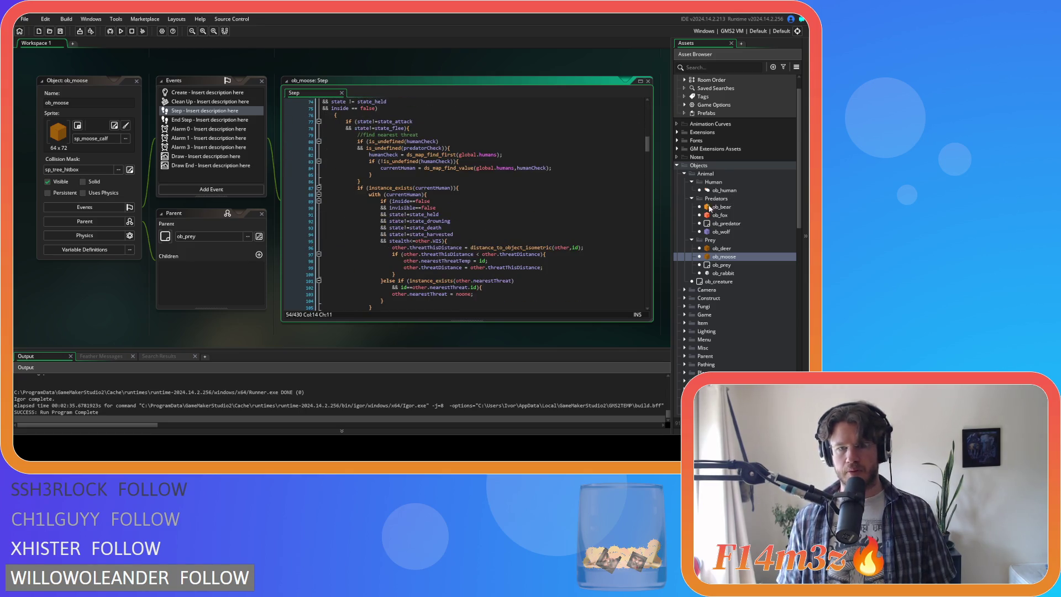
click(731, 193)
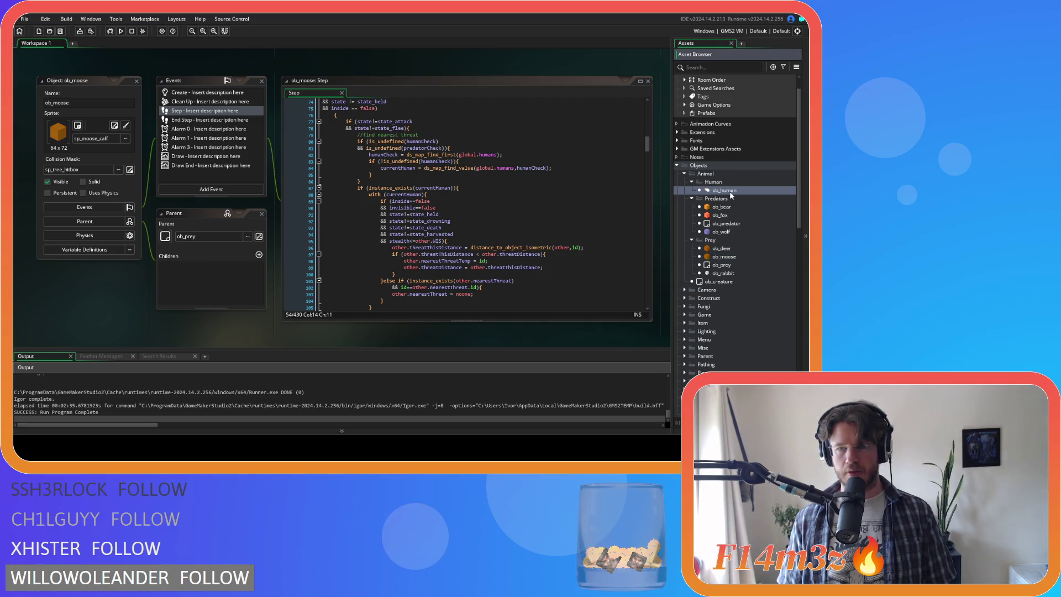
double_click(721, 232)
Select the remove-from-maps lines in the sc_deathWolf script
scroll(753, 307, down, 3)
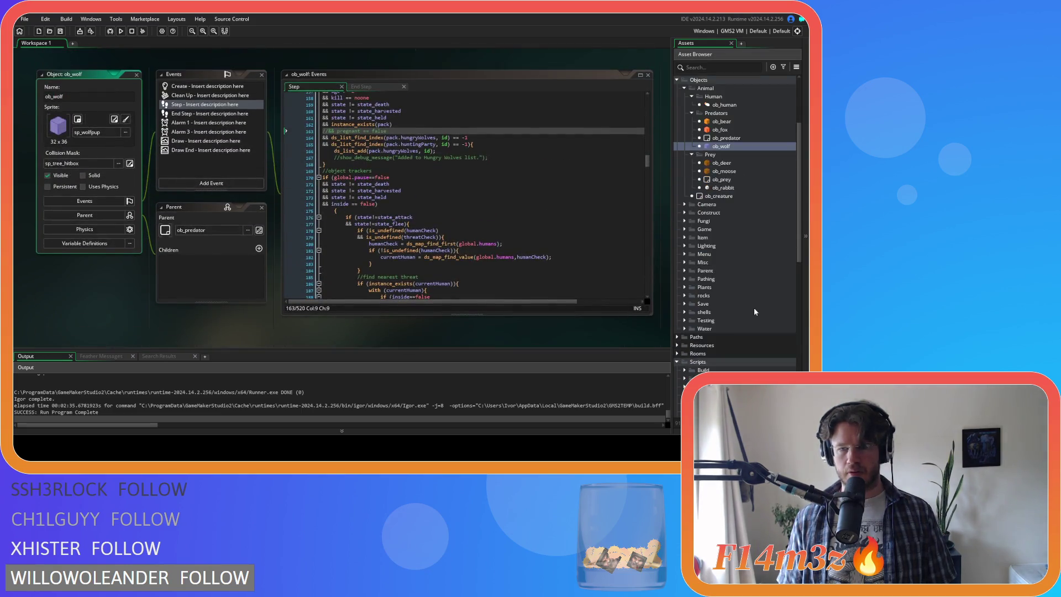
scroll(754, 308, down, 3)
scroll(343, 199, up, 1)
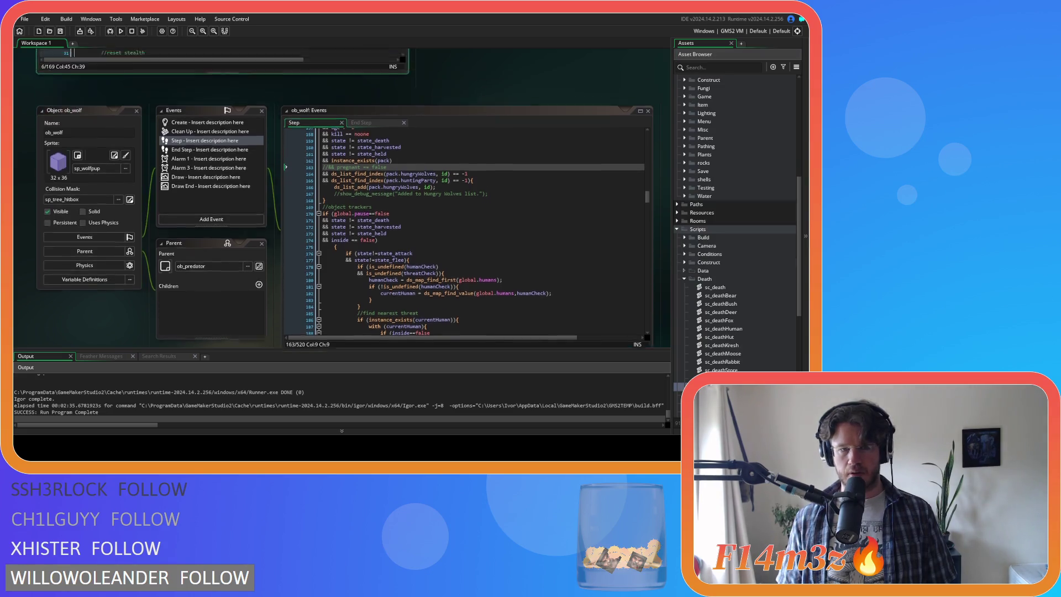
scroll(323, 217, up, 4)
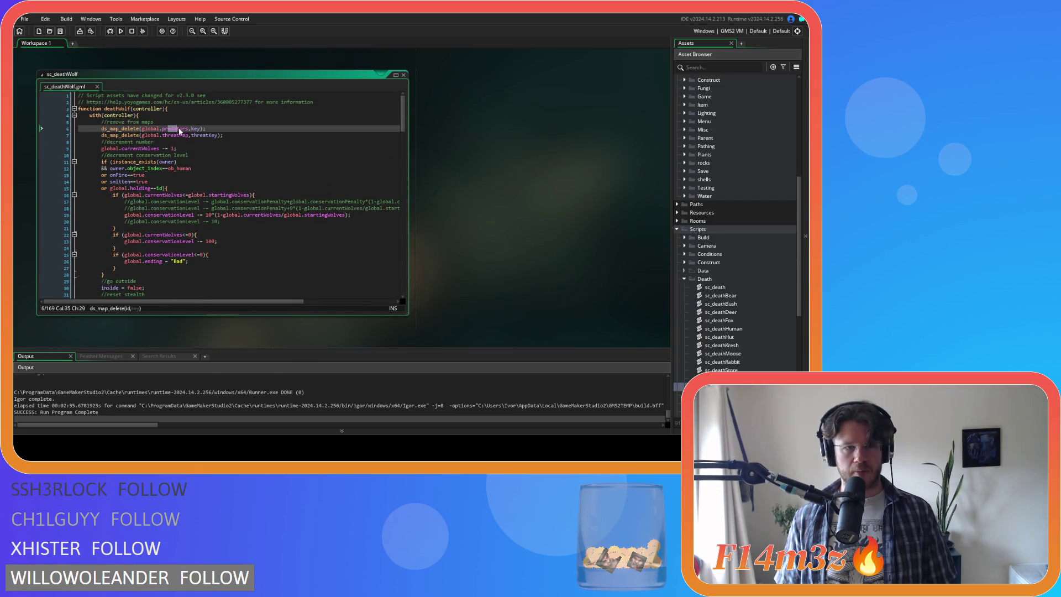
mouse_move(128, 121)
mouse_down()
mouse_move(177, 131)
mouse_move(148, 130)
mouse_up()
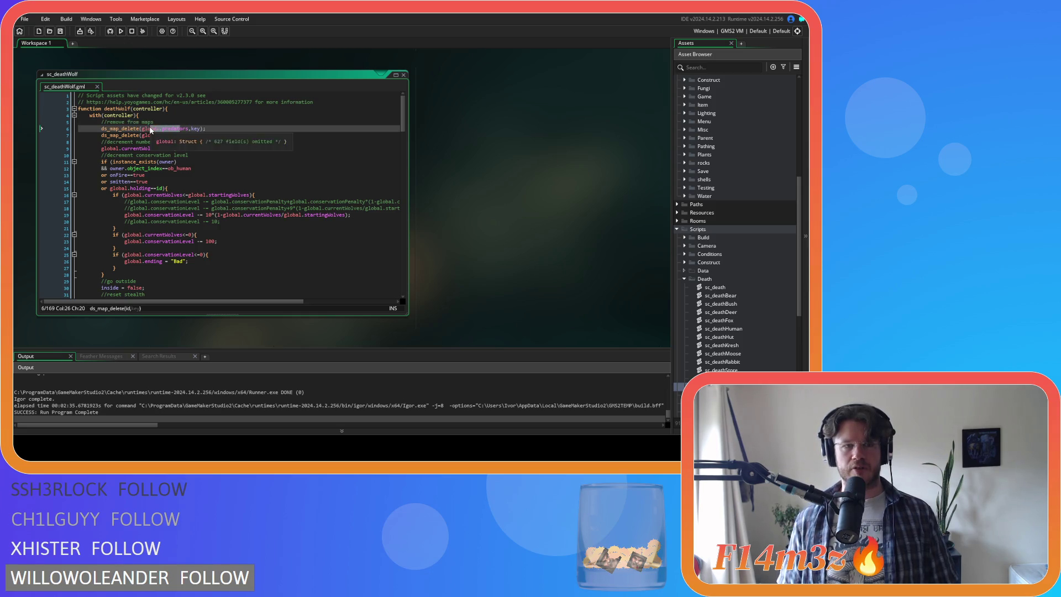
scroll(729, 233, up, 5)
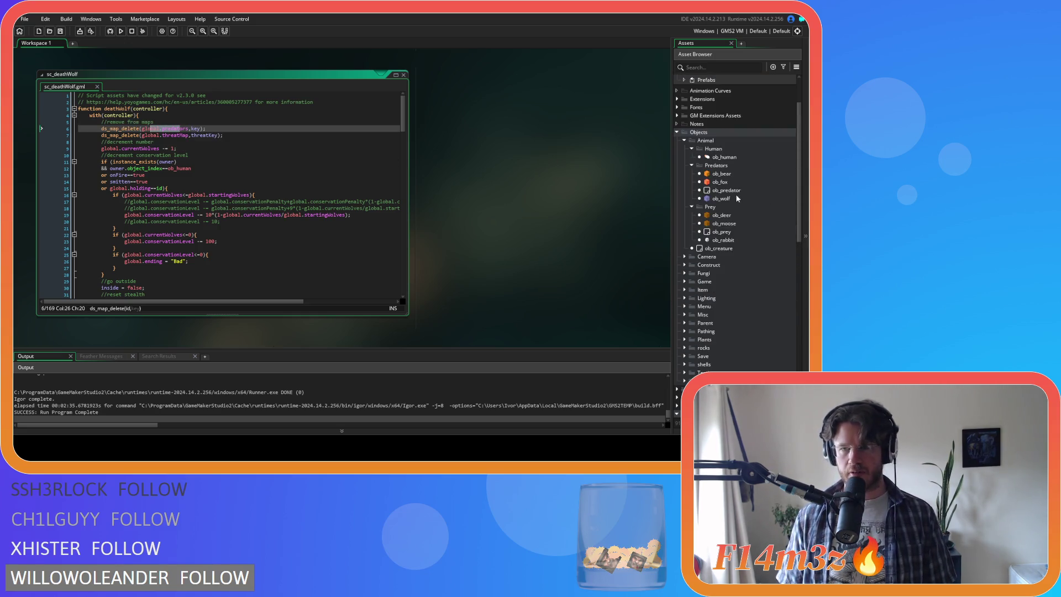
Open ob_human's Step code and search it for 'global.predators'
click(732, 161)
double_click(725, 157)
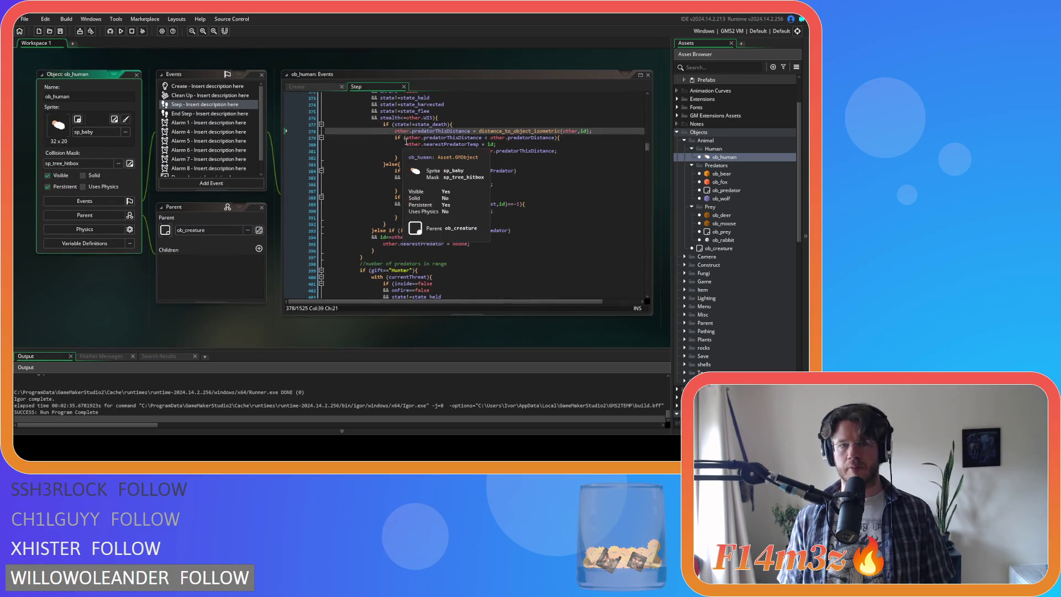
click(437, 138)
key(ctrl+f)
text(glo)
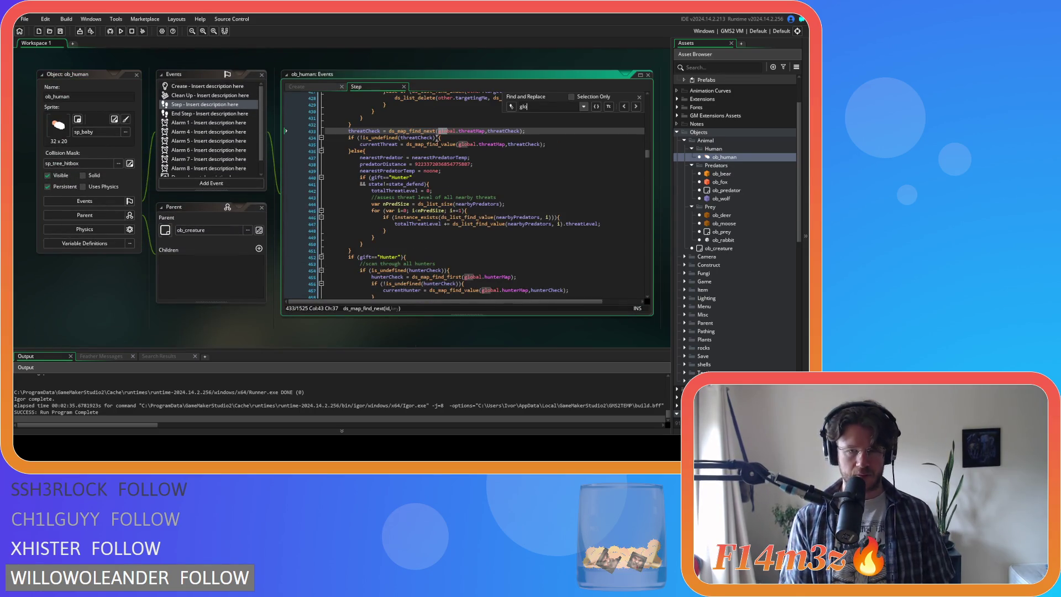
text(bal.predators)
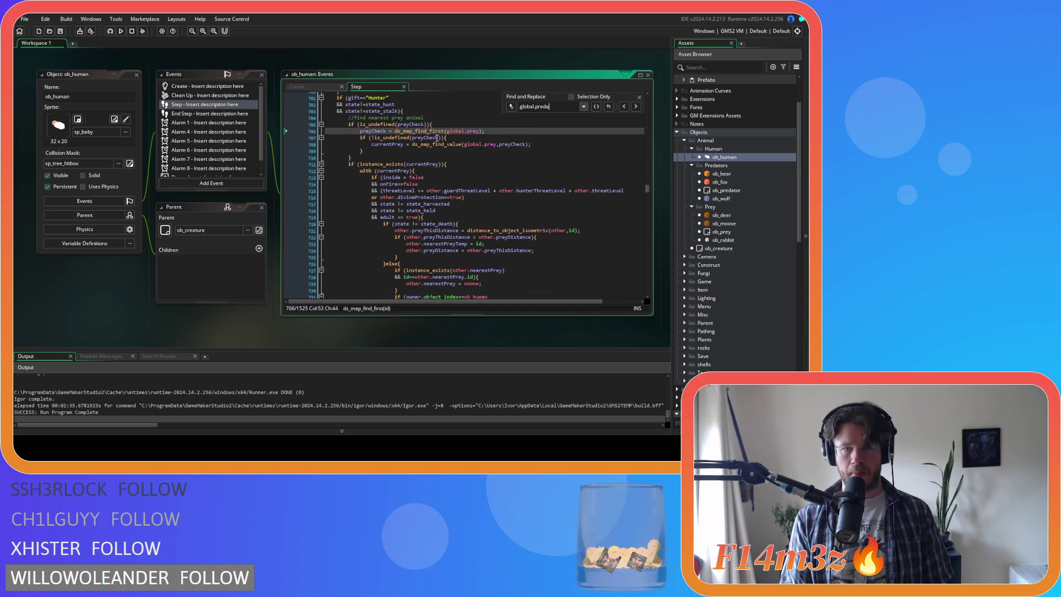
click(639, 97)
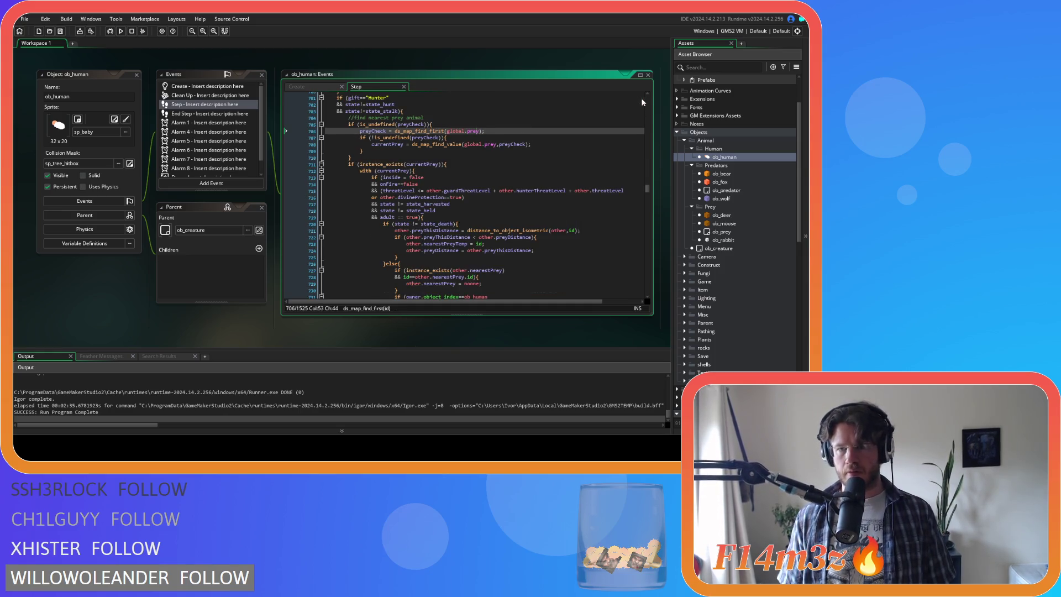
Search ob_wolf's Step code for global.predators, then open ob_deer's Step code
double_click(721, 198)
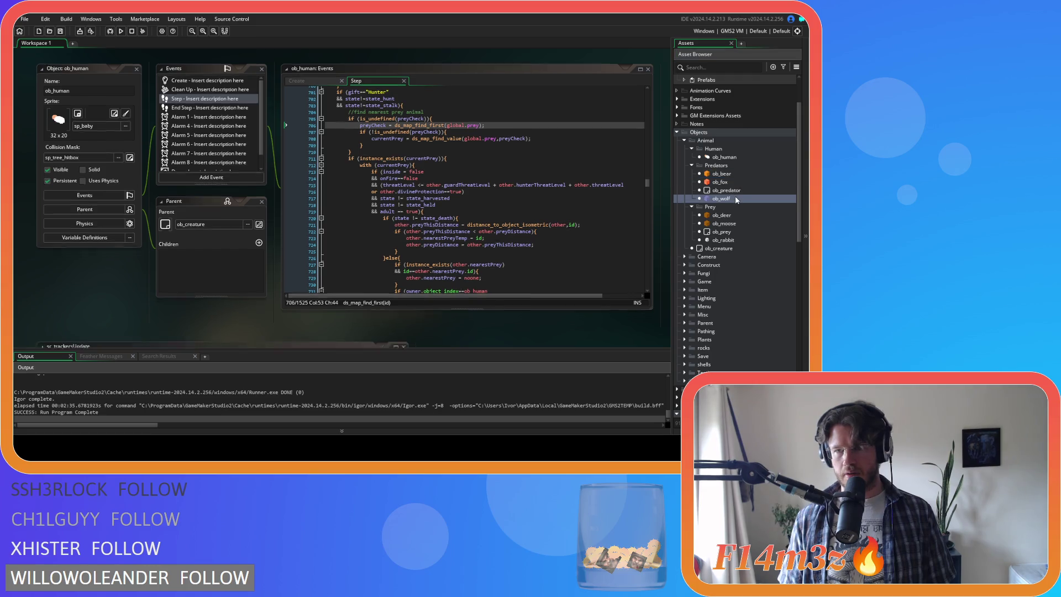
click(404, 125)
key(ctrl+f)
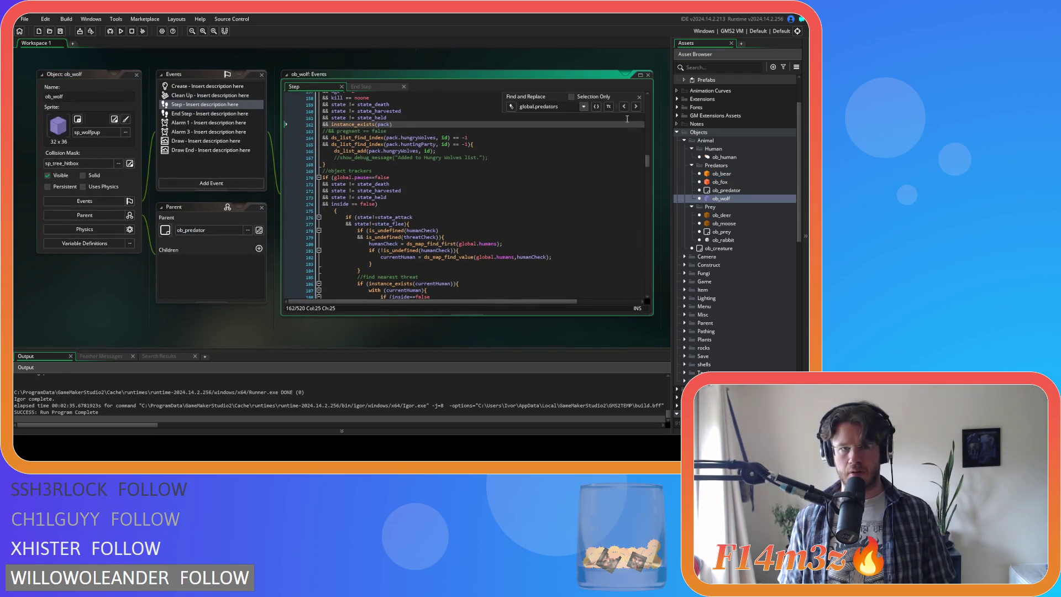
click(639, 97)
double_click(721, 215)
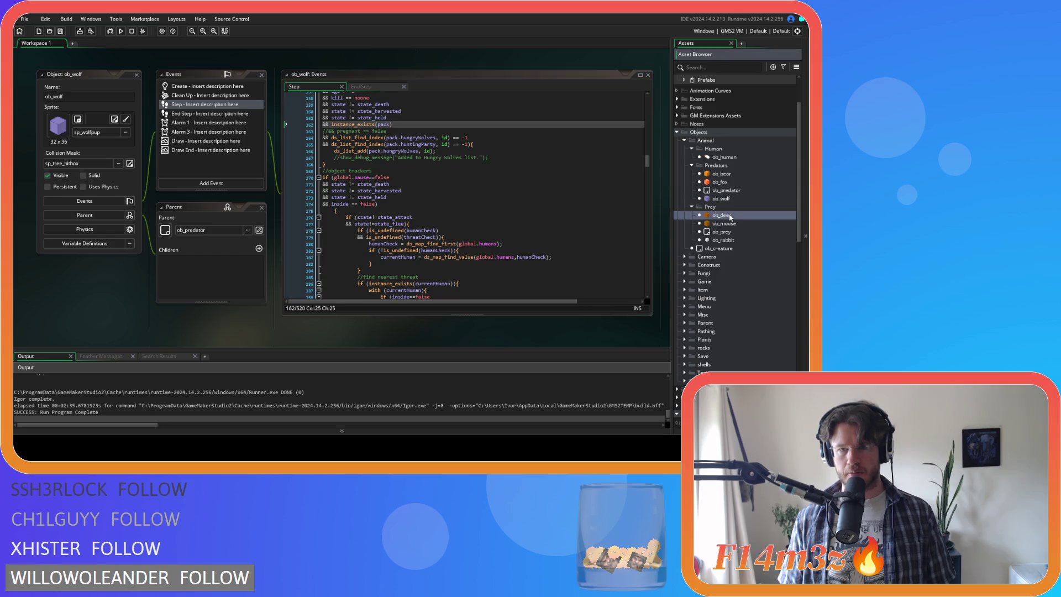
Search ob_deer's code for global.predators and review the state_hunt code on line 171
key(ctrl+f)
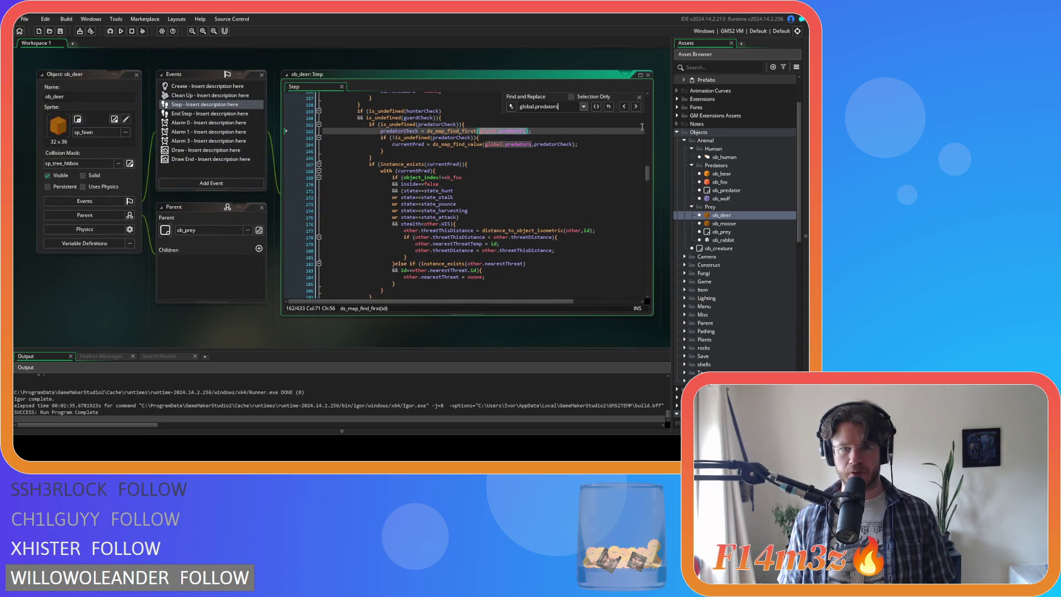
click(639, 97)
click(454, 191)
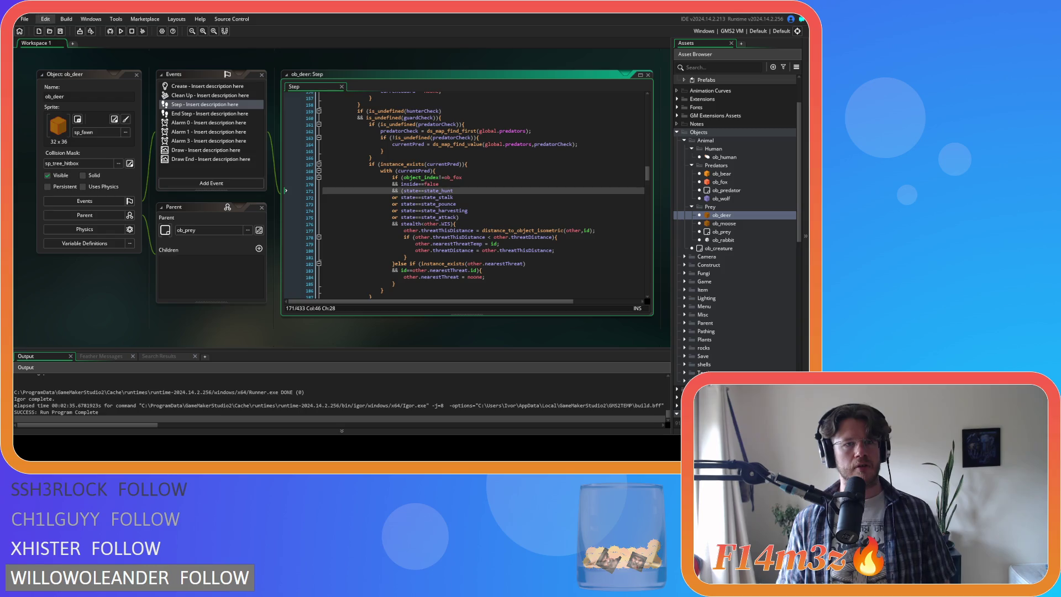
click(197, 62)
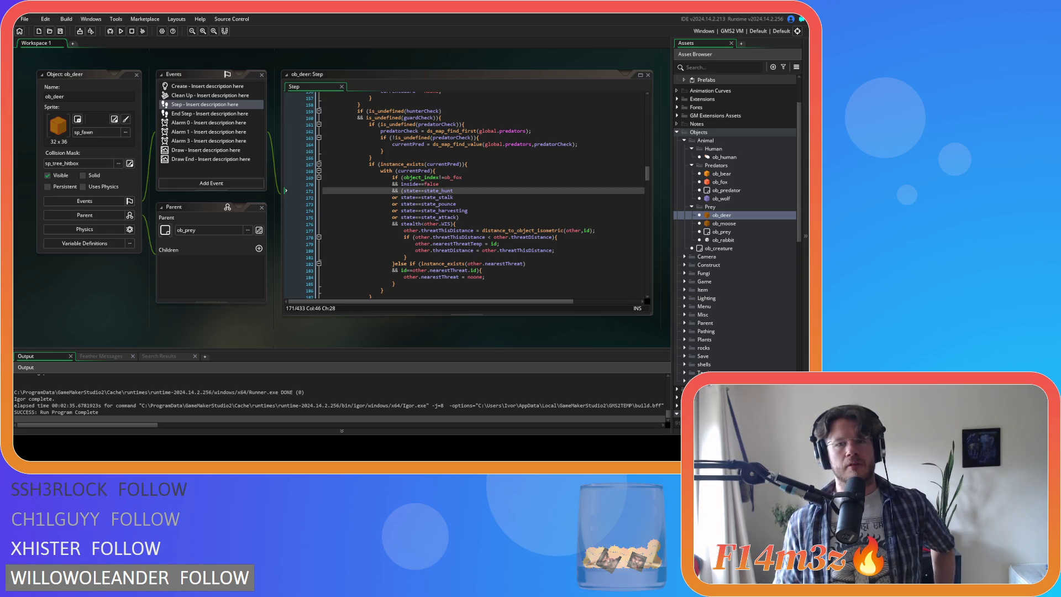
mouse_move(398, 164)
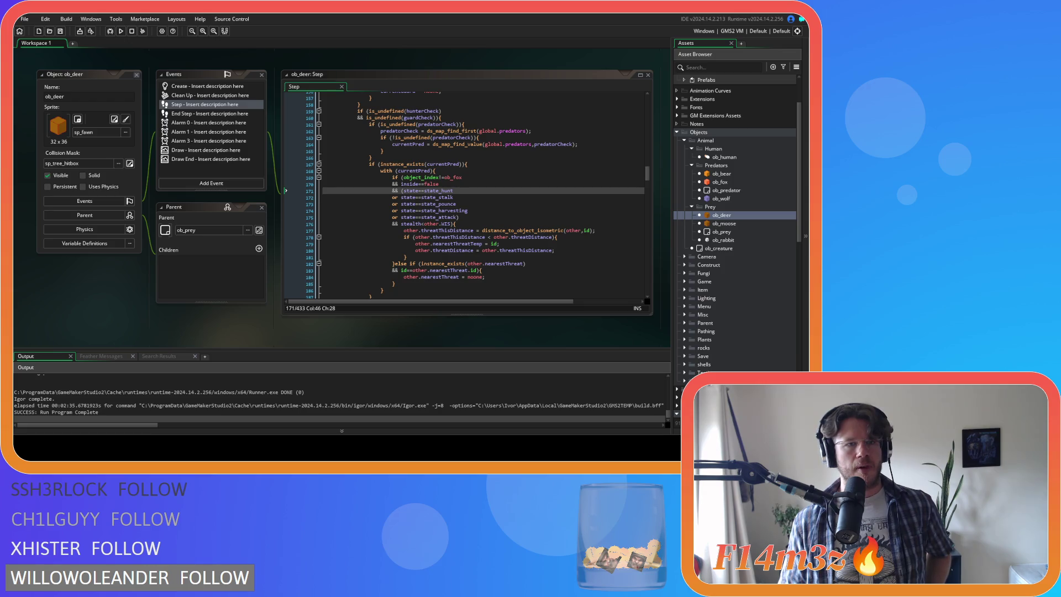
Close all editor windows and pick an option from the workspace's right-click menu
key(ctrl+shift+w)
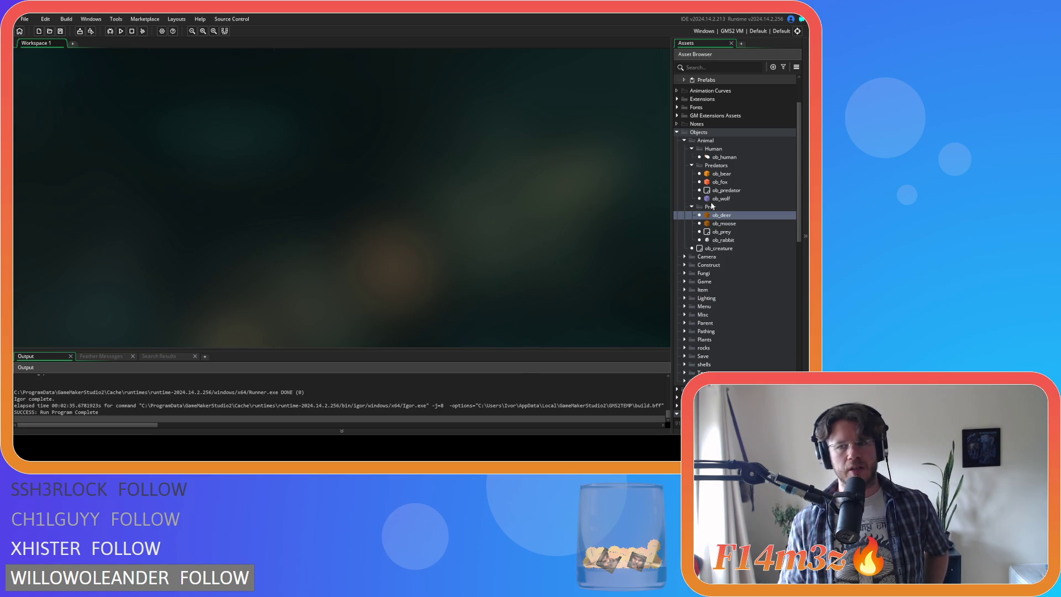
scroll(716, 276, down, 5)
right_click(480, 230)
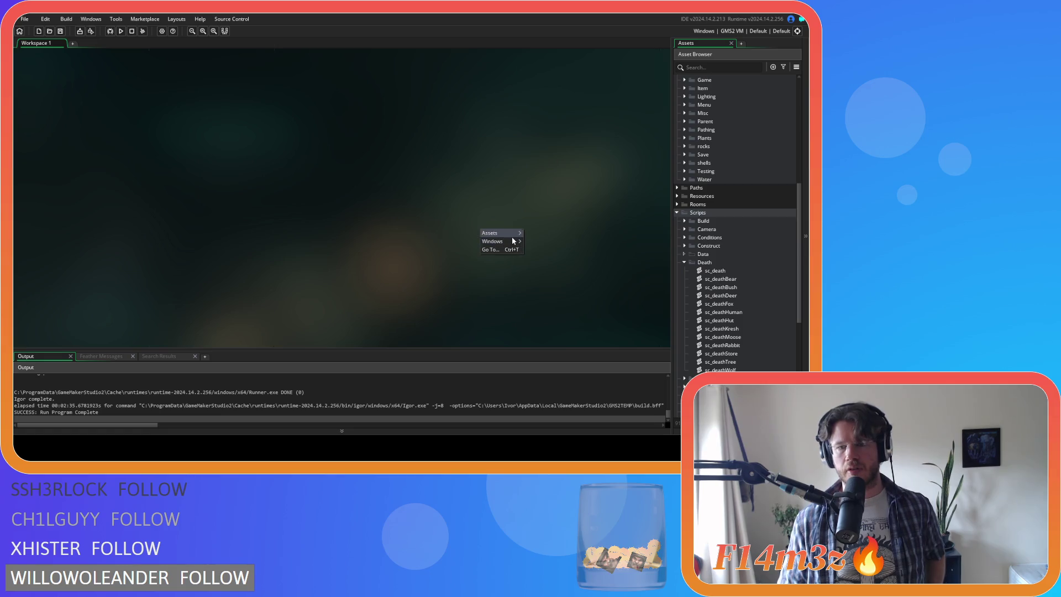
mouse_move(500, 234)
click(565, 293)
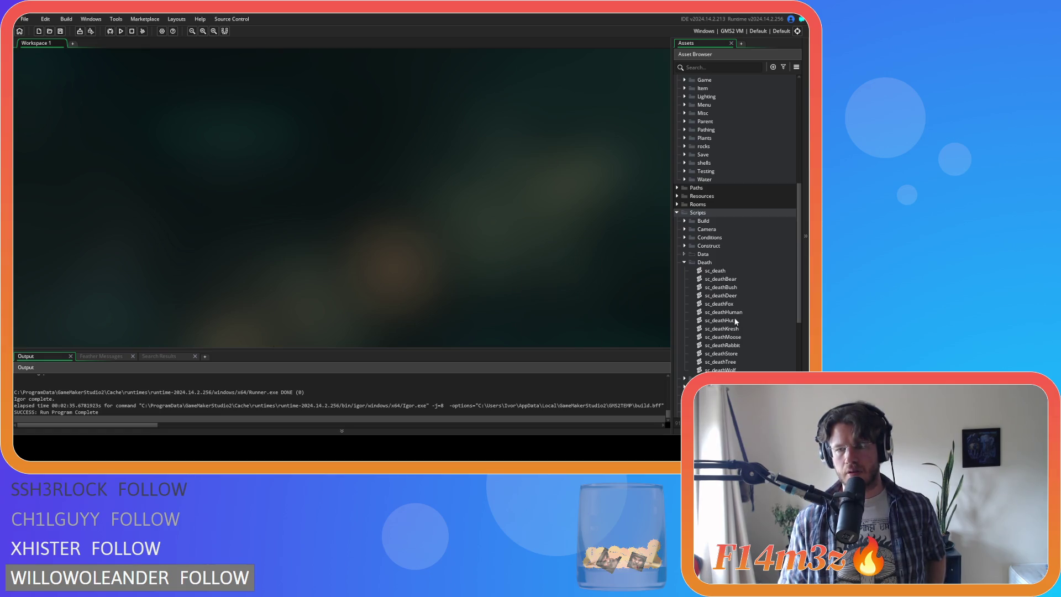
Delete line 7, ds_map_delete(global.threatMap,threatKey);, and its empty line from sc_deathWolf
double_click(720, 370)
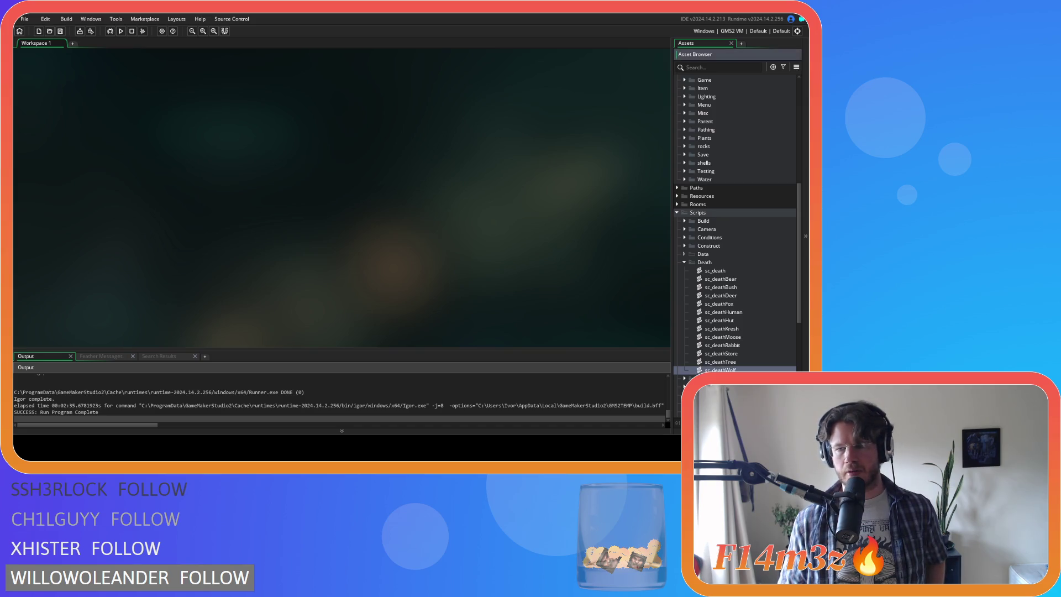
key(End)
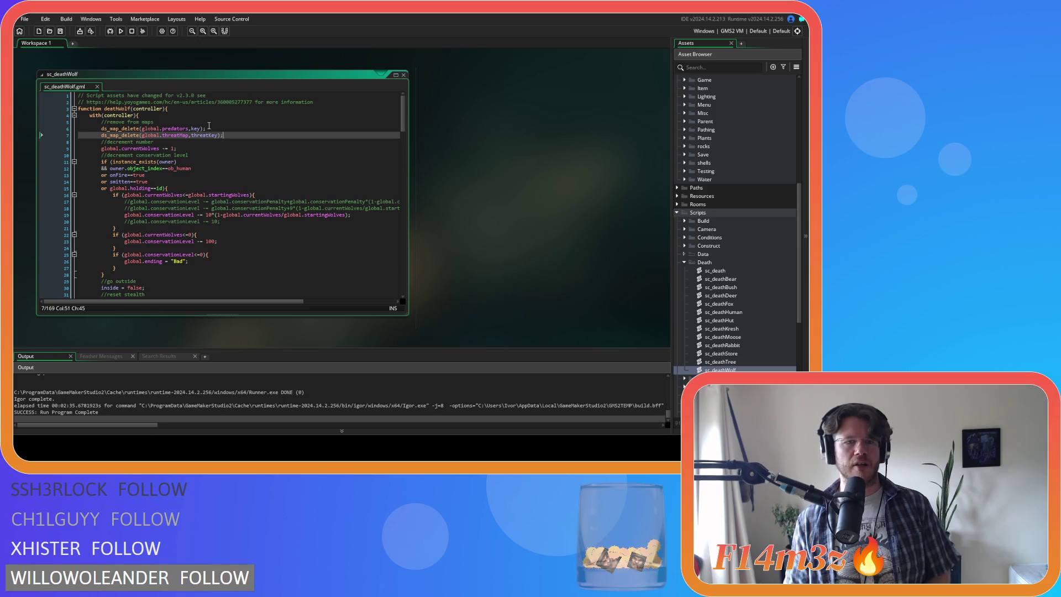
key(shift+Home)
key(ctrl+c)
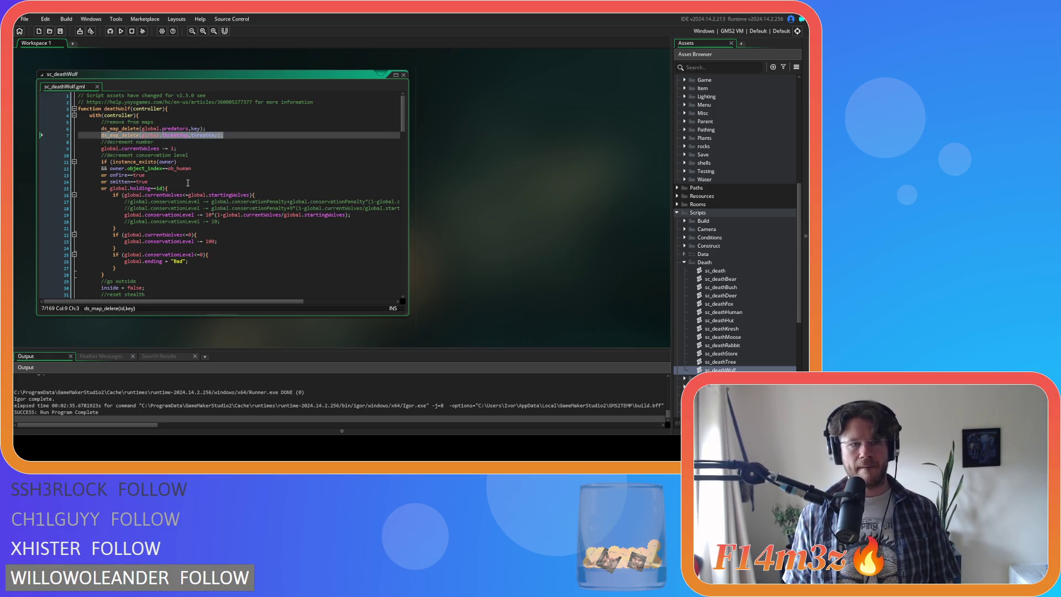
key(Delete)
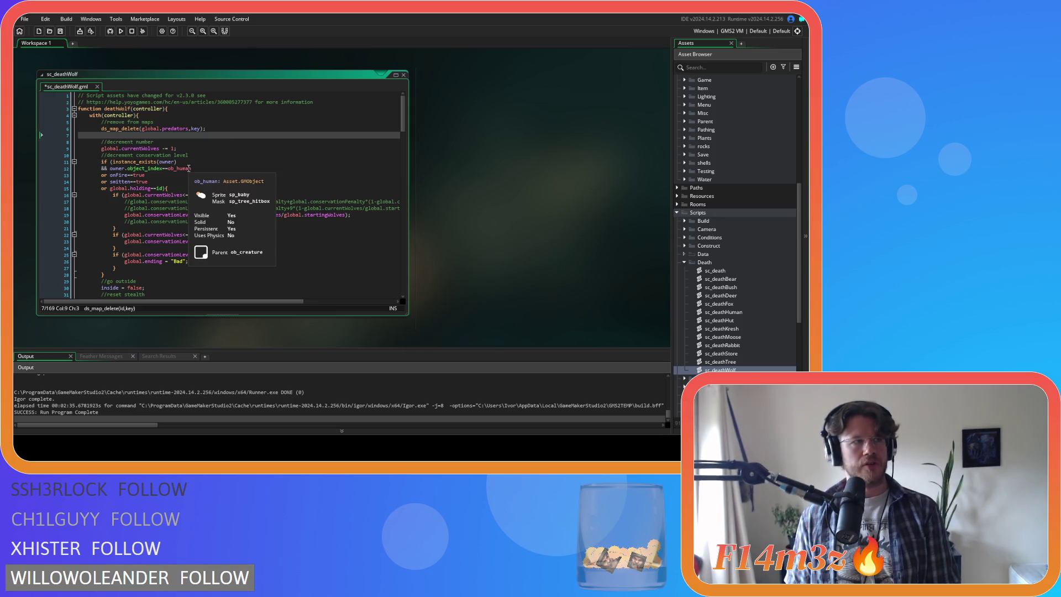
key(BackSpace)
Open the ob_wolf object's event code
scroll(782, 200, up, 8)
click(729, 215)
double_click(728, 215)
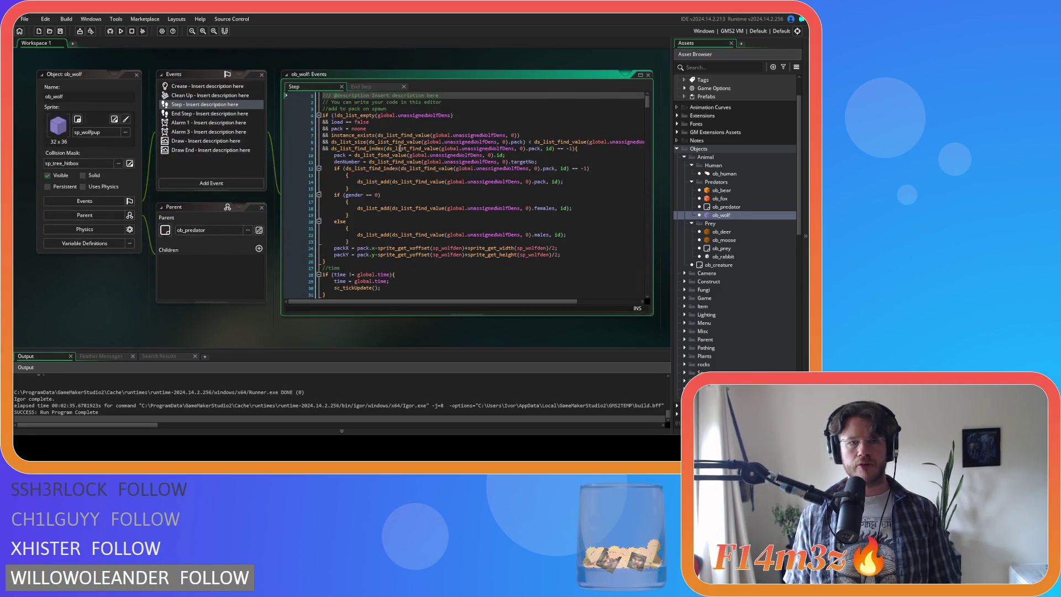
Open ob_wolf's Create event, move its tab first, and search it for 'state_death'
key(ctrl+f)
text(state_death)
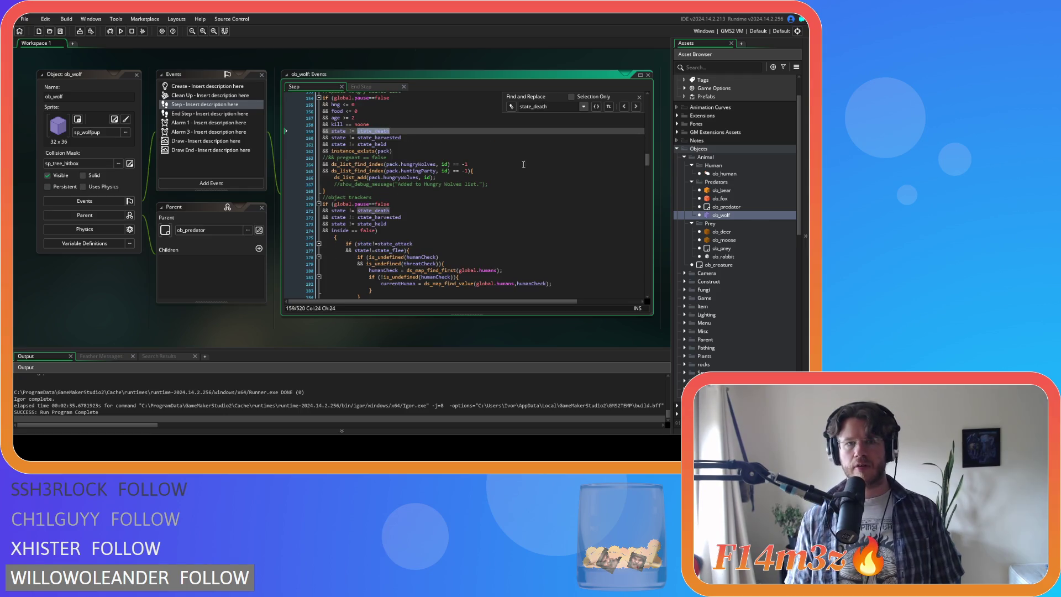
click(639, 97)
click(207, 86)
drag(409, 87, 309, 86)
click(401, 174)
key(ctrl+f)
text(state_death)
Step through the state_death matches to reach the state_death function definition
click(639, 96)
click(565, 111)
click(565, 125)
key(ctrl+f)
text(state_death)
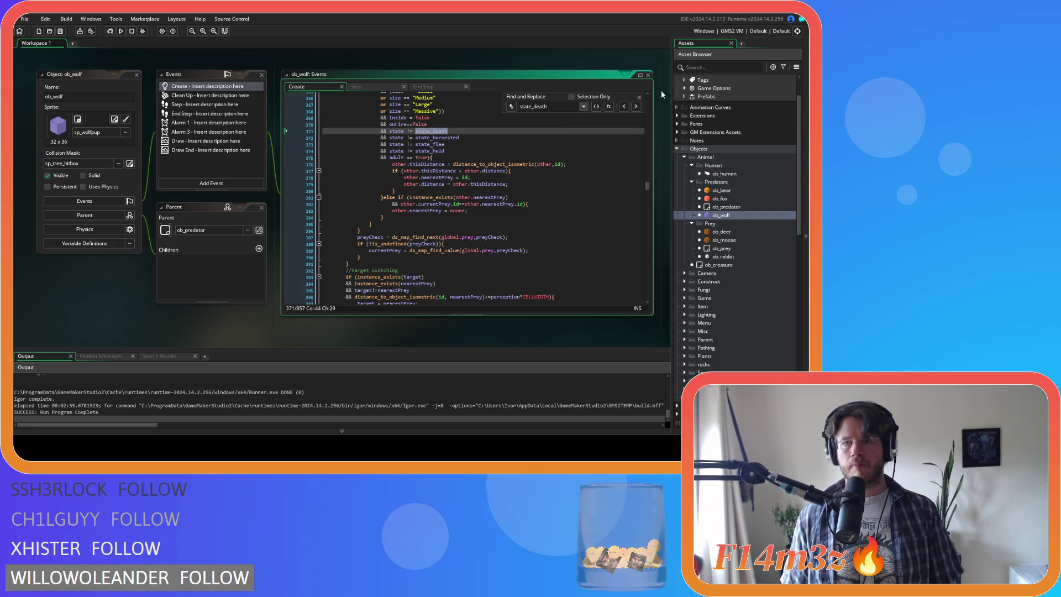
click(635, 106)
click(624, 106)
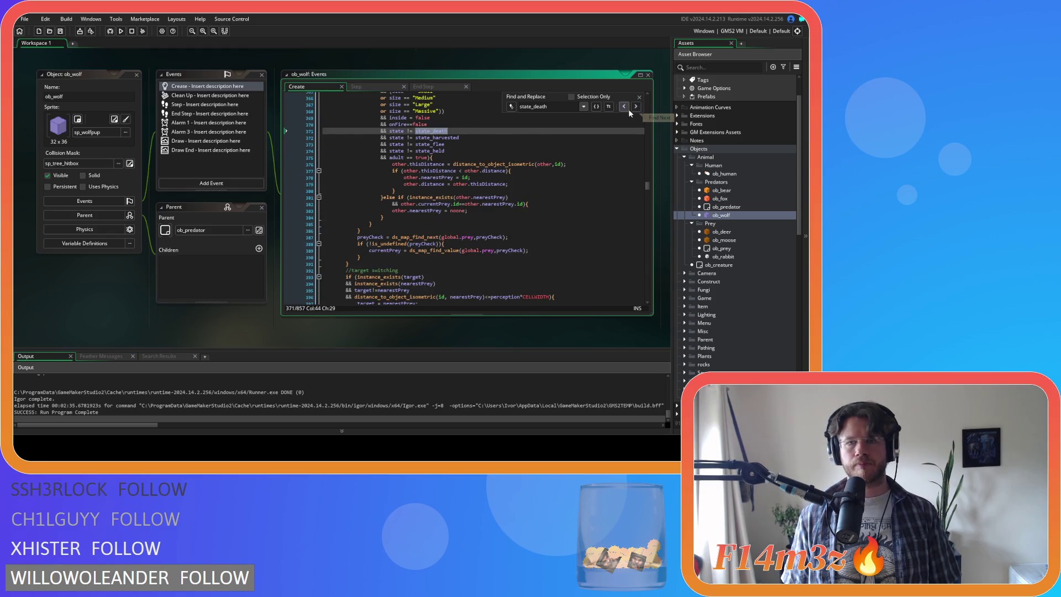
click(635, 106)
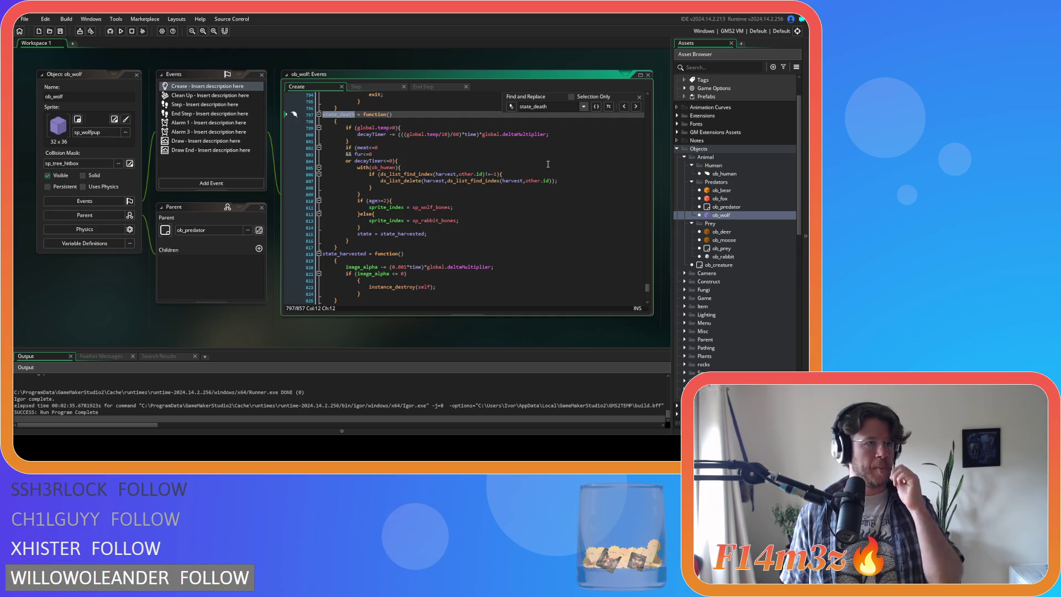
scroll(479, 161, up, 2)
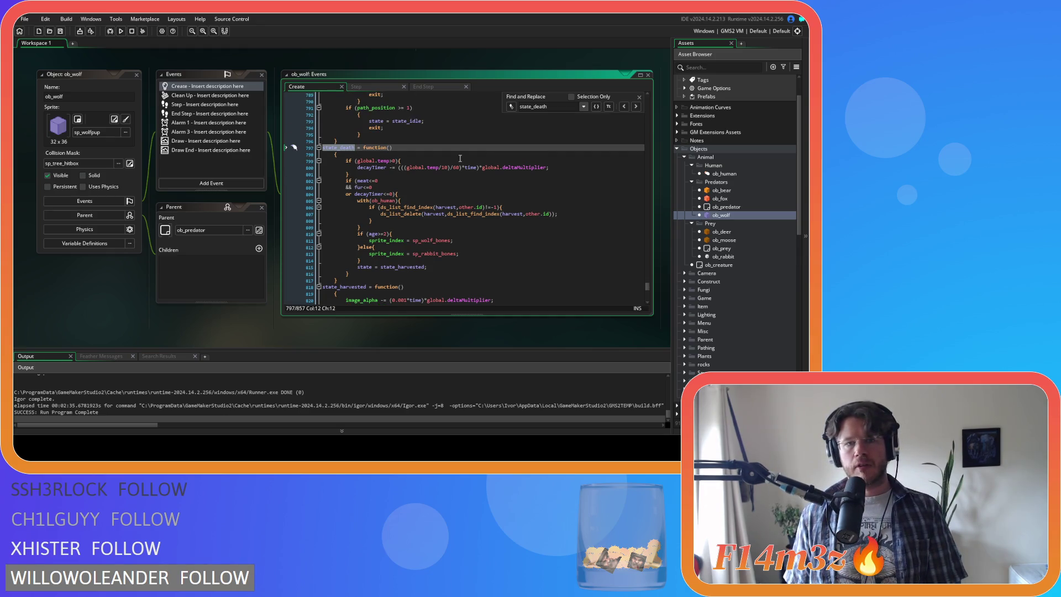
click(458, 194)
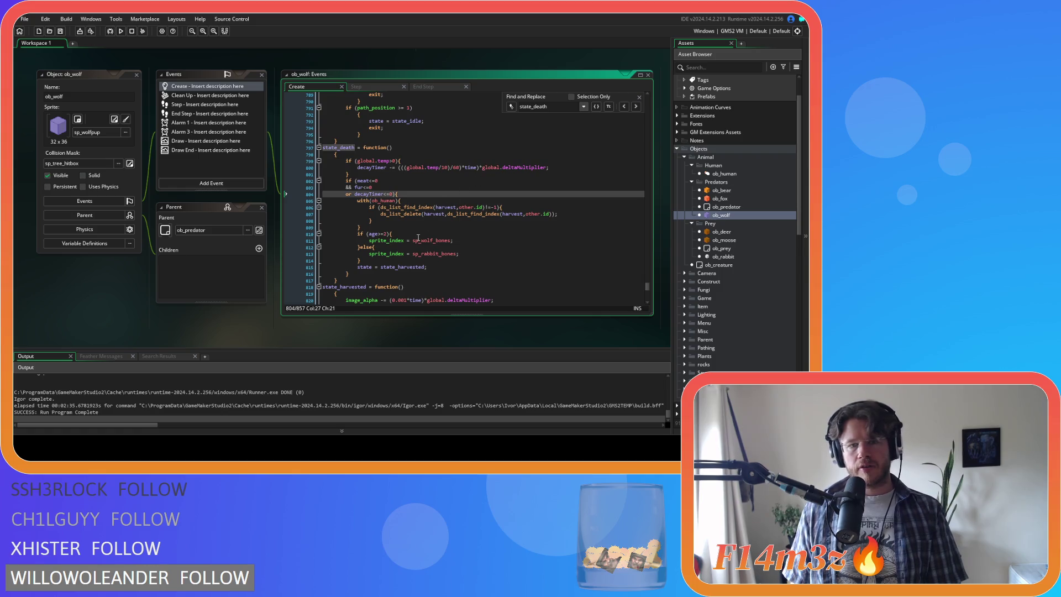
Paste the global.threatMap removal line into state_death after the bones sprite branch
click(357, 260)
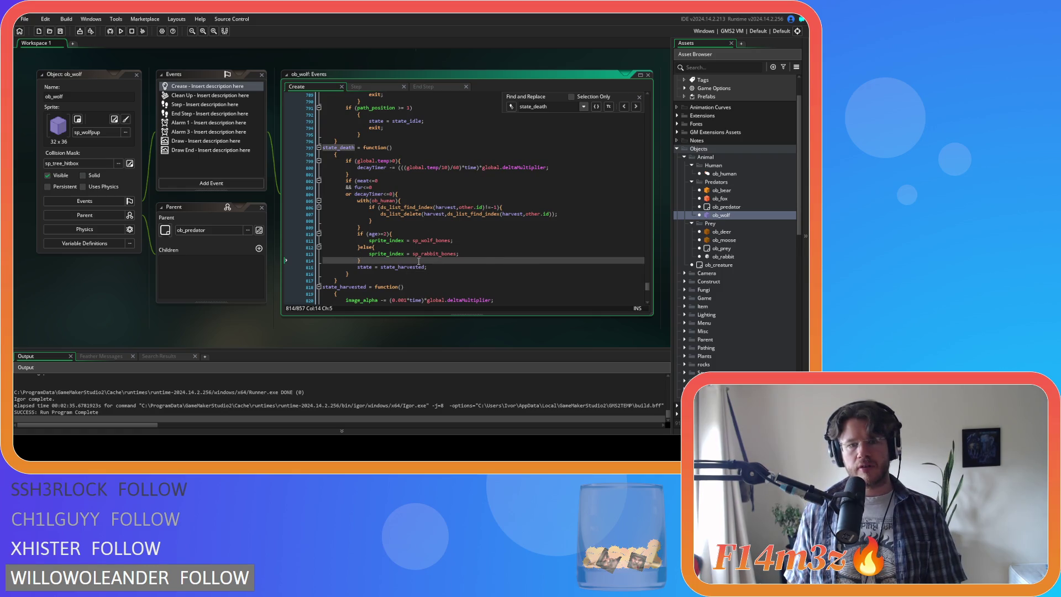
key(Return)
key(ctrl+v)
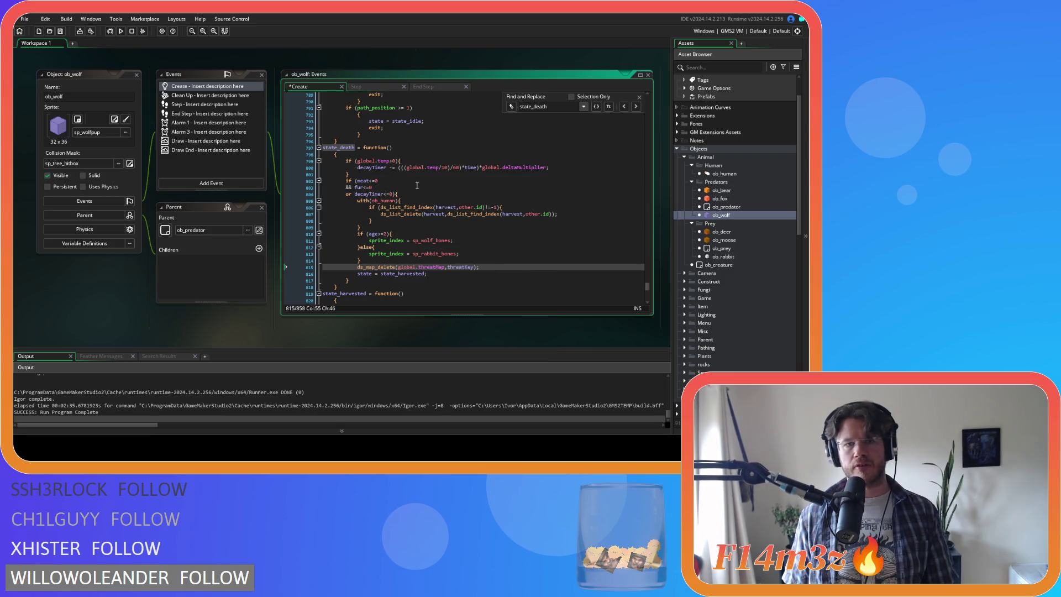
click(403, 174)
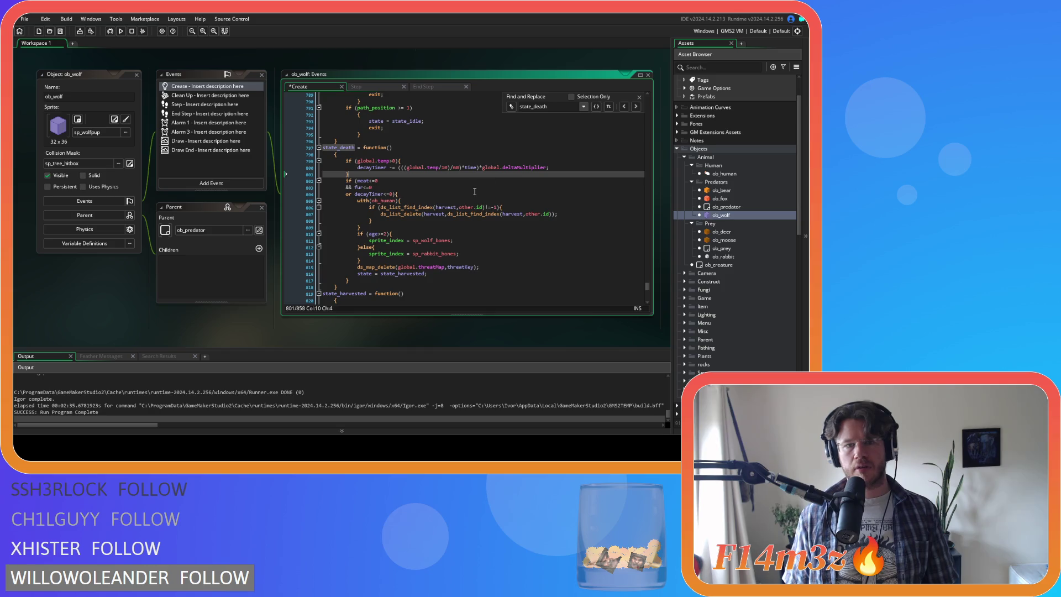
Review the death handling code on lines 801–813, including the meat, fur and decay condition
scroll(472, 191, down, 3)
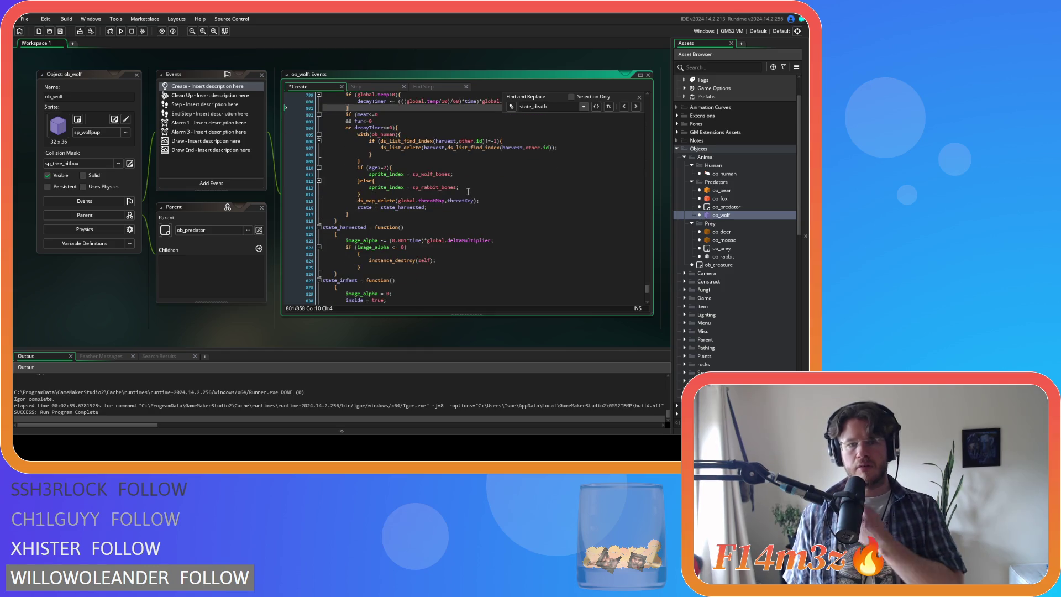
scroll(468, 191, up, 2)
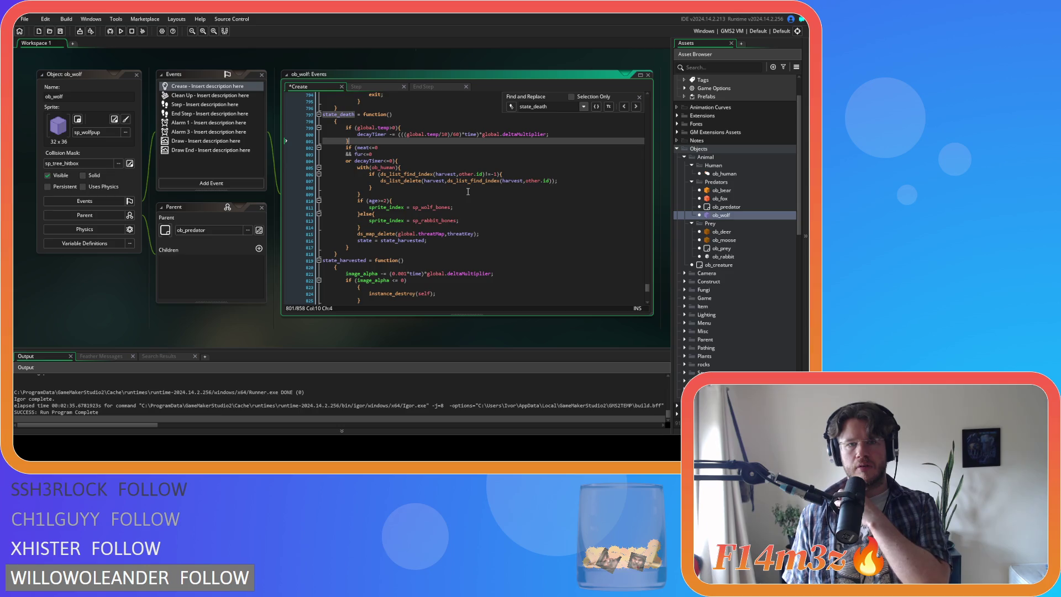
drag(356, 154, 369, 176)
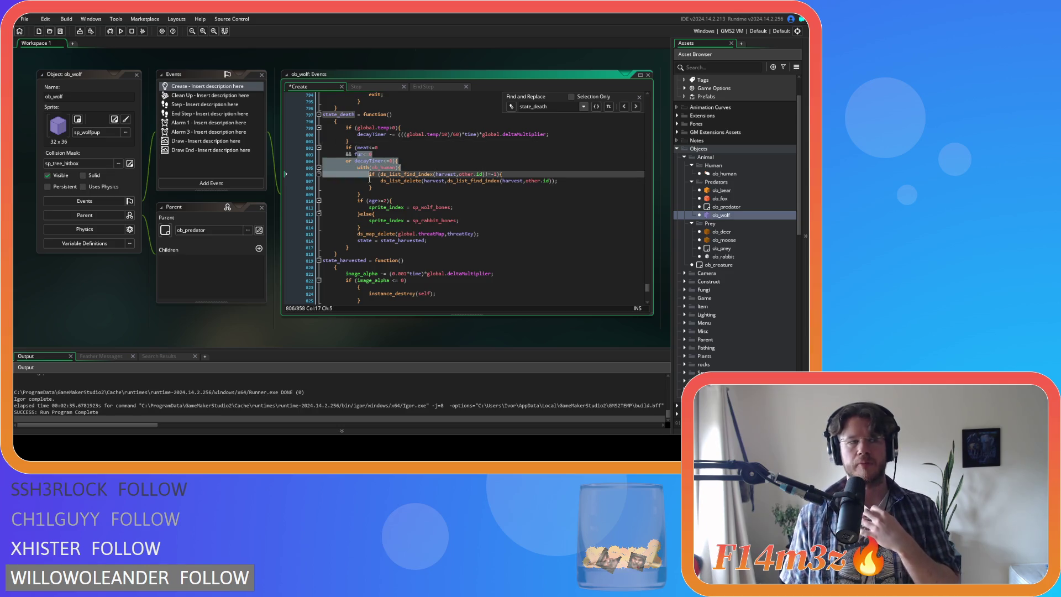
key(Escape)
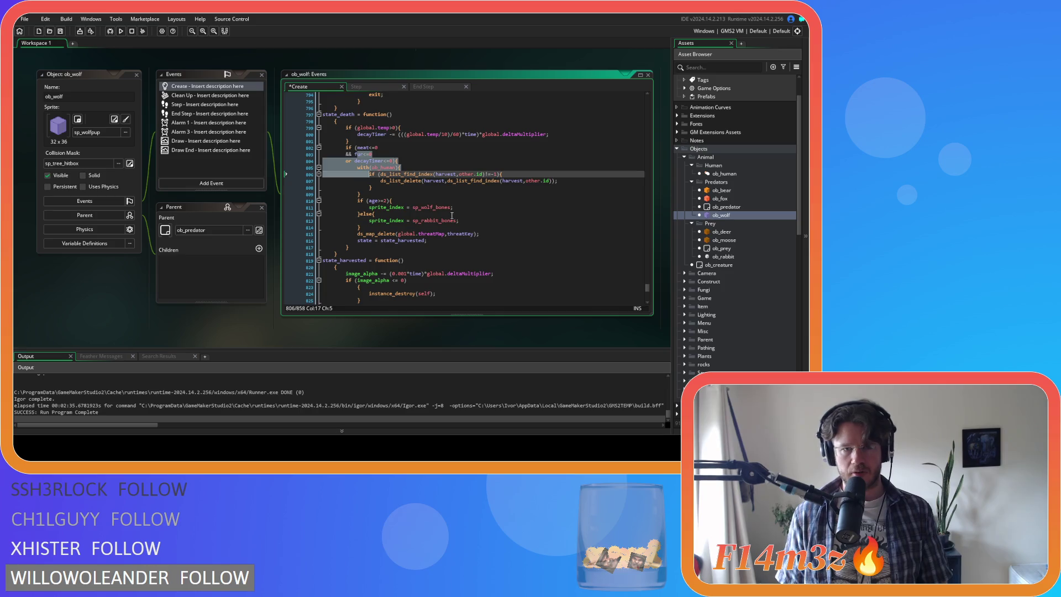
click(448, 214)
drag(351, 141, 438, 222)
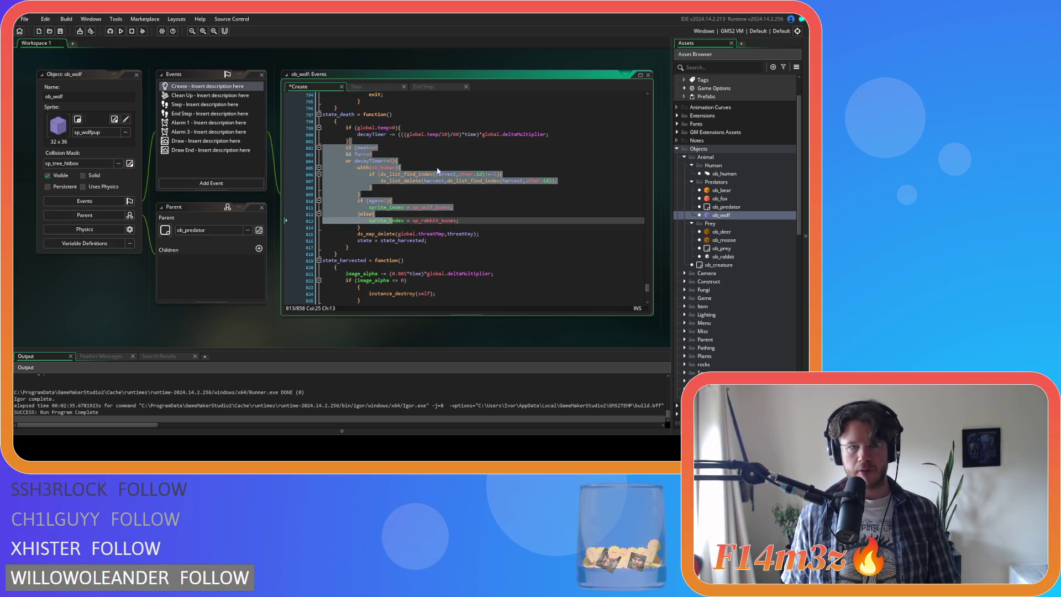
click(445, 187)
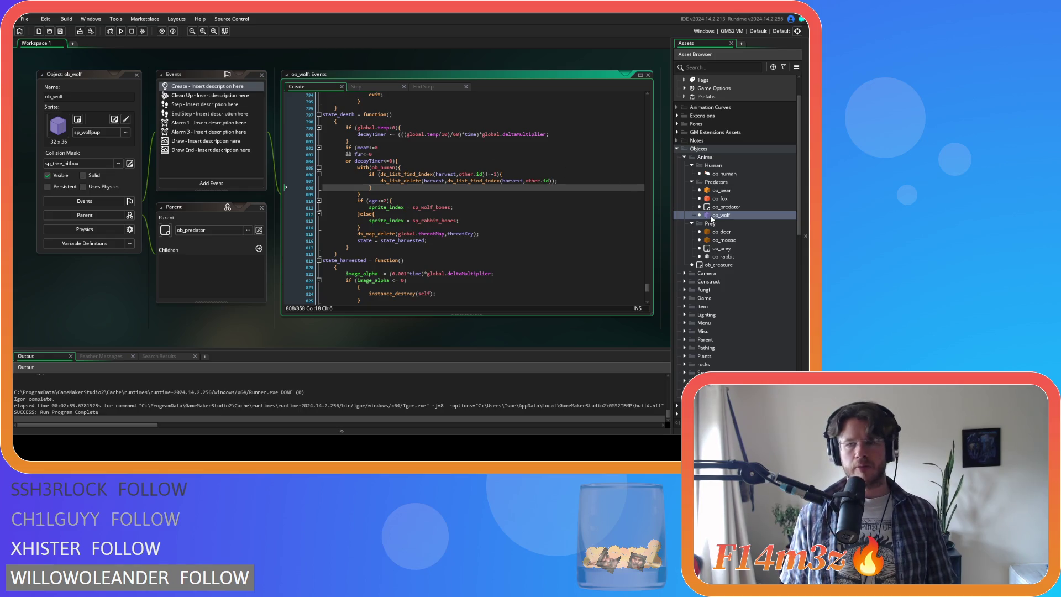
Open sc_deathFox and inspect its ds_map_delete lines removing the fox from foxes and predators
scroll(714, 204, down, 5)
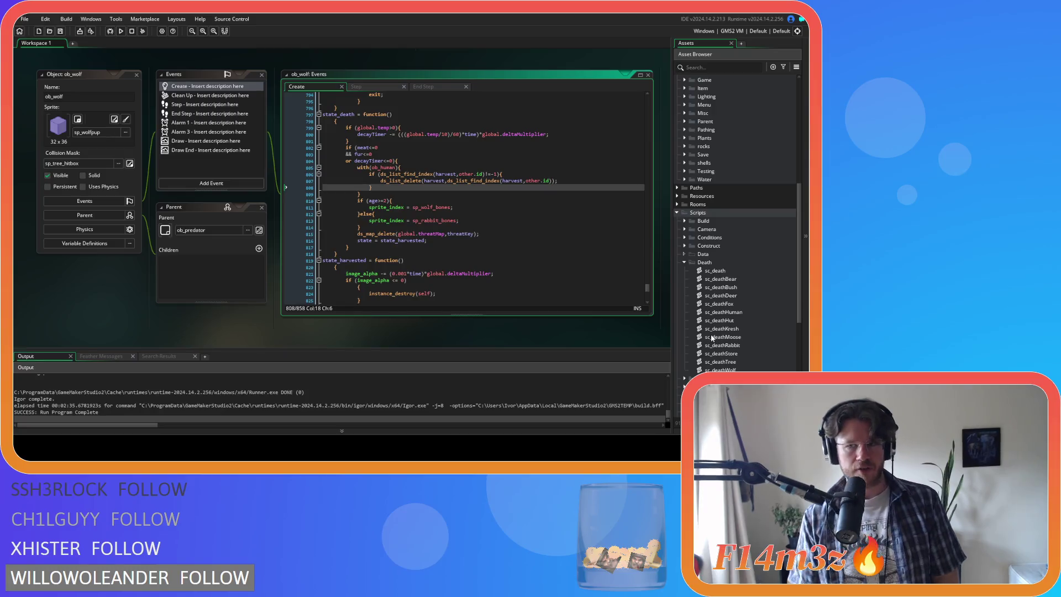
double_click(718, 304)
click(240, 135)
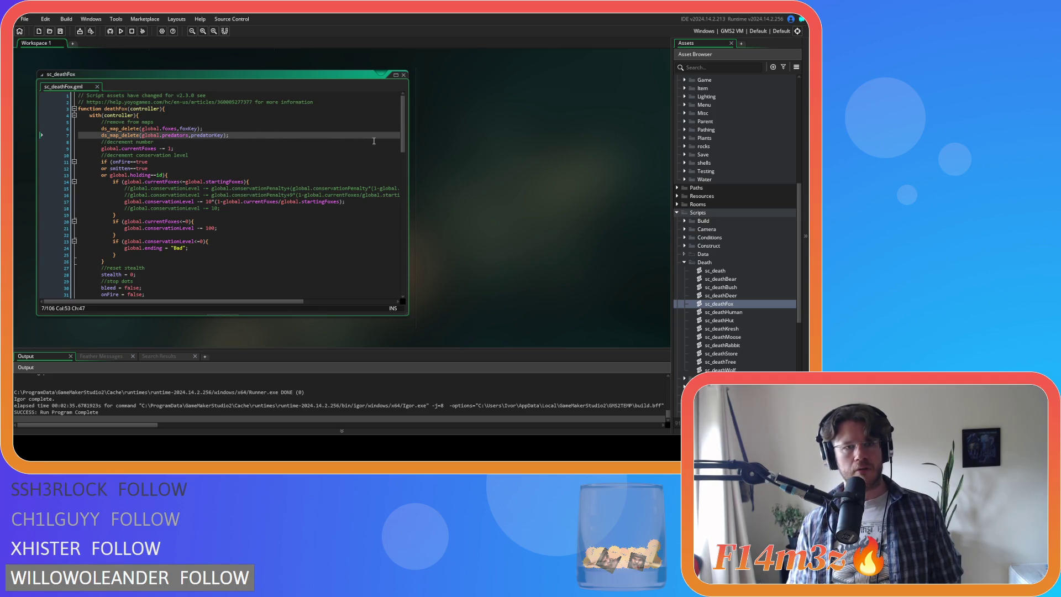
double_click(168, 128)
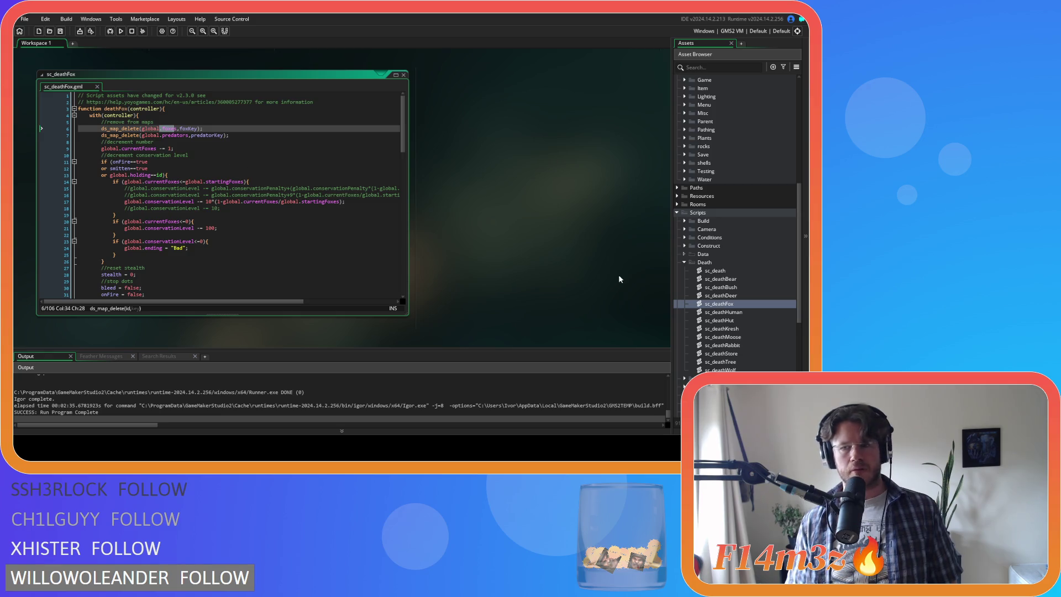
Open sc_deathWolf, which deletes the wolf only from global.predators, and reopen ob_wolf
key(alt+Tab)
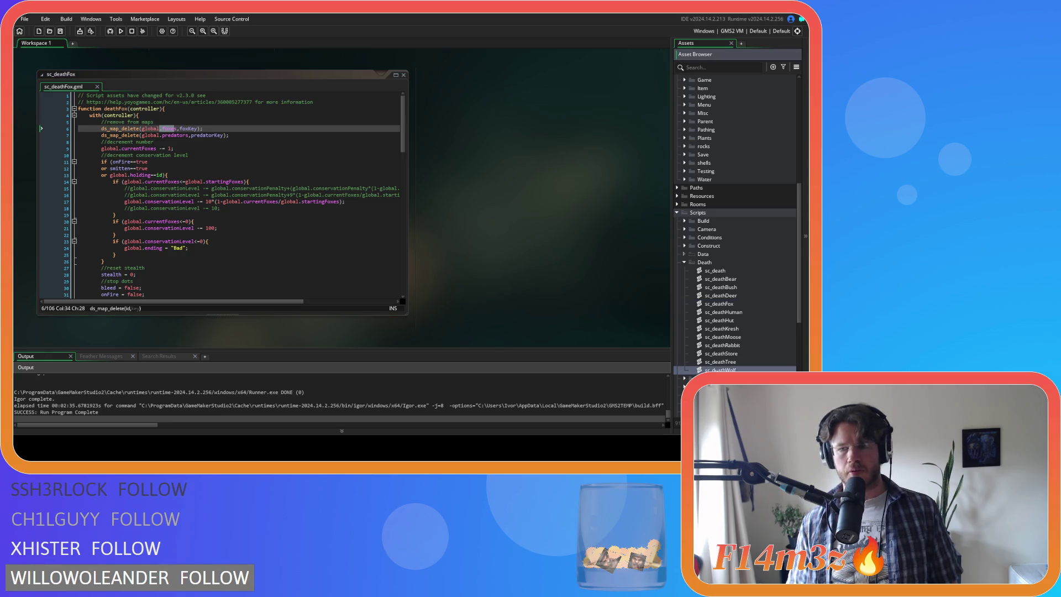
double_click(698, 370)
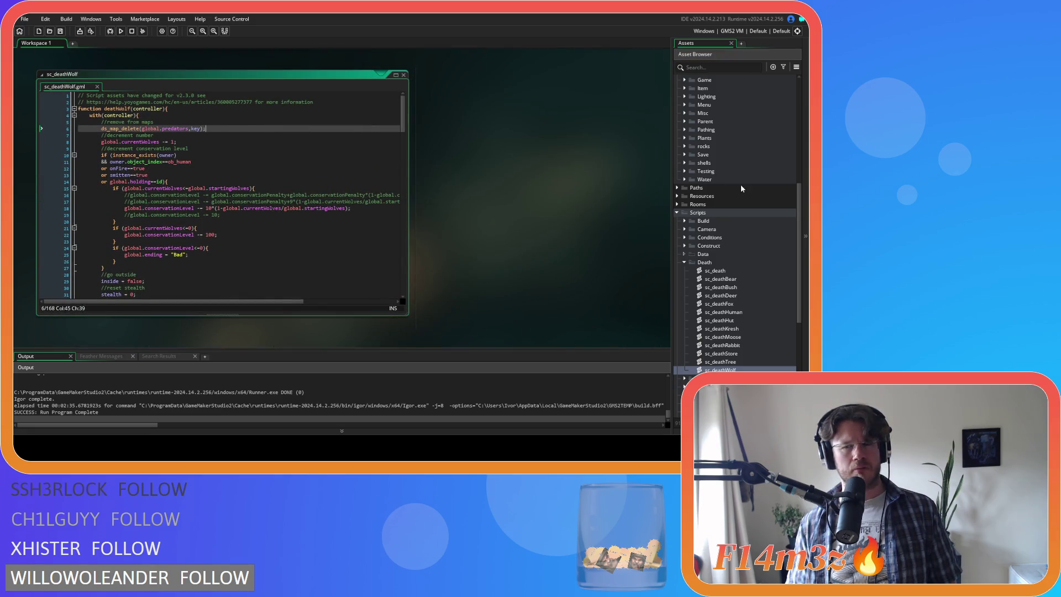
scroll(741, 189, up, 6)
double_click(722, 231)
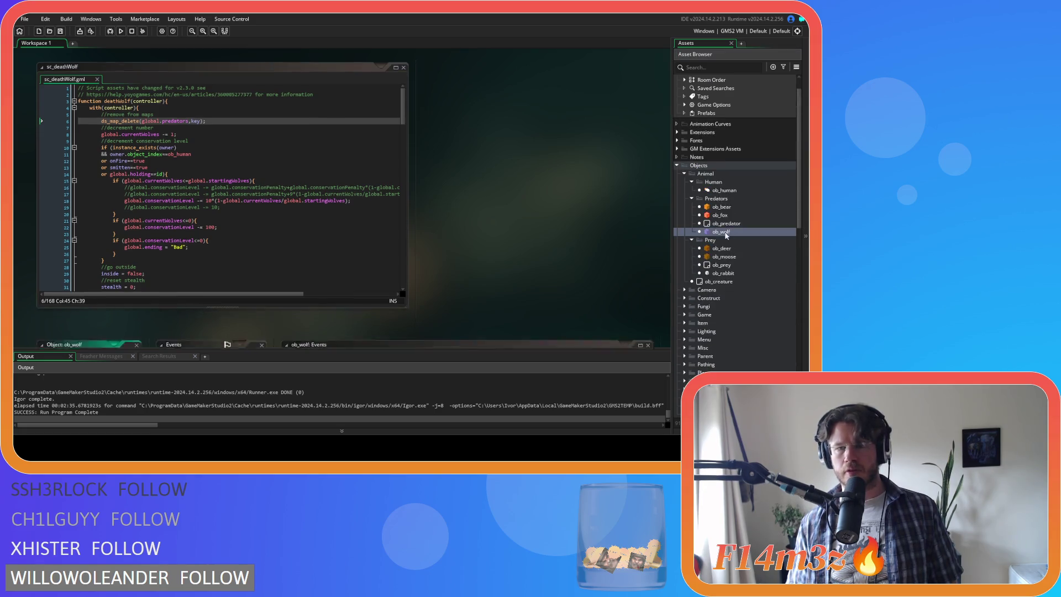
Scroll ob_wolf's Create code to the top and inspect line 18's ds_map_add(global.predators,key,id)
drag(645, 288, 609, 120)
click(469, 208)
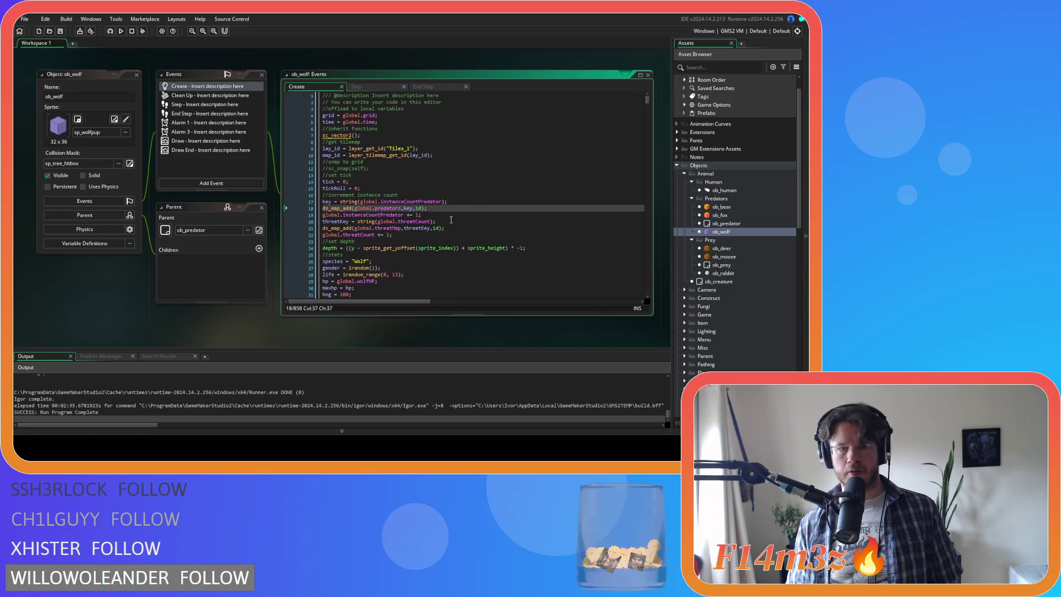
click(416, 228)
click(425, 208)
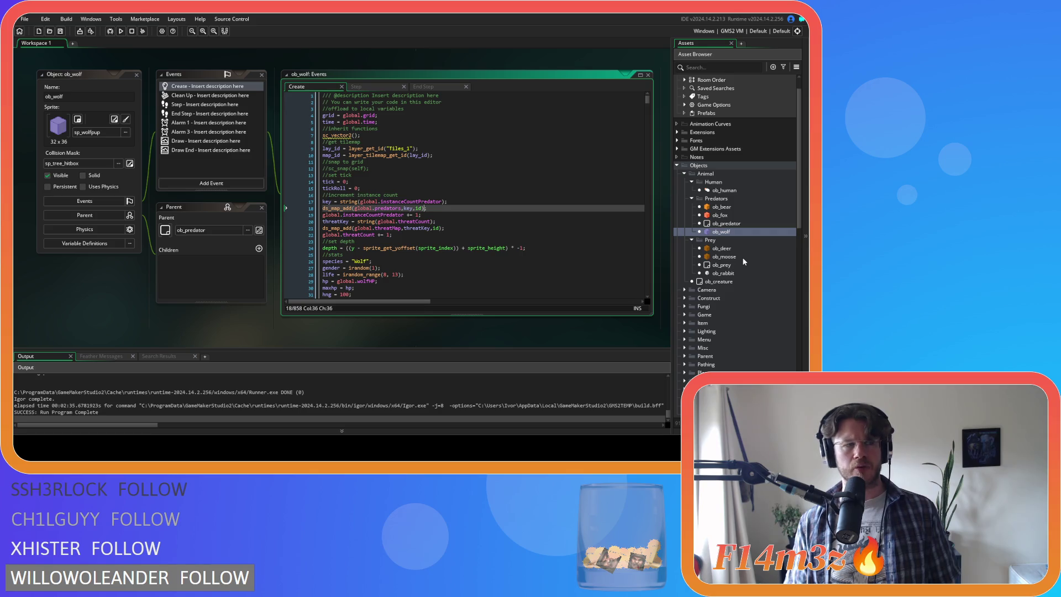
click(743, 260)
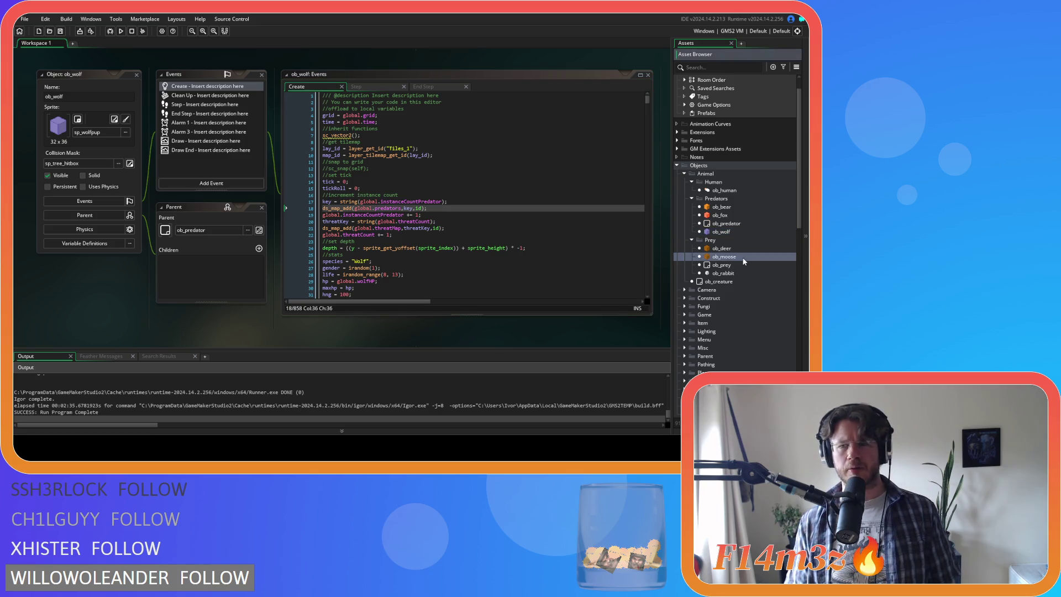
Open ob_moose's Create event code docked beside its Step event
double_click(743, 257)
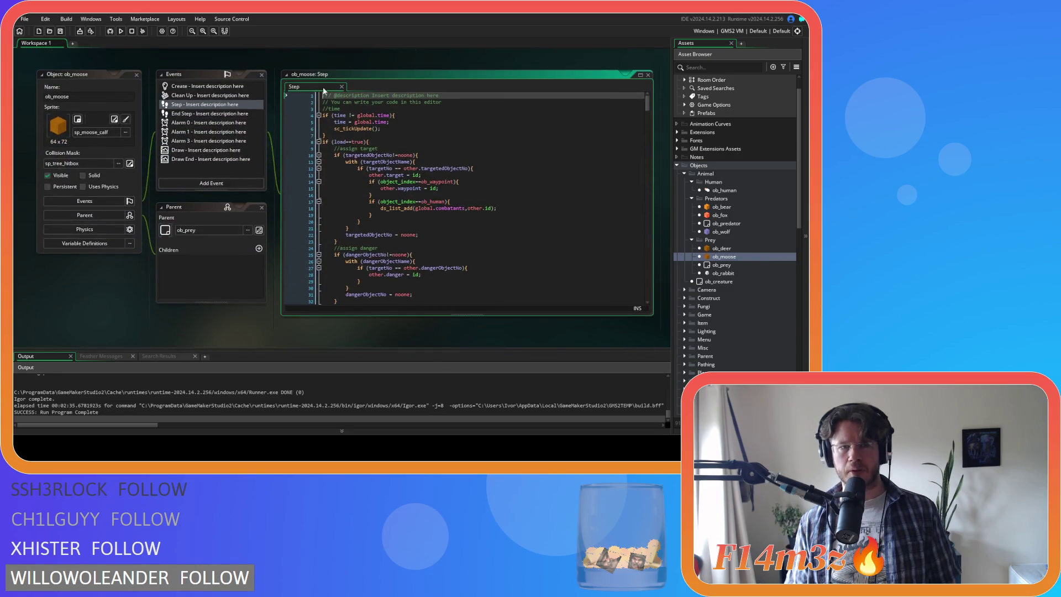
double_click(199, 86)
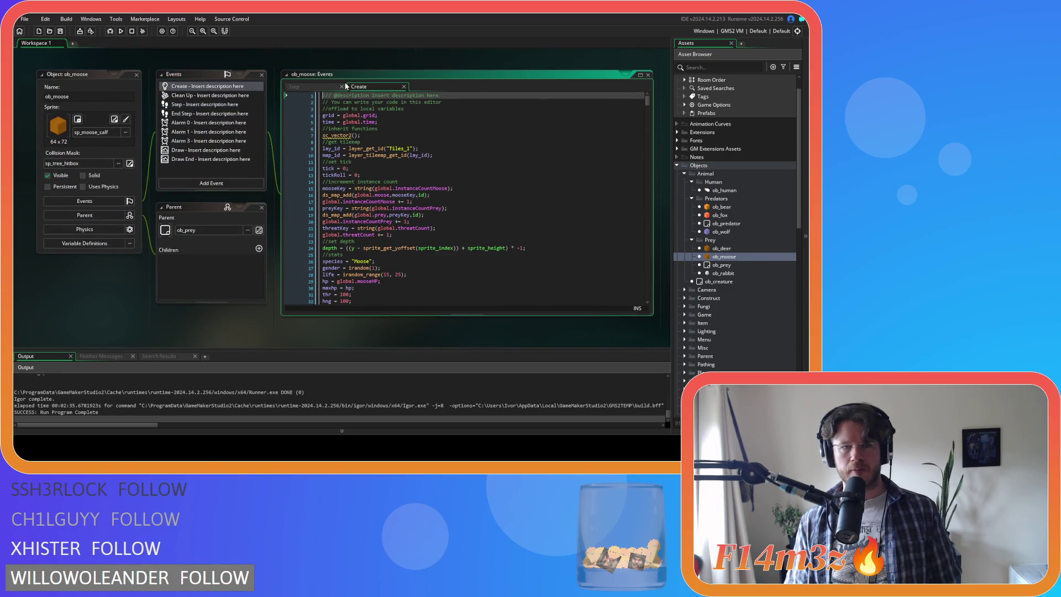
drag(367, 86, 274, 79)
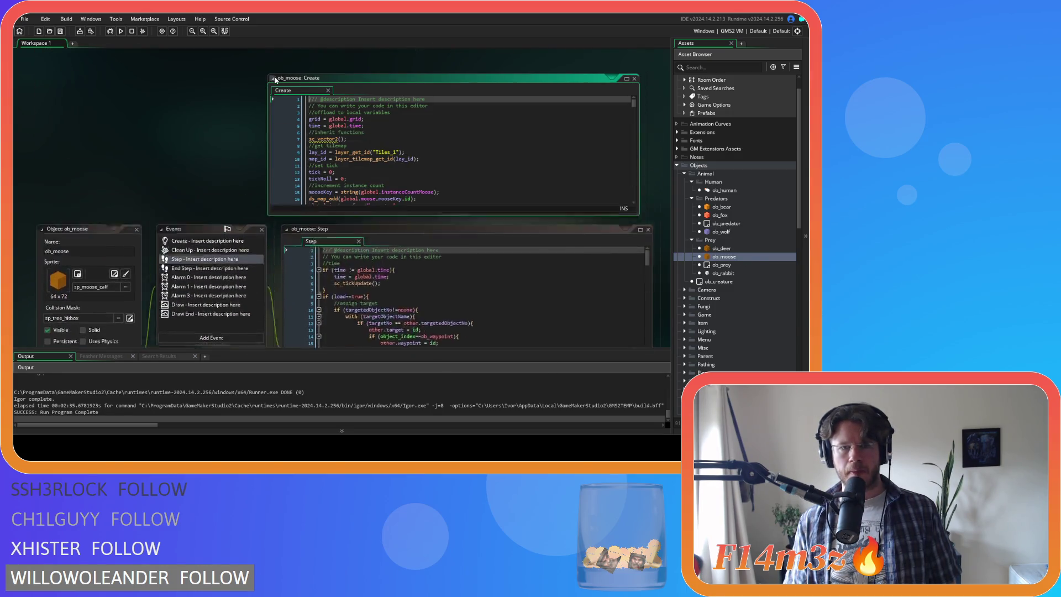
click(328, 91)
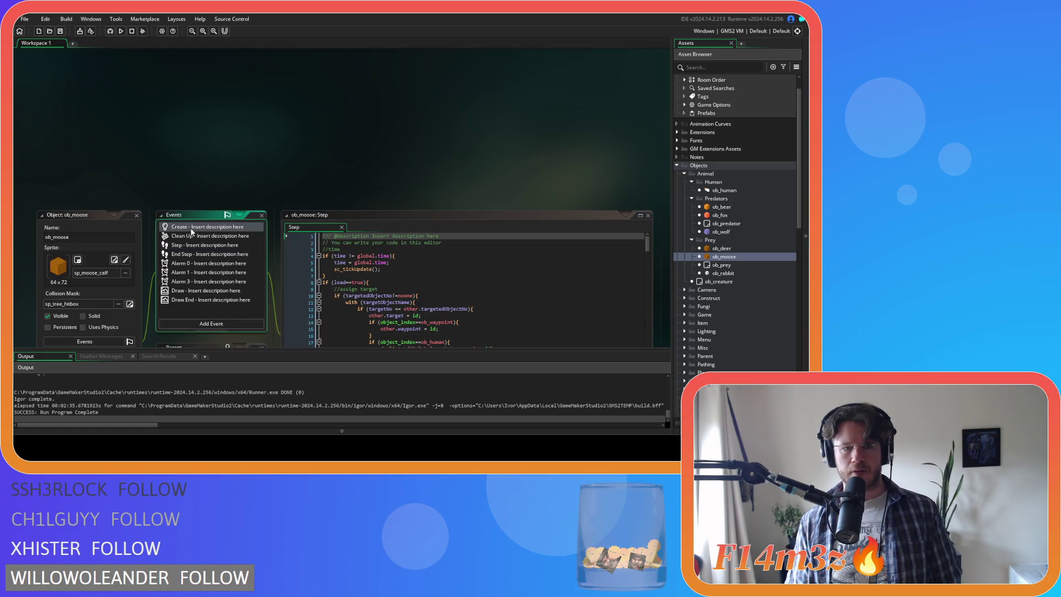
double_click(195, 227)
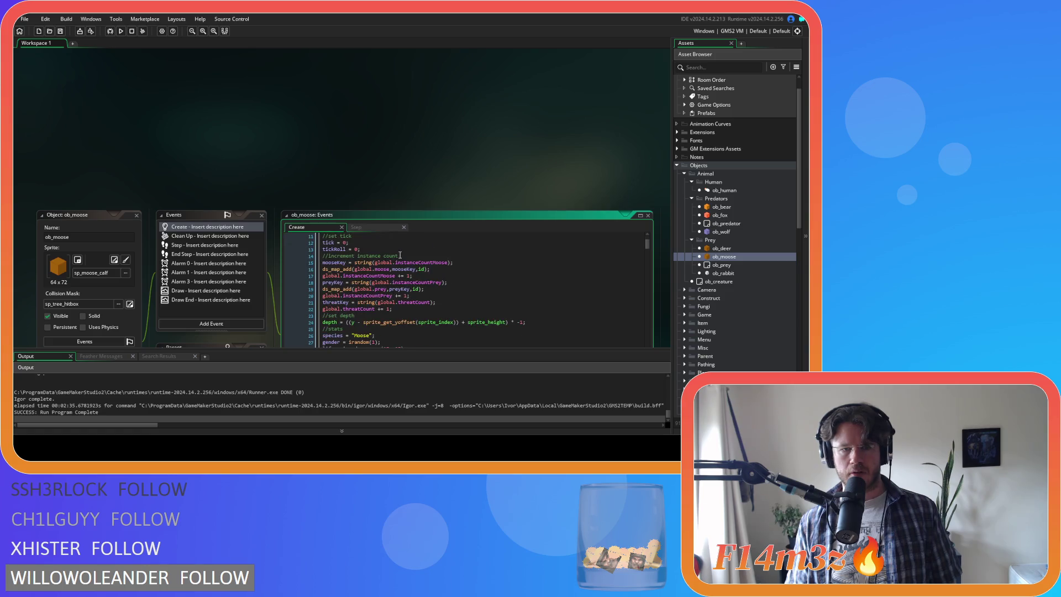
Inspect lines 18–21: the preyKey, global.prey registration and threatKey assignment
scroll(325, 146, down, 3)
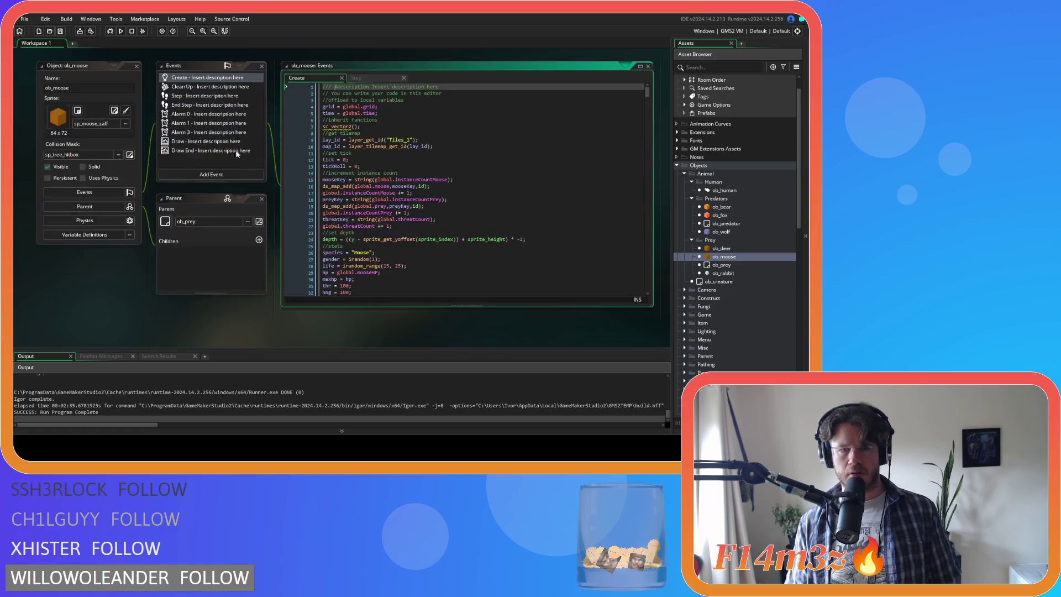
mouse_move(360, 206)
mouse_down()
mouse_move(439, 223)
mouse_move(365, 216)
mouse_move(419, 206)
mouse_up()
click(440, 213)
click(444, 220)
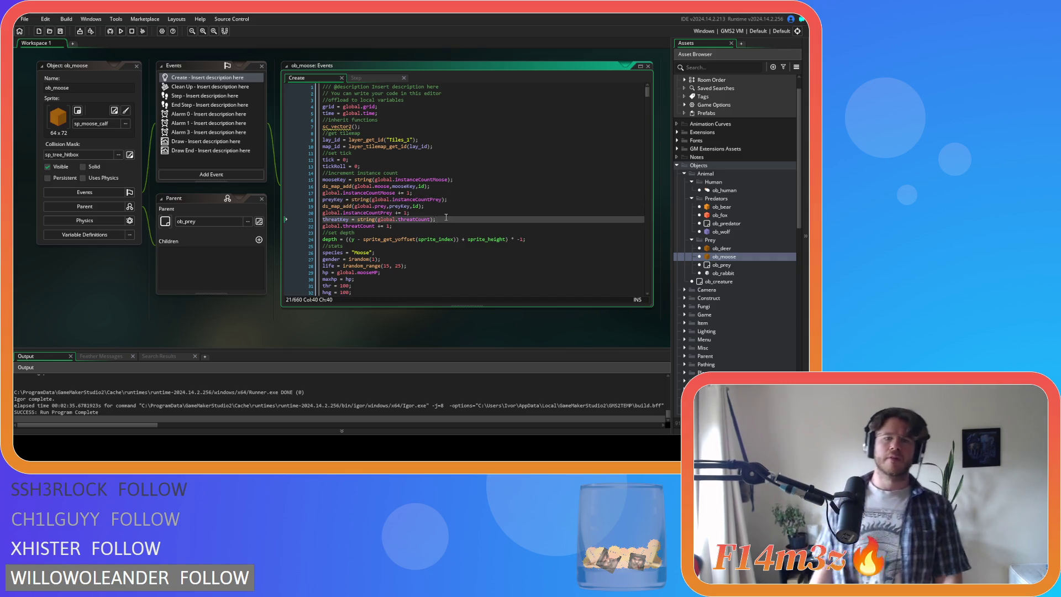
mouse_move(427, 218)
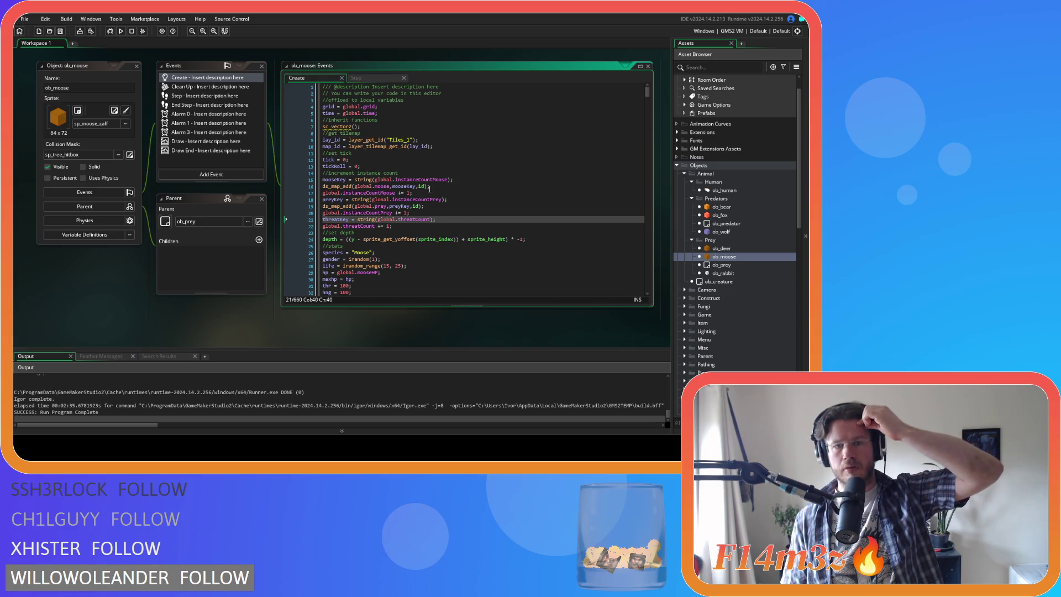
click(443, 181)
click(443, 198)
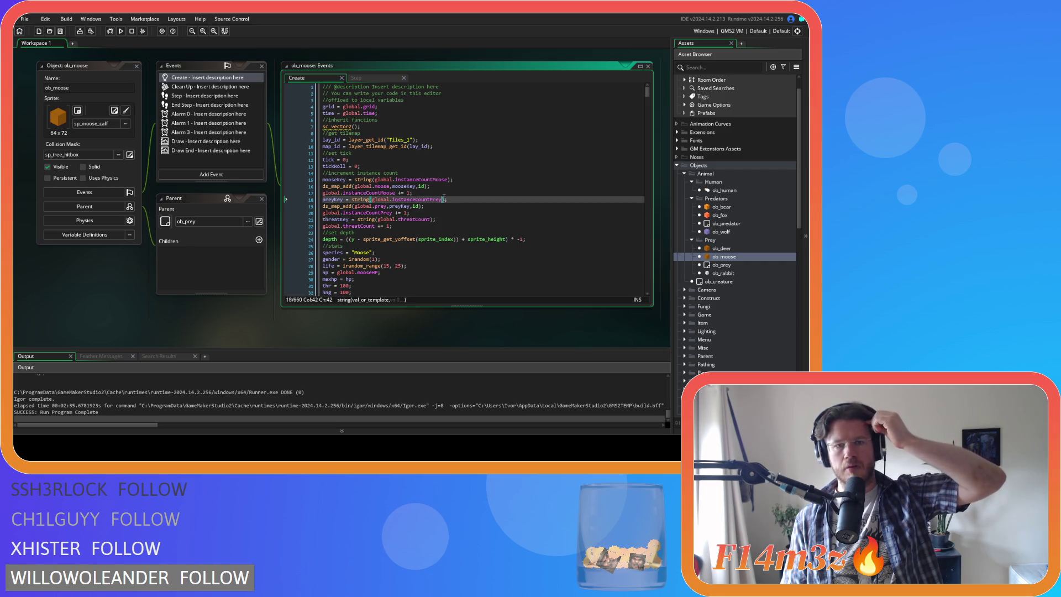
click(442, 206)
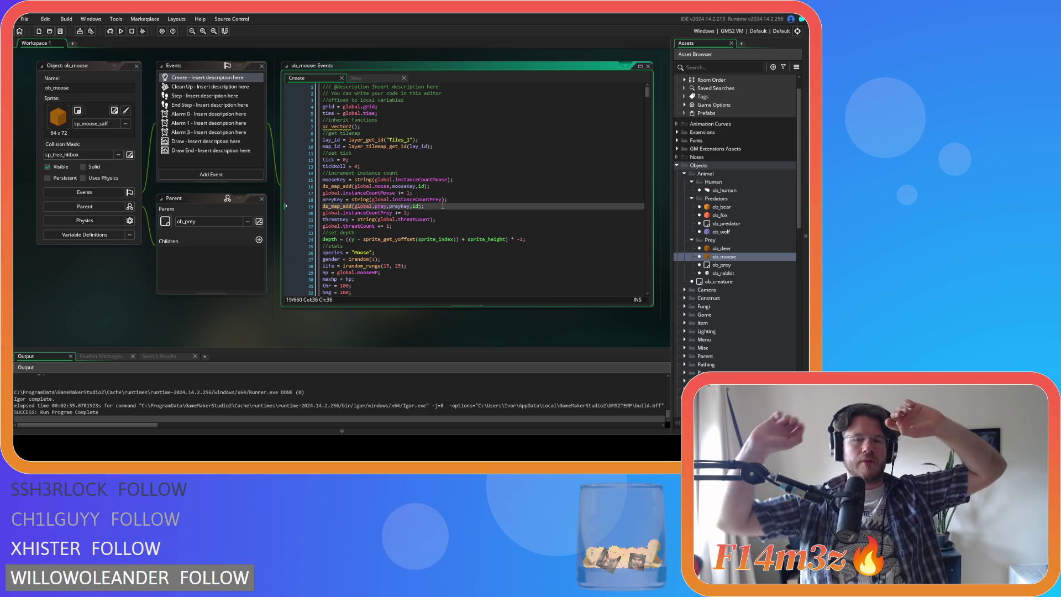
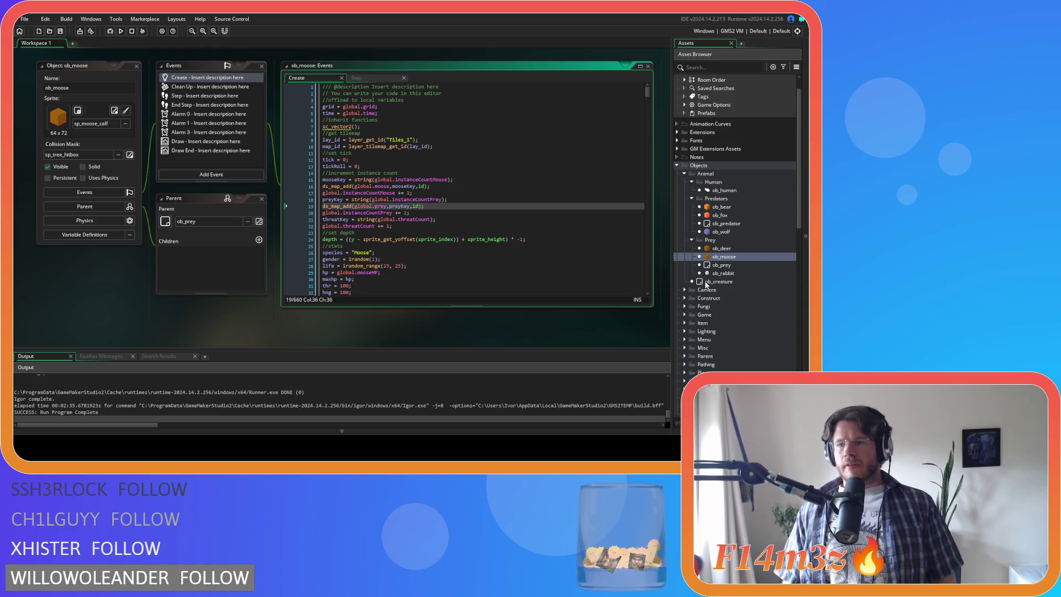
Open the ob_bear object and its Step event code
double_click(732, 209)
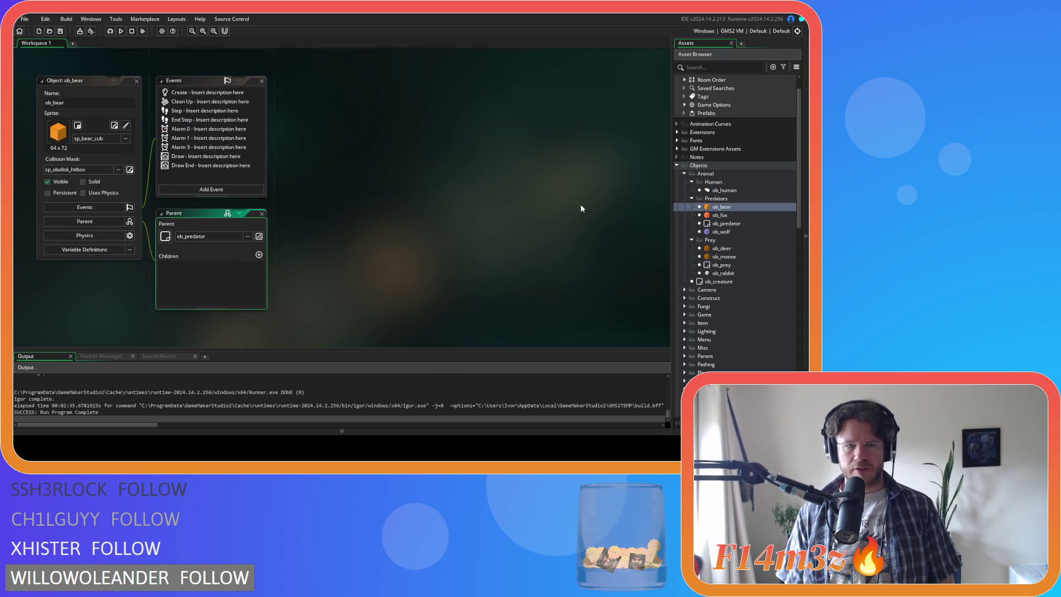
double_click(182, 110)
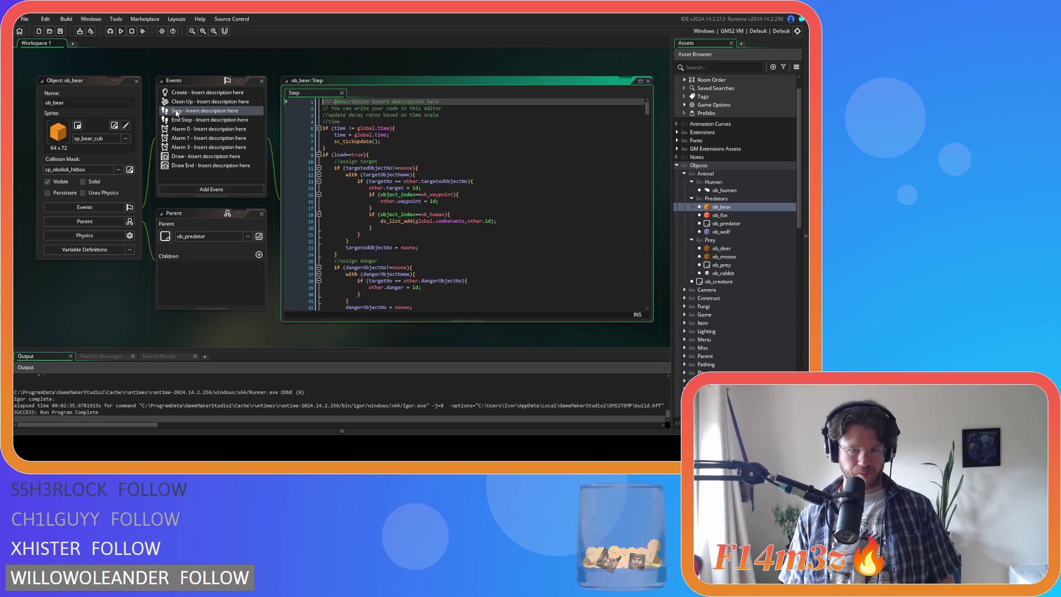
click(141, 83)
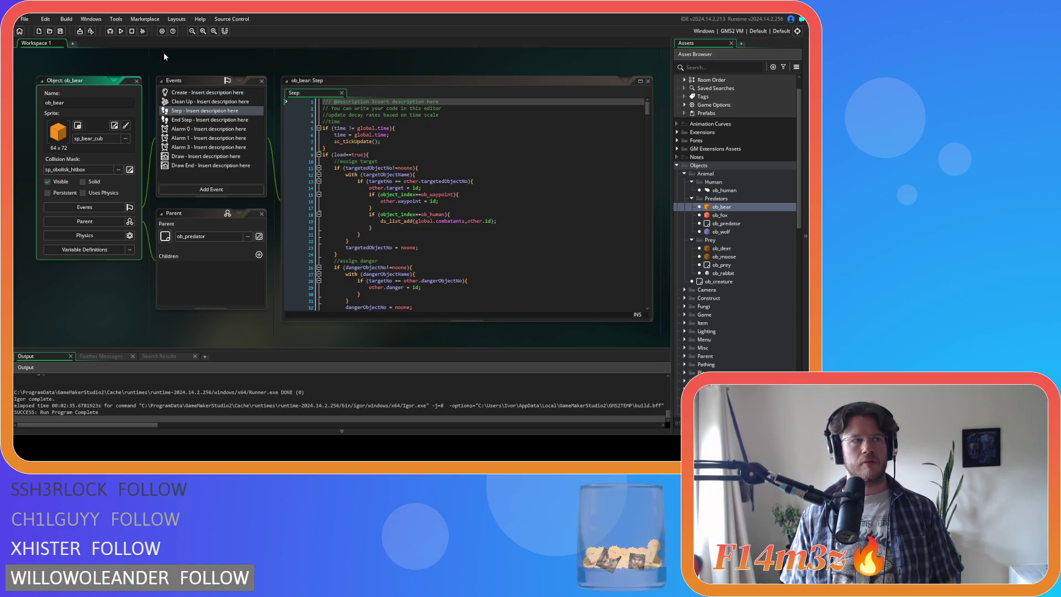
Close all editor windows and scroll the Asset Browser down to the Death scripts
right_click(204, 62)
click(226, 119)
scroll(708, 271, down, 1)
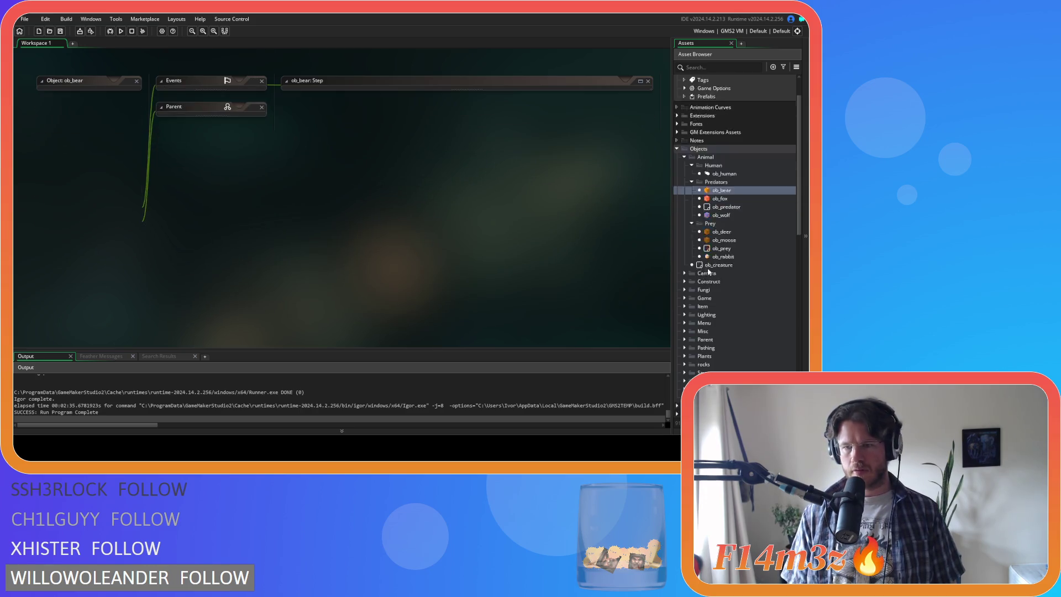
scroll(728, 254, down, 10)
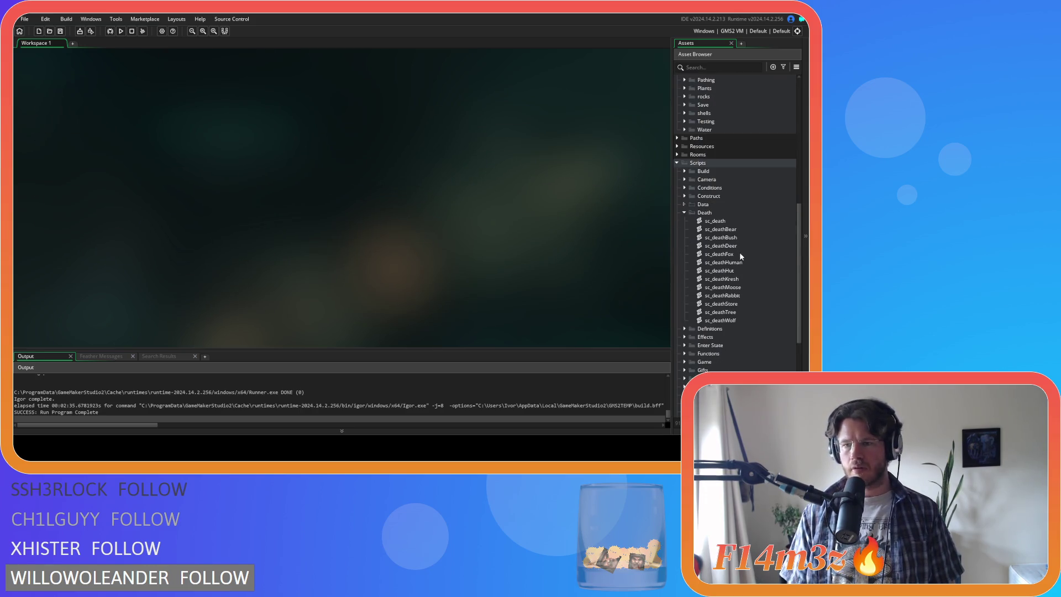
Look at the sc_deathFox script, close it, and open sc_deathBear instead
double_click(739, 253)
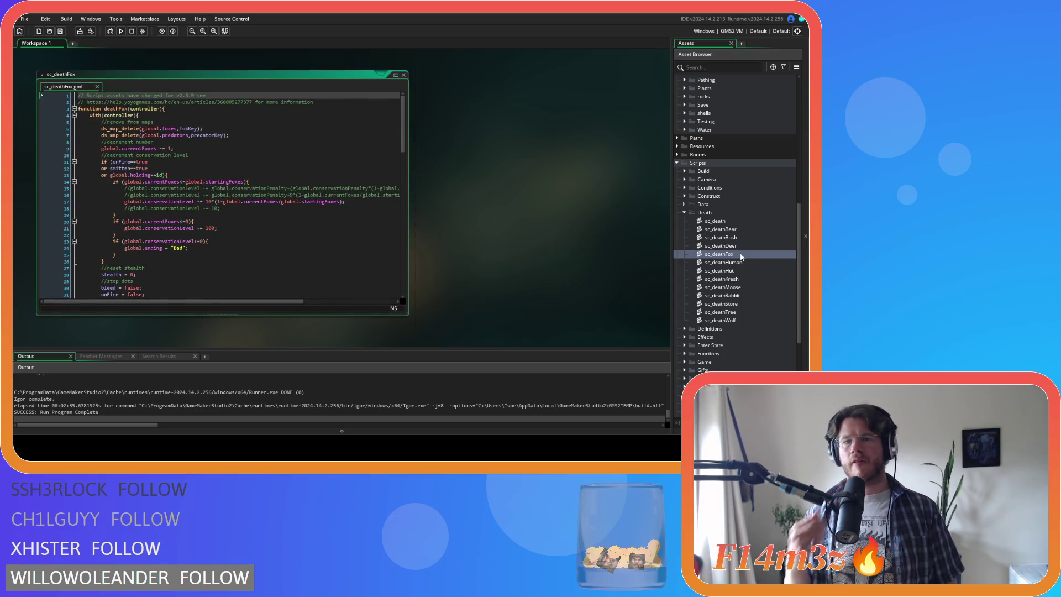
click(404, 75)
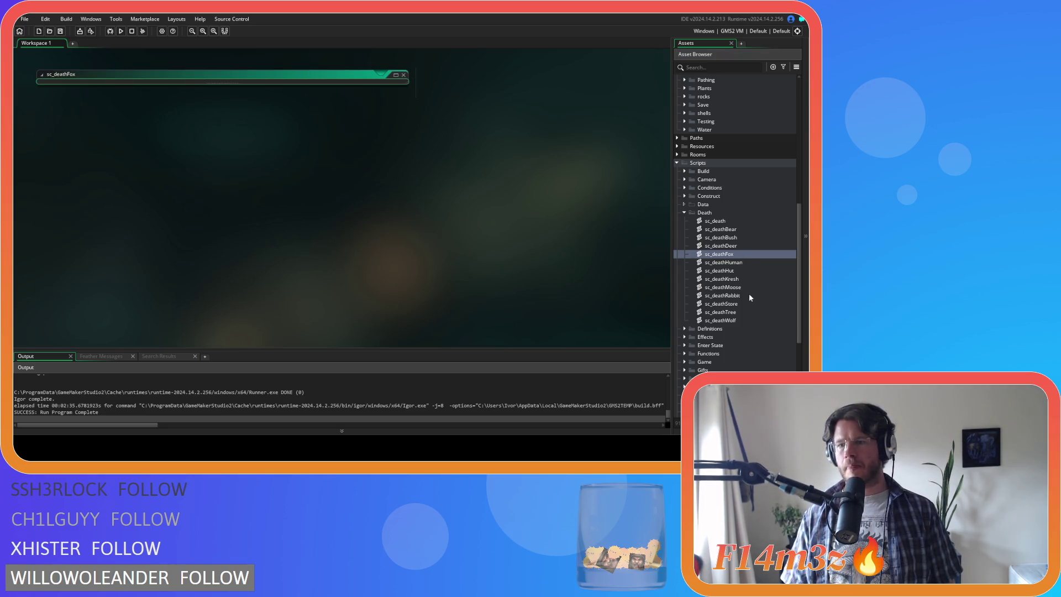
double_click(738, 229)
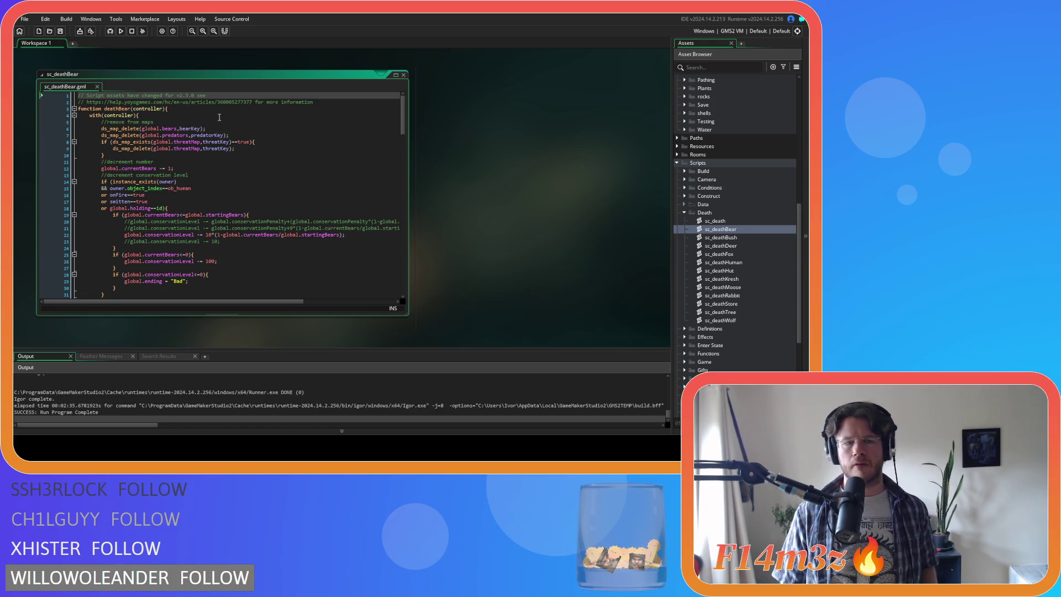
Cut the threatMap if-block on lines 8–10 from sc_deathBear and remove the blank line
drag(110, 158, 101, 142)
key(ctrl+c)
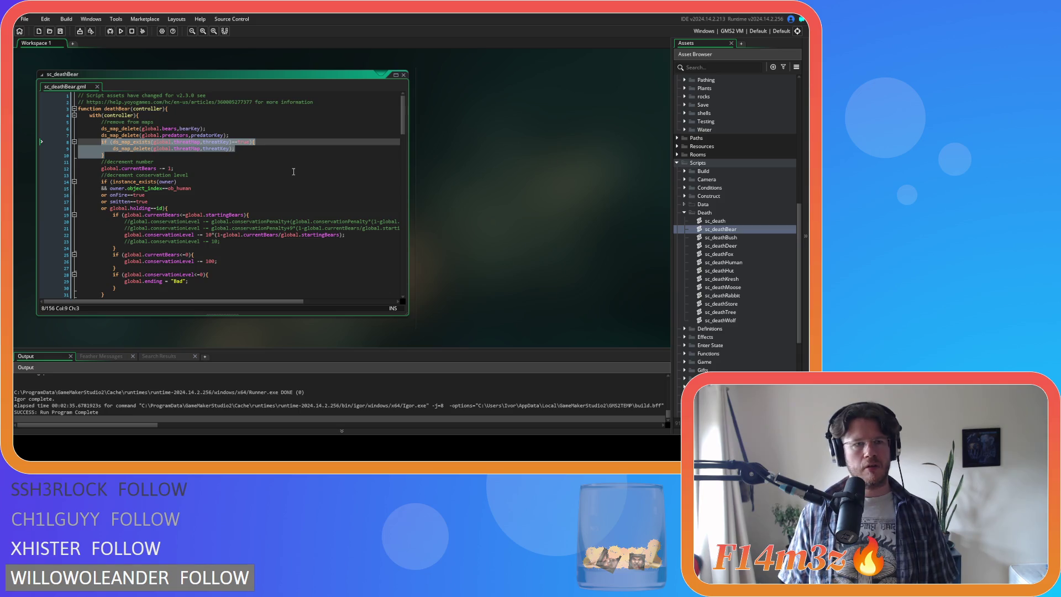
key(Delete)
key(BackSpace)
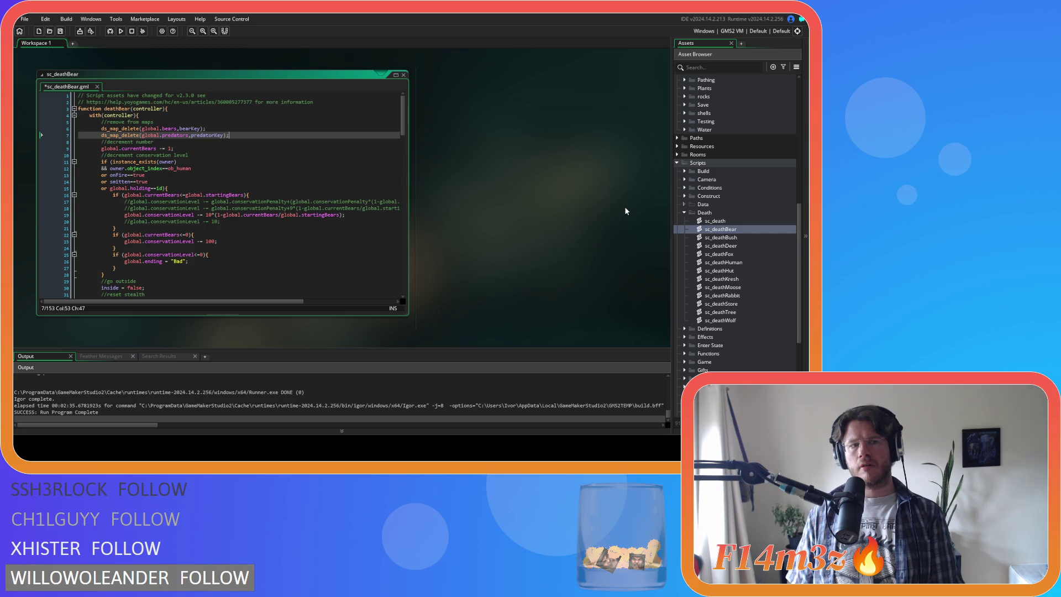
scroll(744, 228, up, 10)
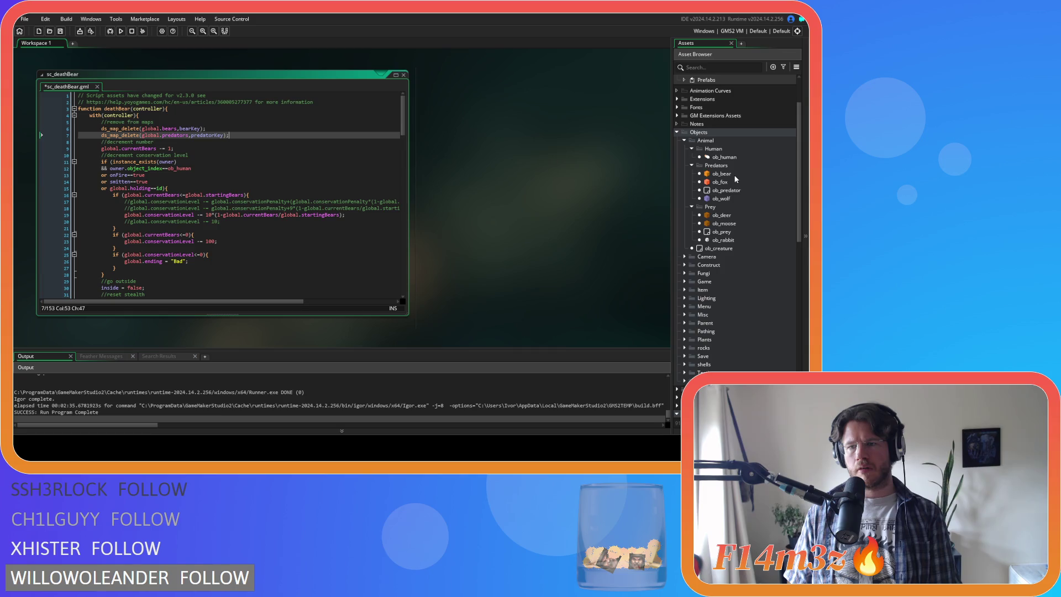
Reopen ob_bear and switch from its Step code to the Create event code
double_click(734, 174)
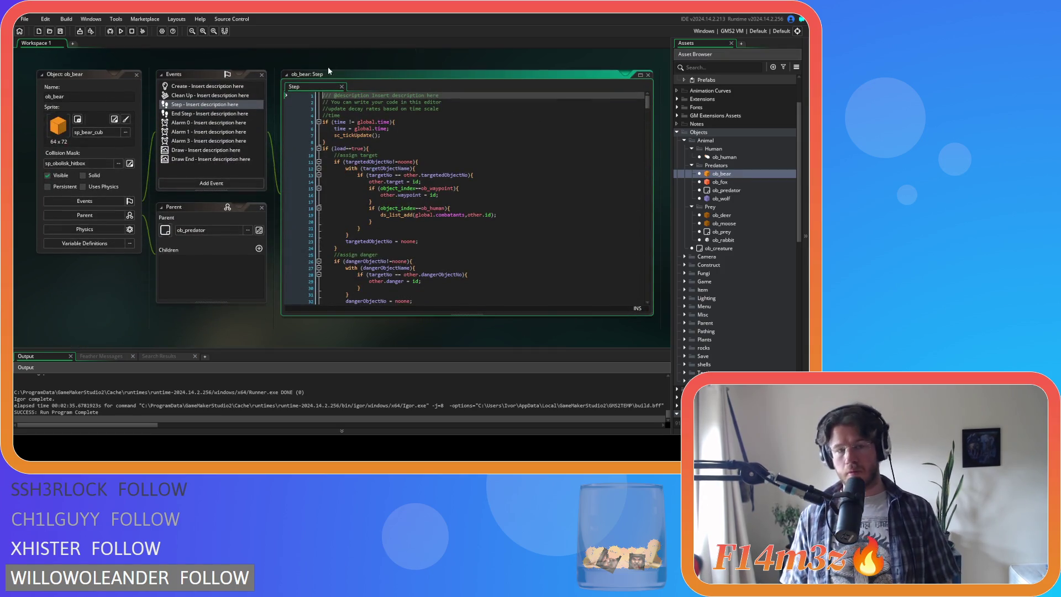
click(416, 182)
key(ctrl+f)
click(475, 102)
click(639, 97)
click(203, 81)
click(210, 87)
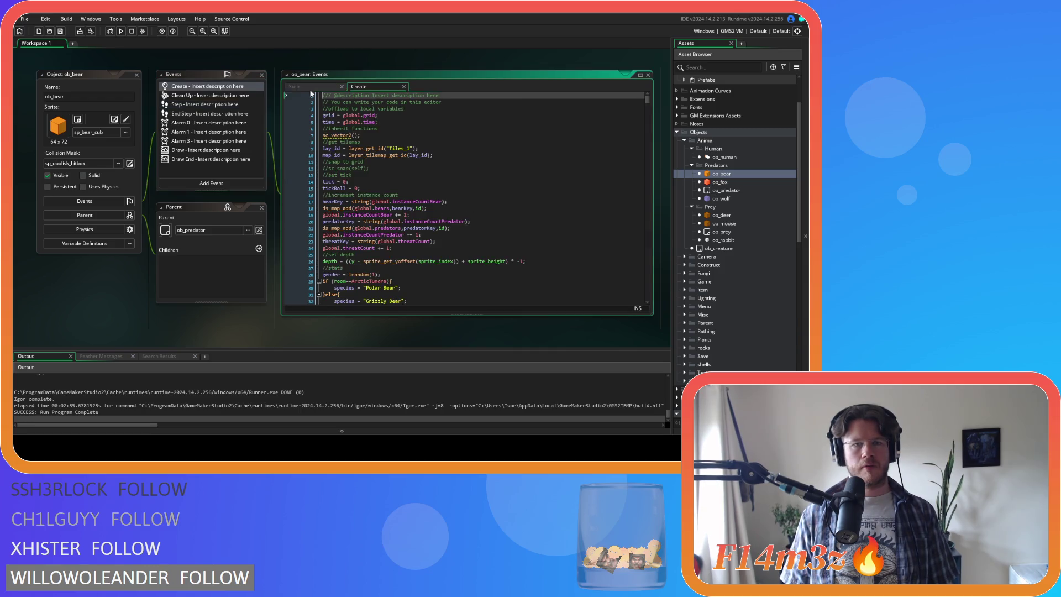
Search the Create code for state_death to reach the state_death function definition
click(383, 147)
key(ctrl+f)
text(state)
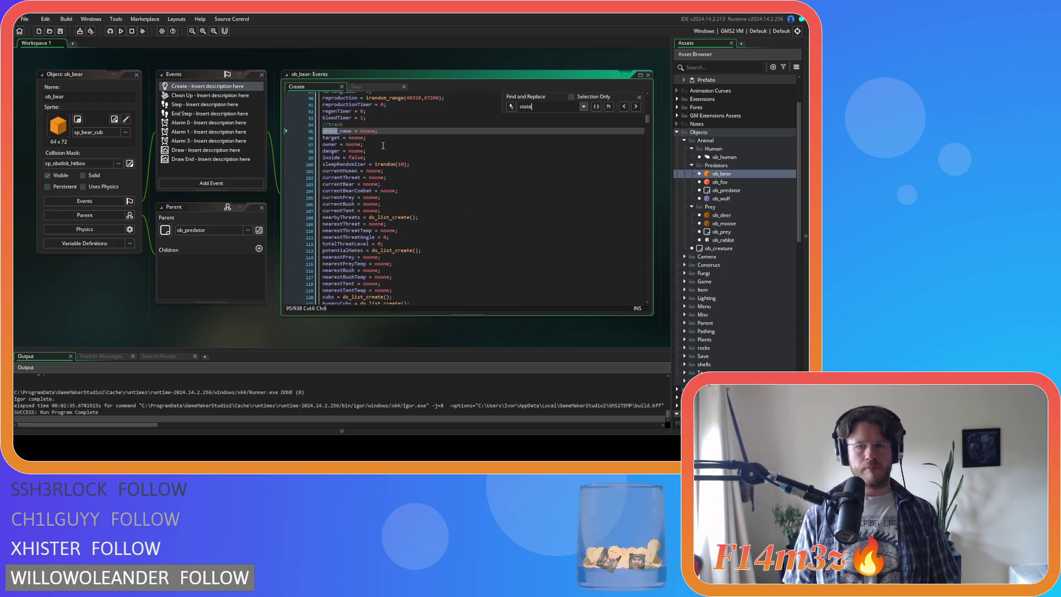
text(_death)
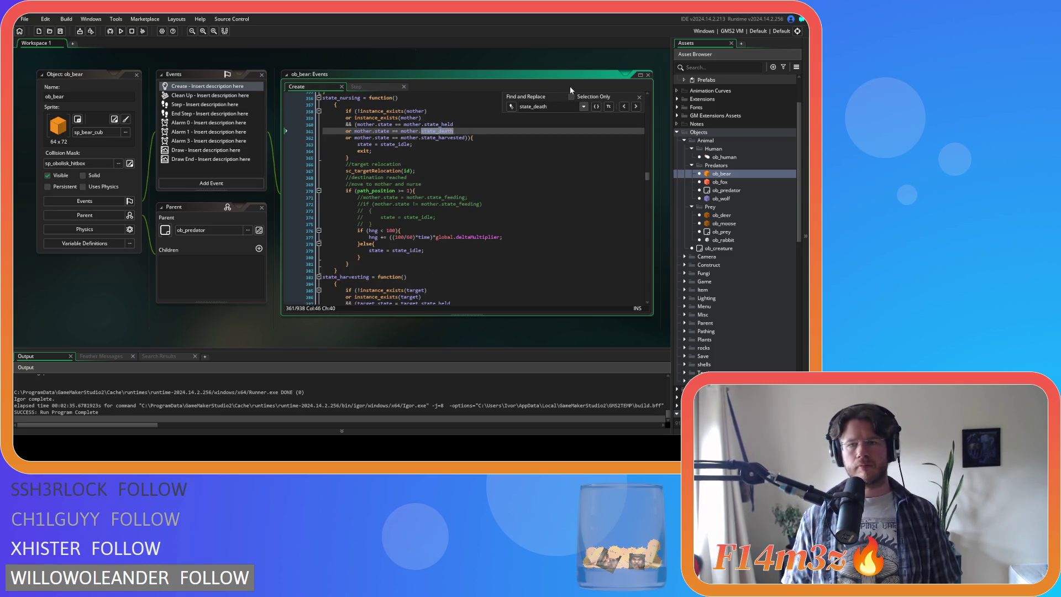
click(637, 107)
click(636, 107)
click(636, 107)
click(637, 107)
click(637, 107)
click(624, 107)
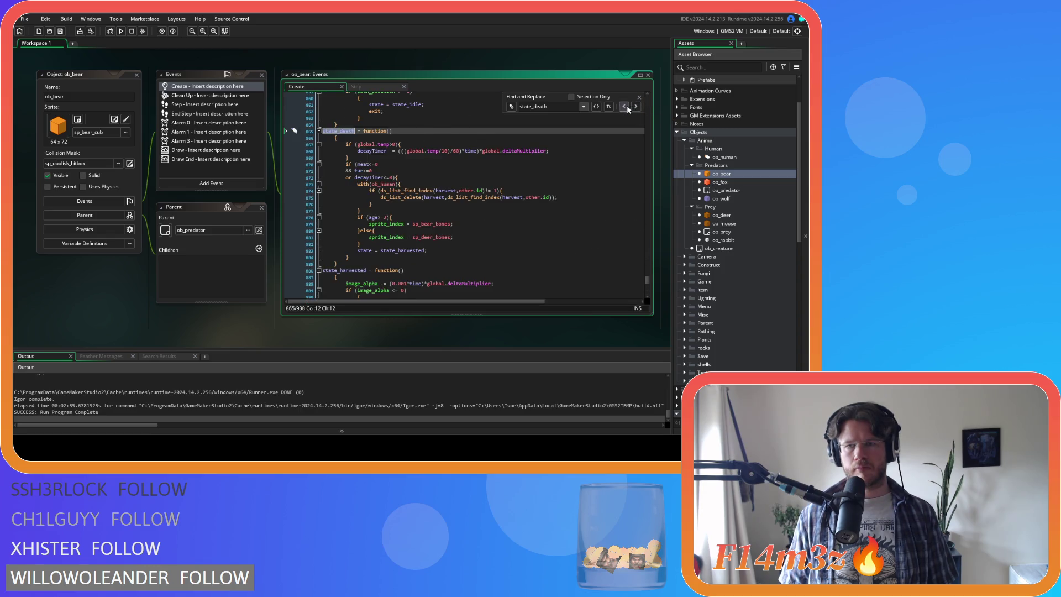
click(639, 97)
Paste the threatMap removal block above state = state_harvested, save, and open ob_wolf
click(543, 146)
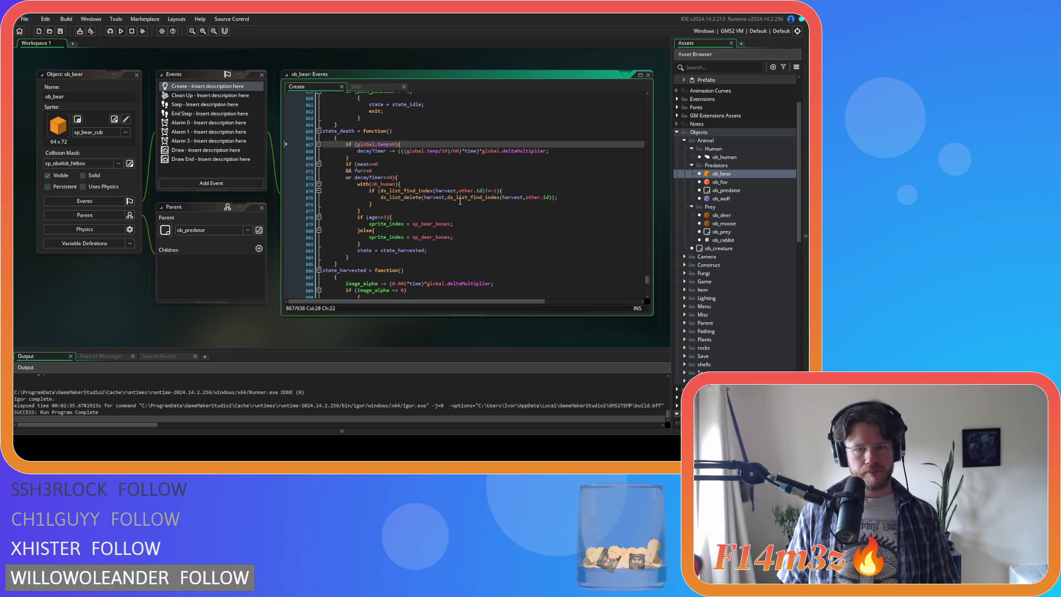
mouse_move(450, 224)
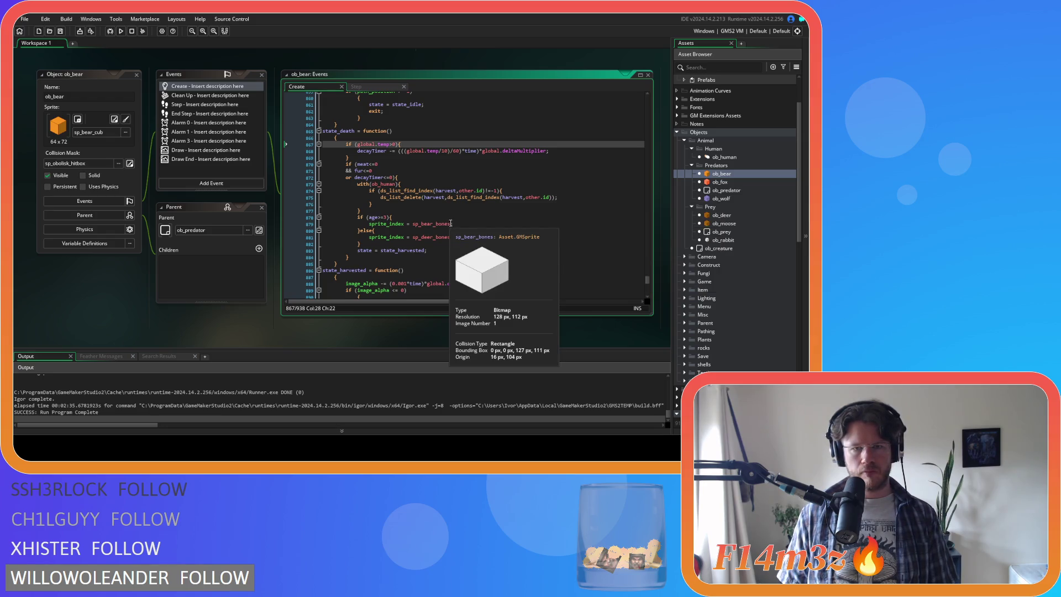
click(404, 247)
key(ctrl+v)
drag(360, 265, 309, 257)
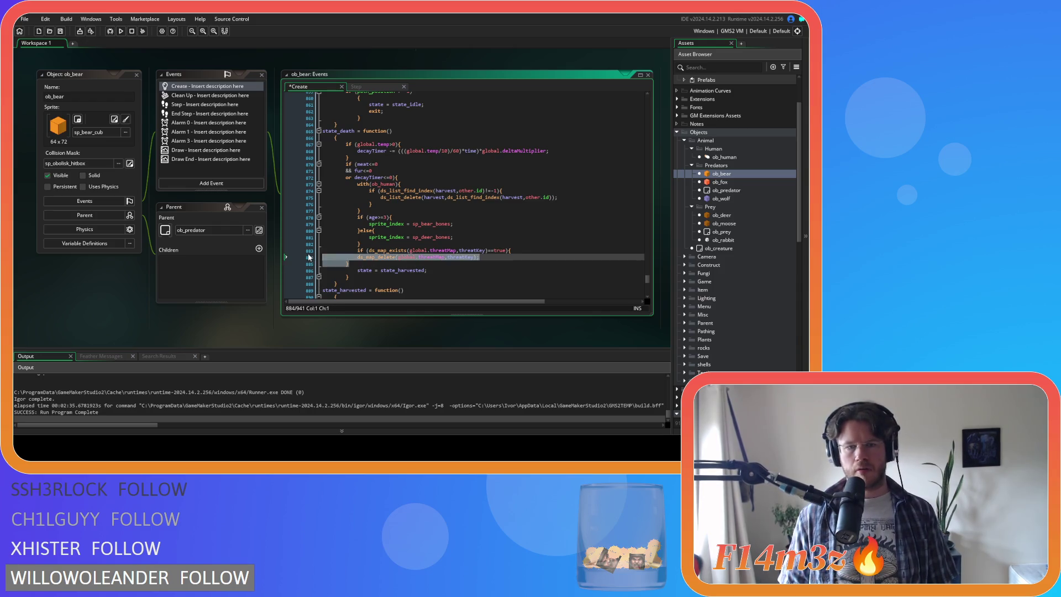
key(ctrl+s)
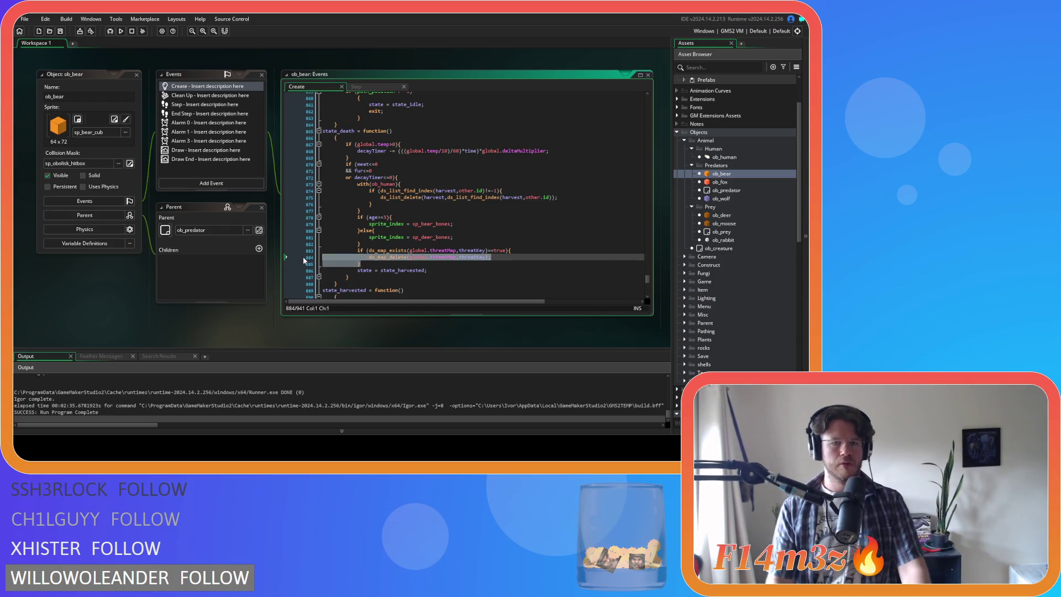
key(Right)
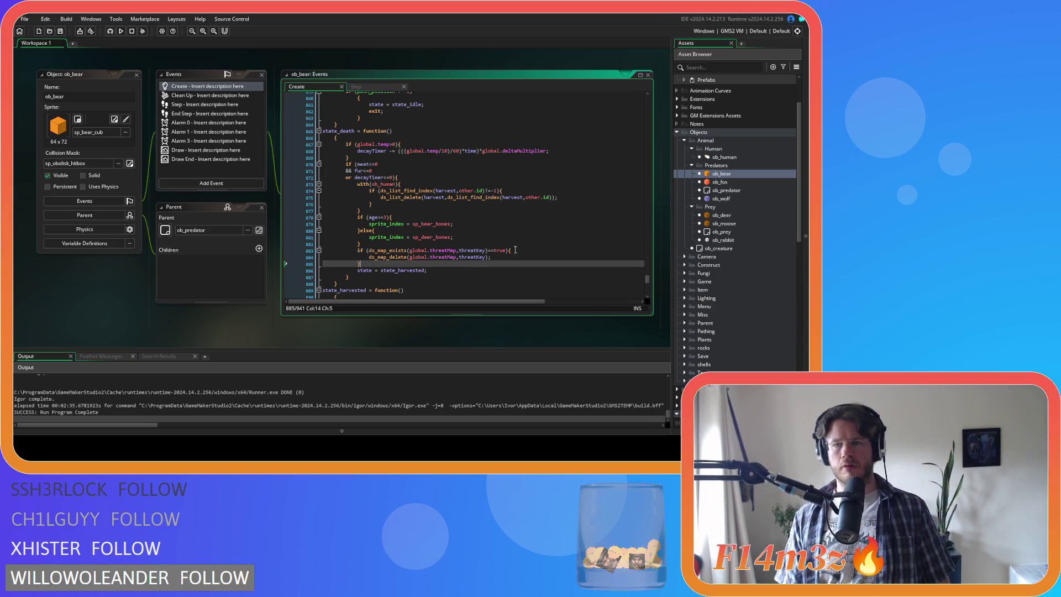
double_click(721, 199)
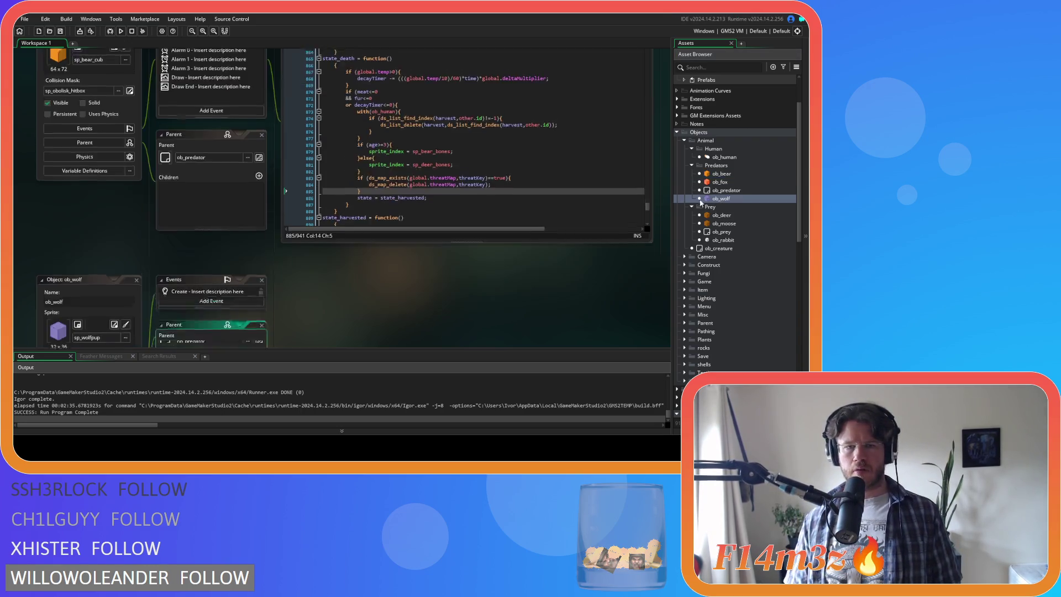
key(ctrl+f)
text(state)
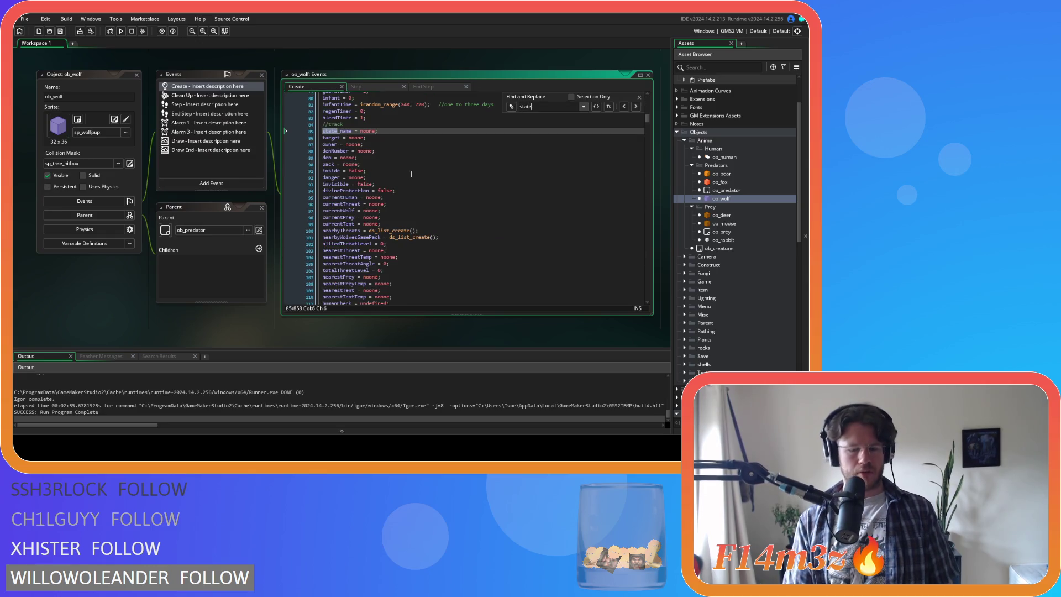
text(_death)
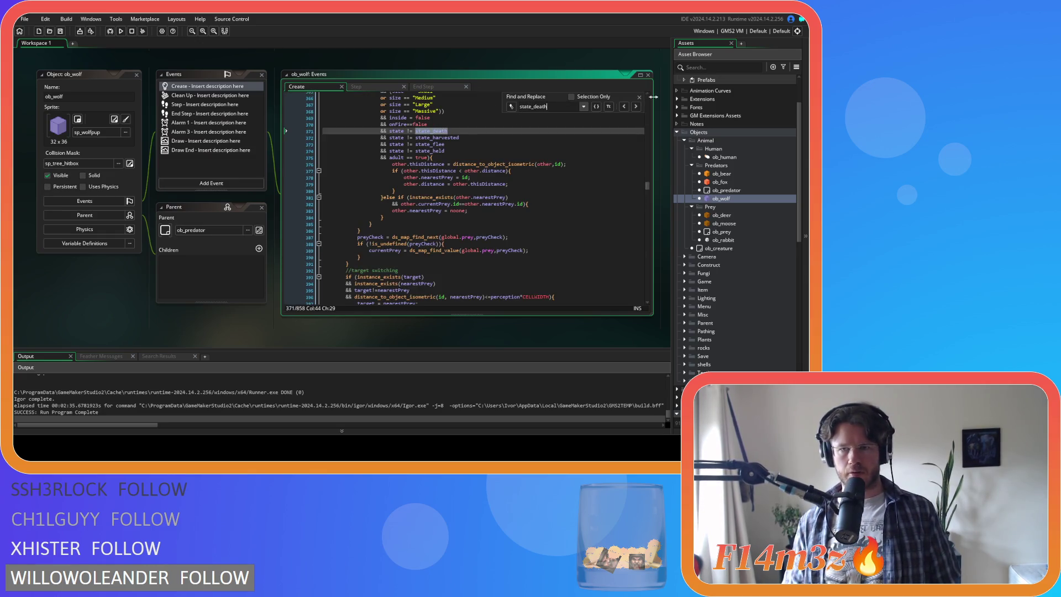
click(636, 107)
click(636, 106)
click(509, 227)
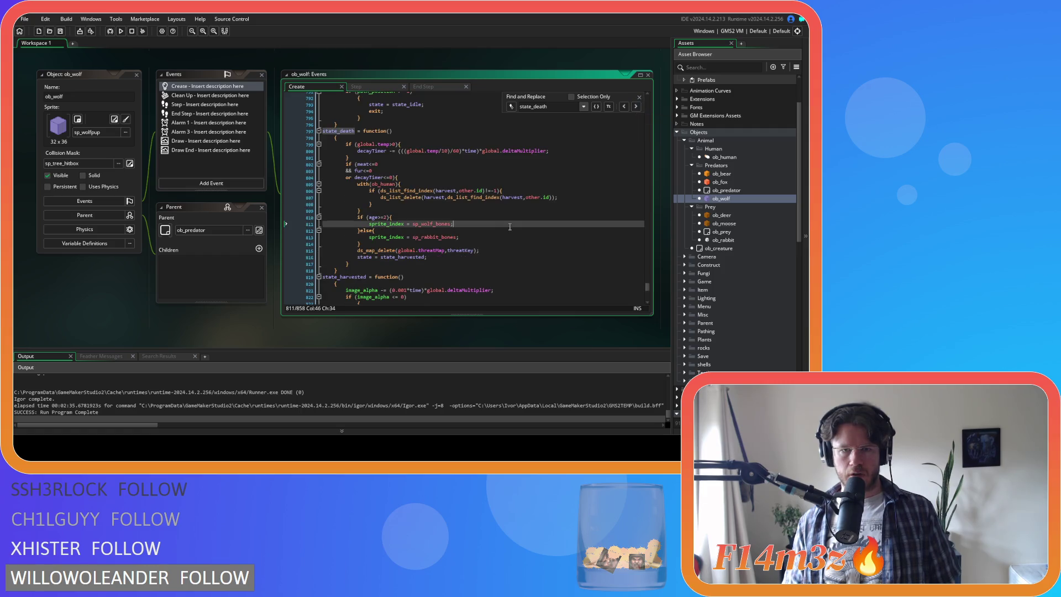
click(523, 249)
key(Escape)
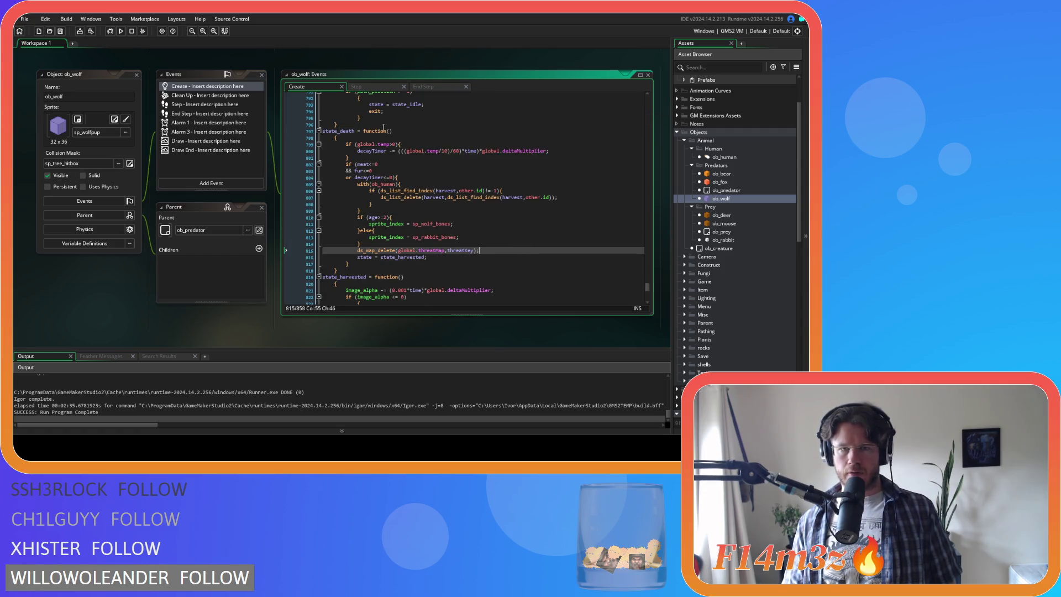
scroll(283, 97, up, 3)
scroll(282, 97, down, 3)
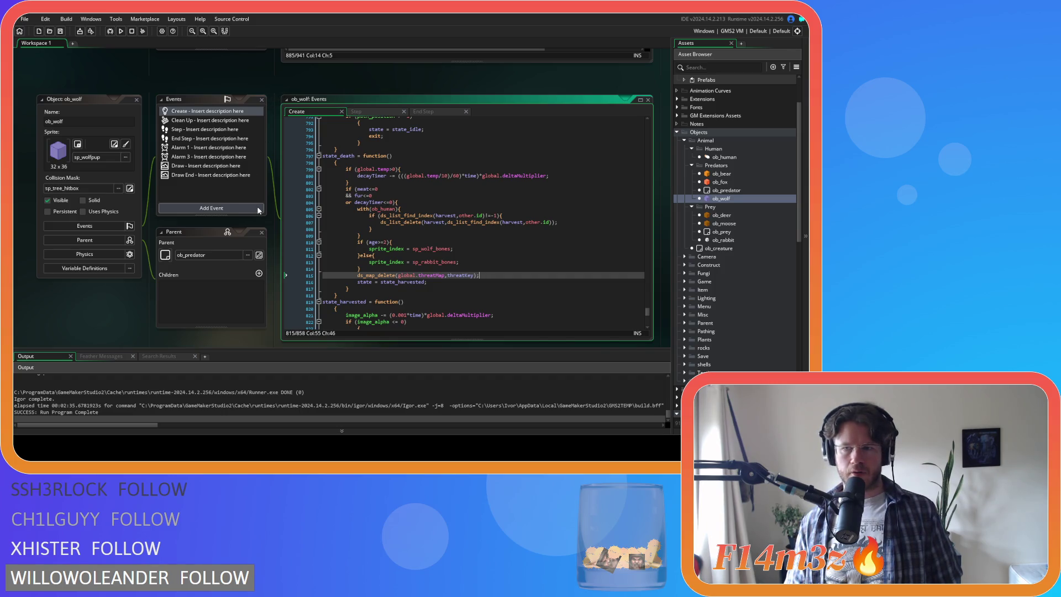
scroll(278, 103, down, 1)
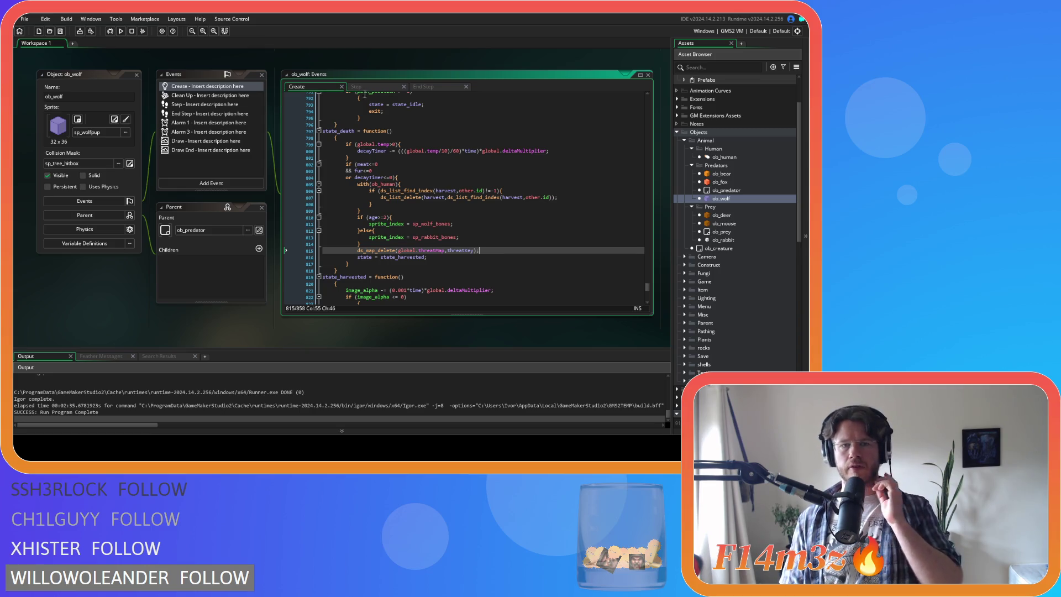
Search ob_human's Step code for nearestPrey to show the nearest-prey lookup from global.prey
double_click(732, 158)
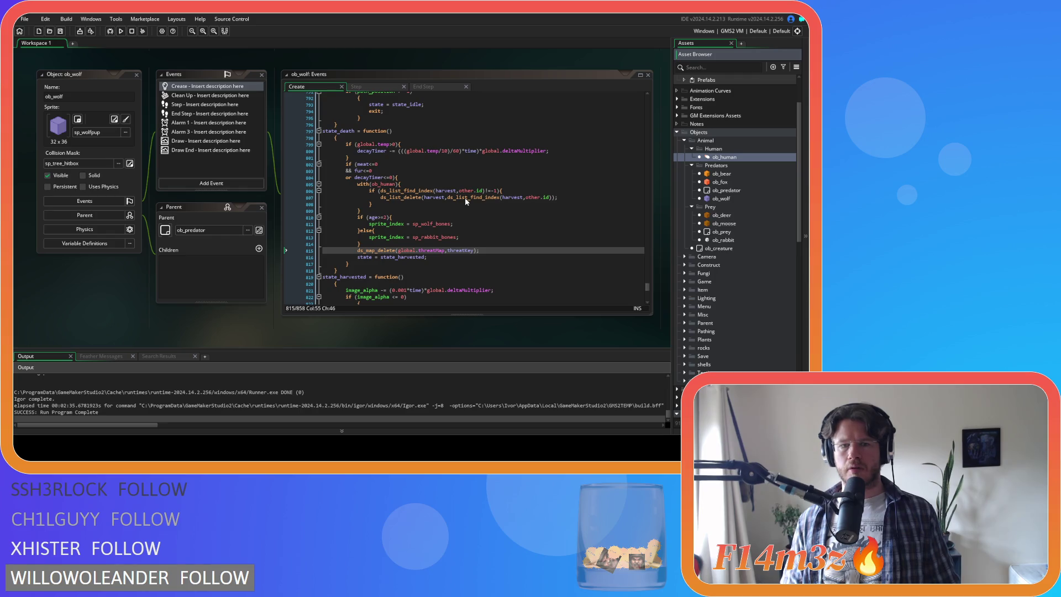
click(433, 166)
key(ctrl+f)
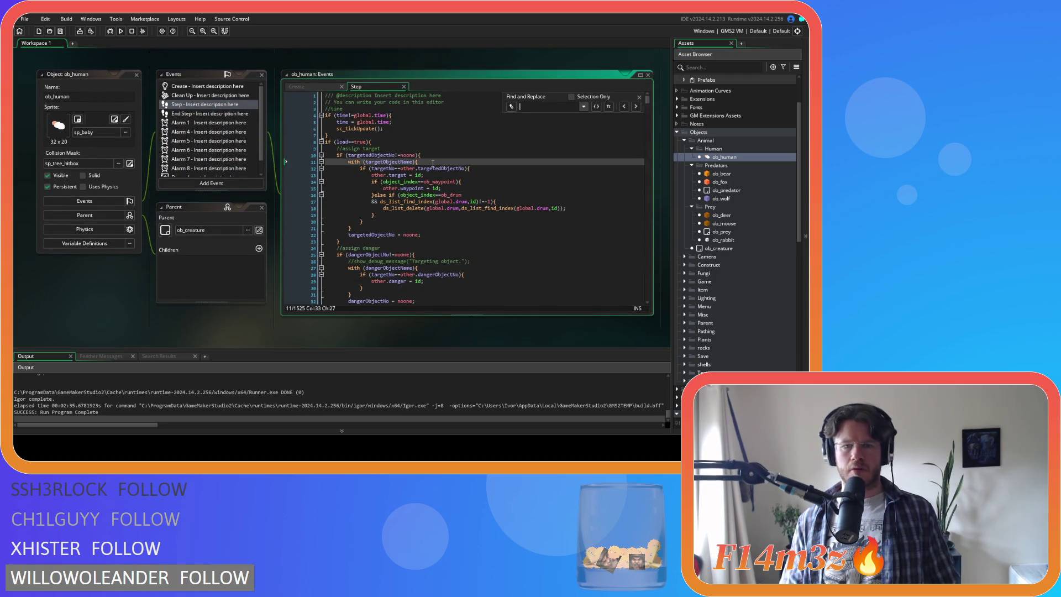
text(nearestPrey)
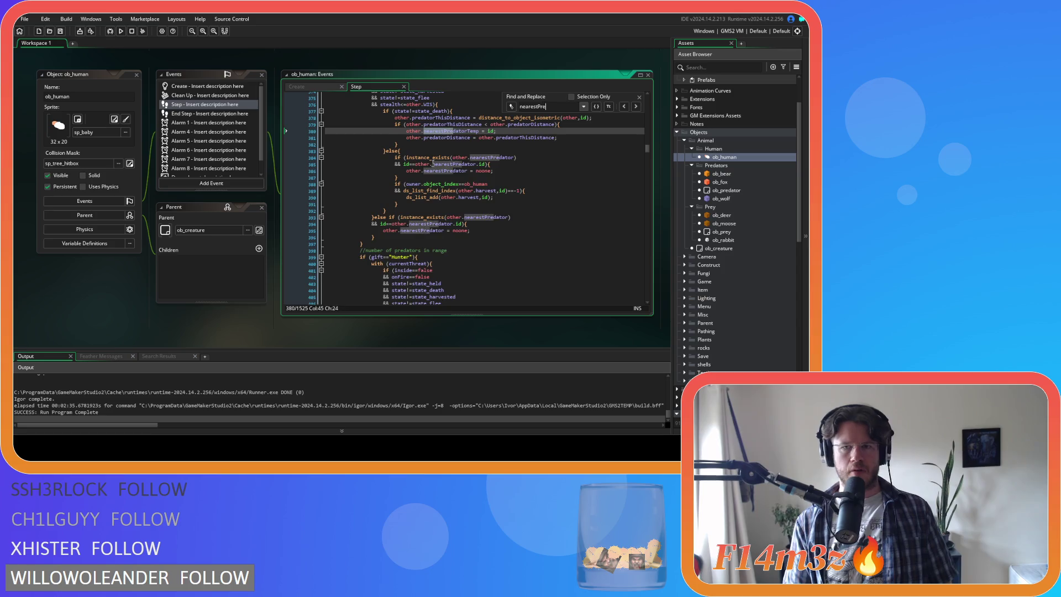
scroll(433, 164, up, 7)
drag(464, 164, 490, 164)
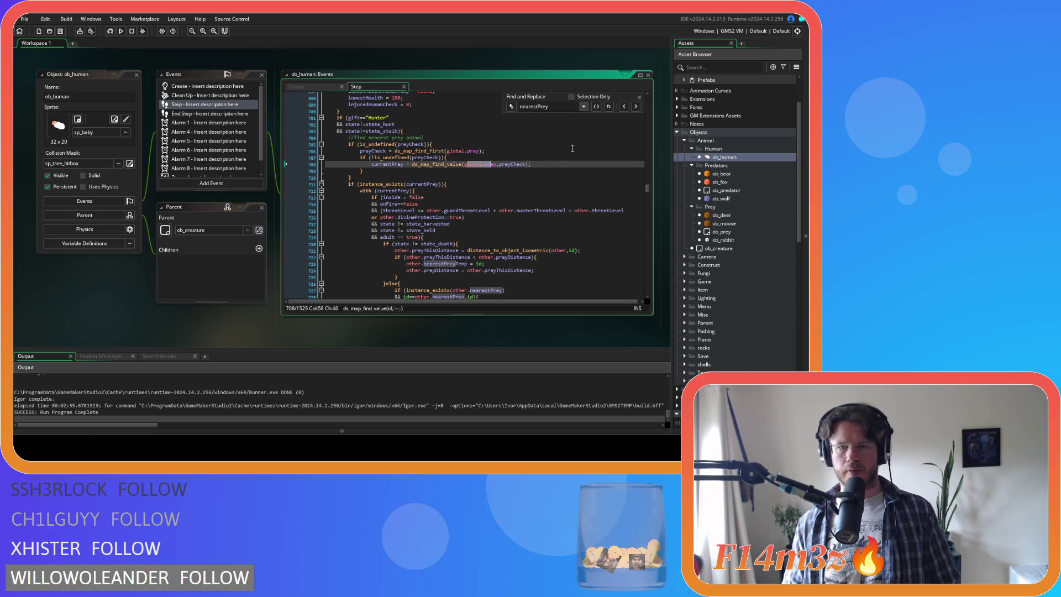
click(639, 97)
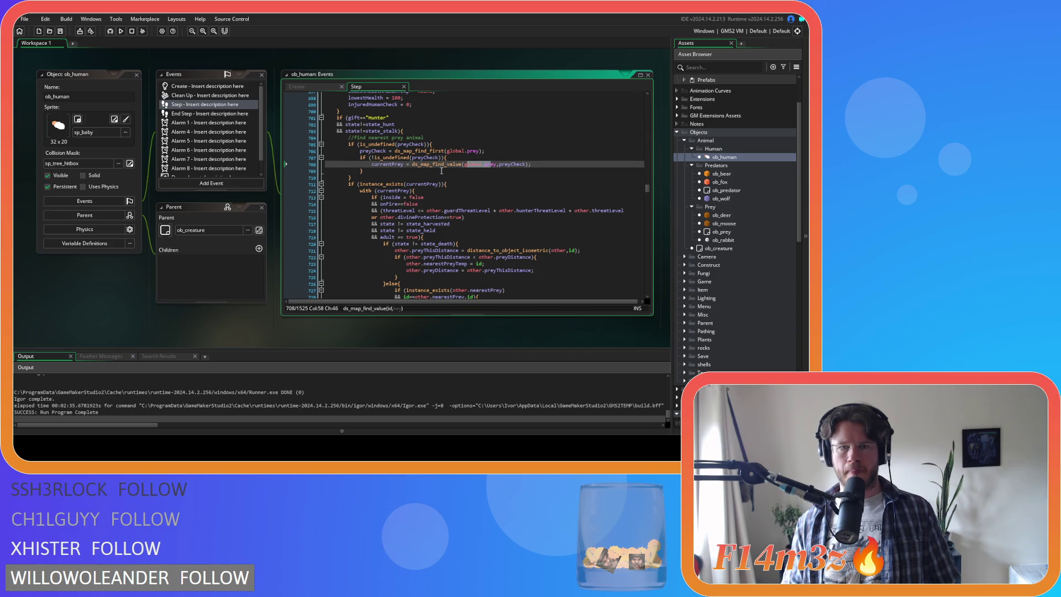
click(419, 164)
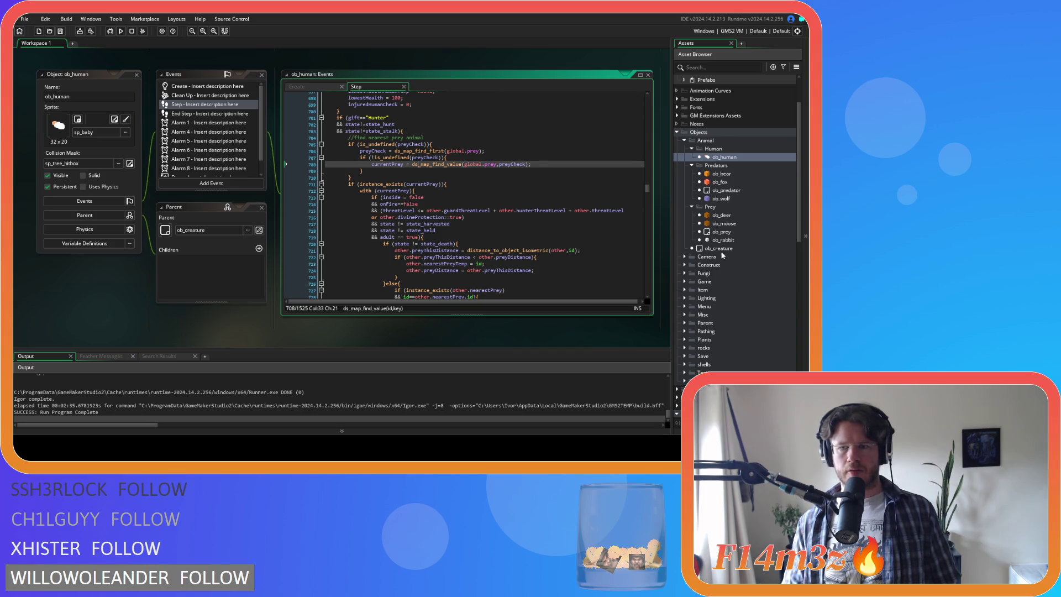
scroll(726, 219, down, 8)
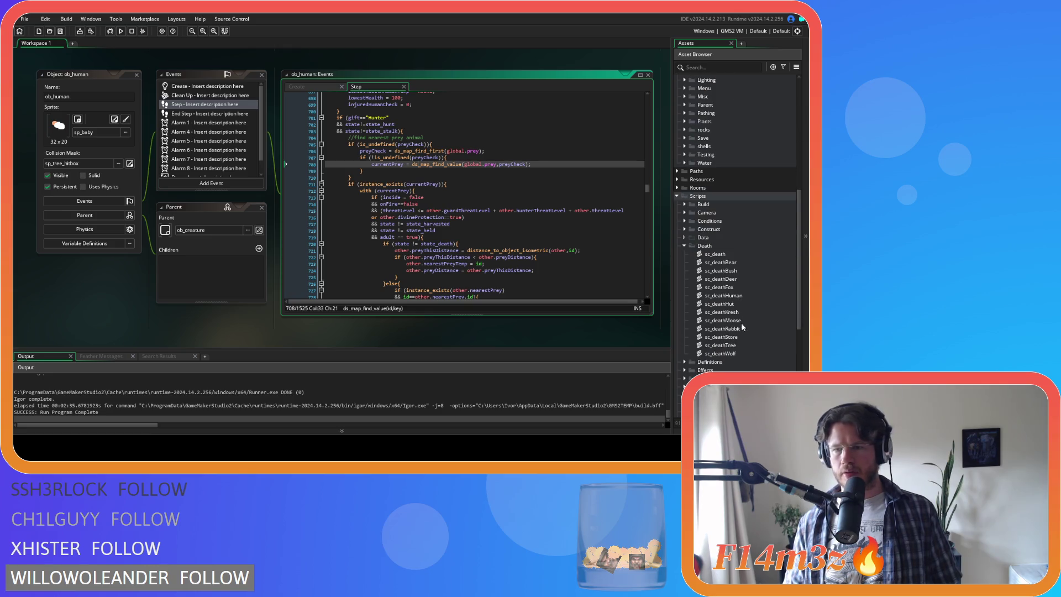
double_click(738, 279)
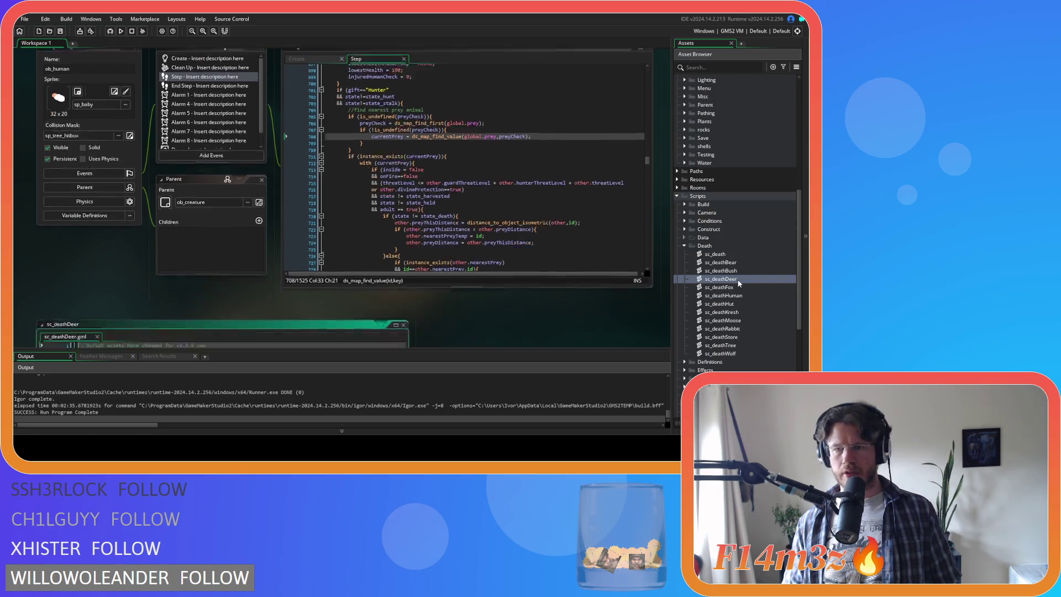
Delete ds_map_delete(global.prey,preyKey); on line 7 of sc_deathDeer, plus its empty line
drag(212, 135, 102, 138)
key(ctrl+c)
key(BackSpace)
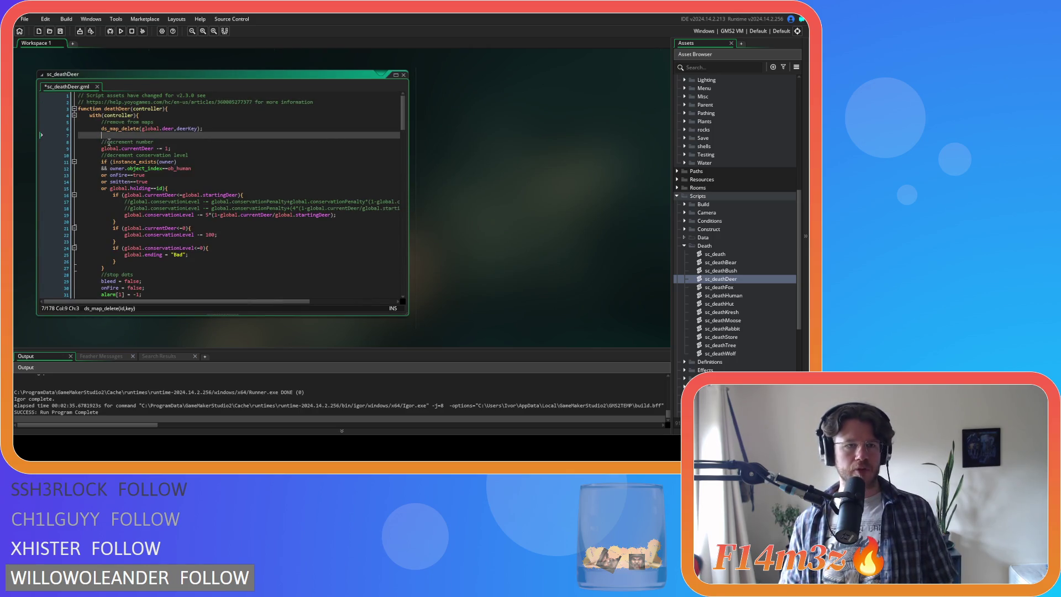
key(BackSpace)
key(BackSpace)
key(BackSpace)
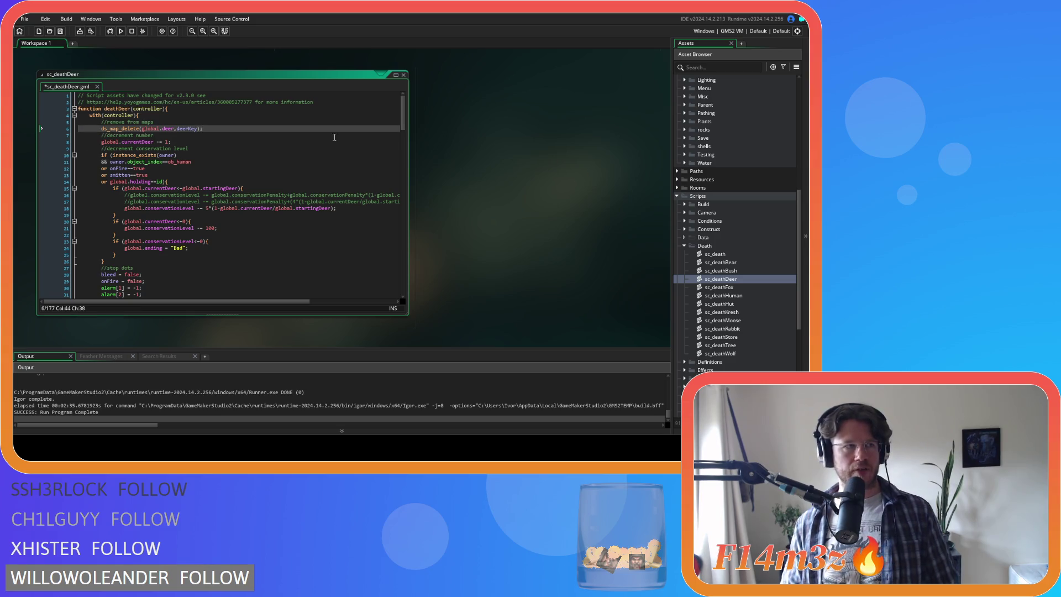
scroll(767, 197, up, 8)
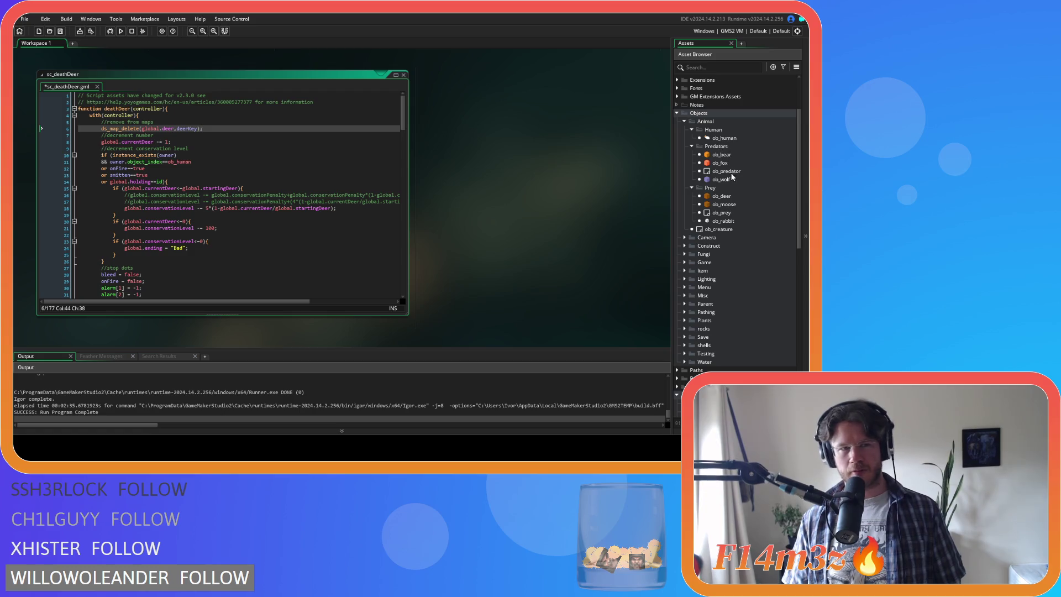
scroll(737, 176, up, 2)
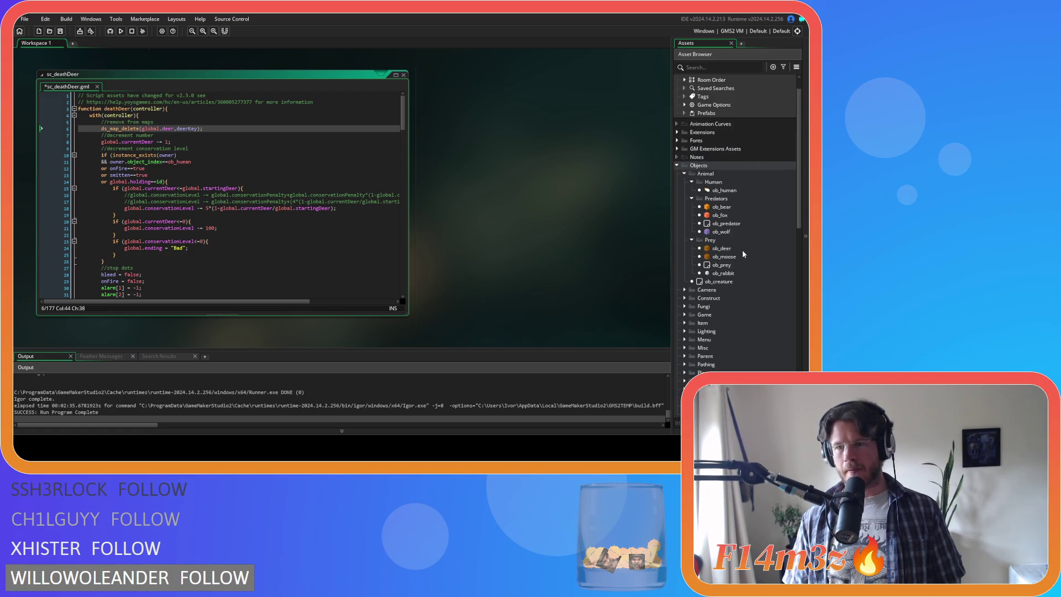
double_click(721, 249)
Open ob_deer's Create event code and search for the state_death function definition
click(351, 149)
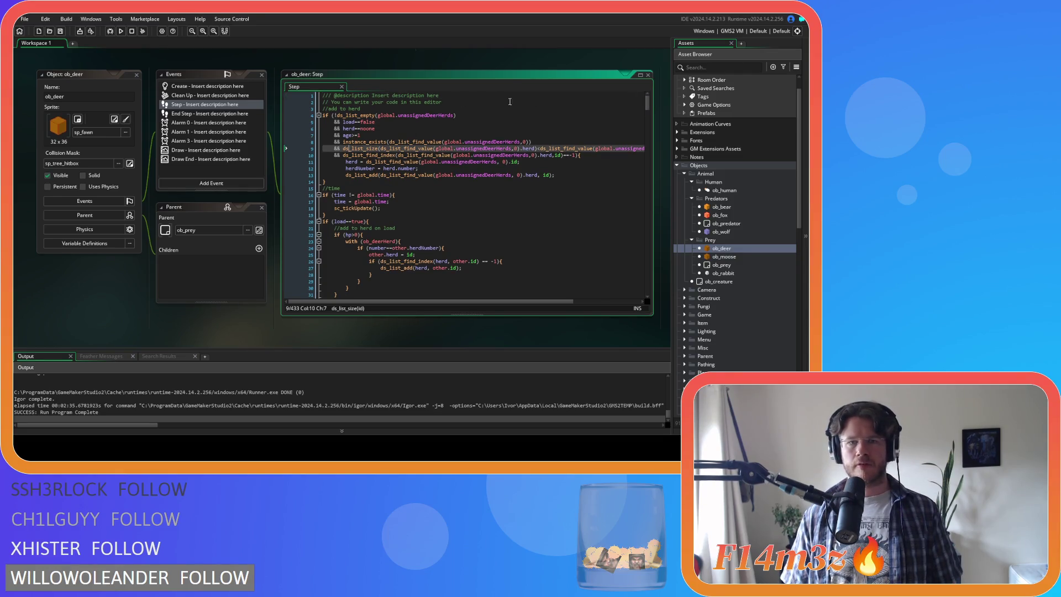
click(210, 88)
double_click(211, 87)
key(ctrl+f)
text(state_death)
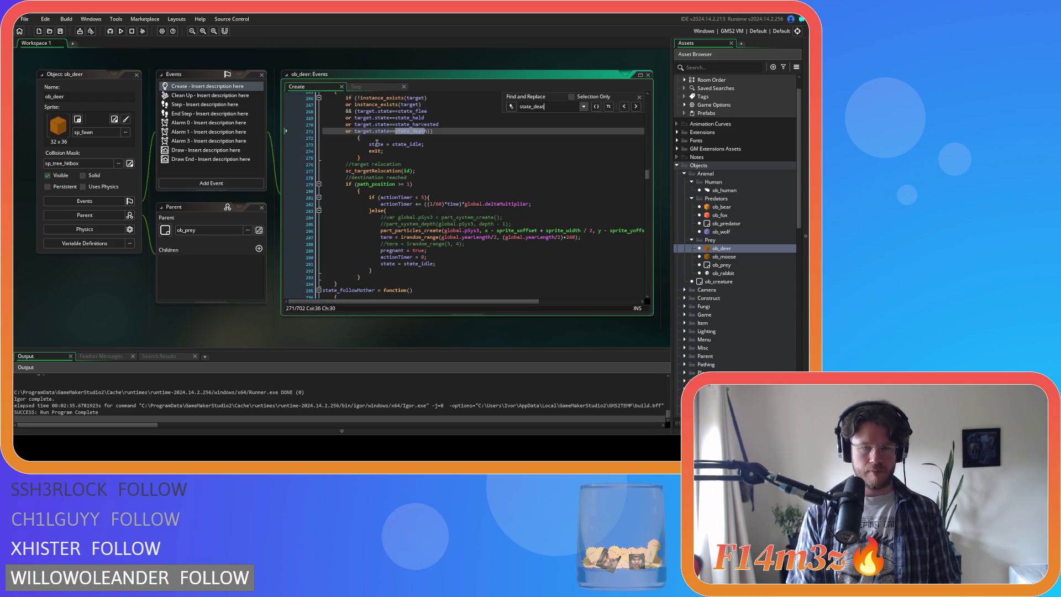
click(636, 107)
click(636, 106)
click(636, 107)
click(640, 111)
click(640, 111)
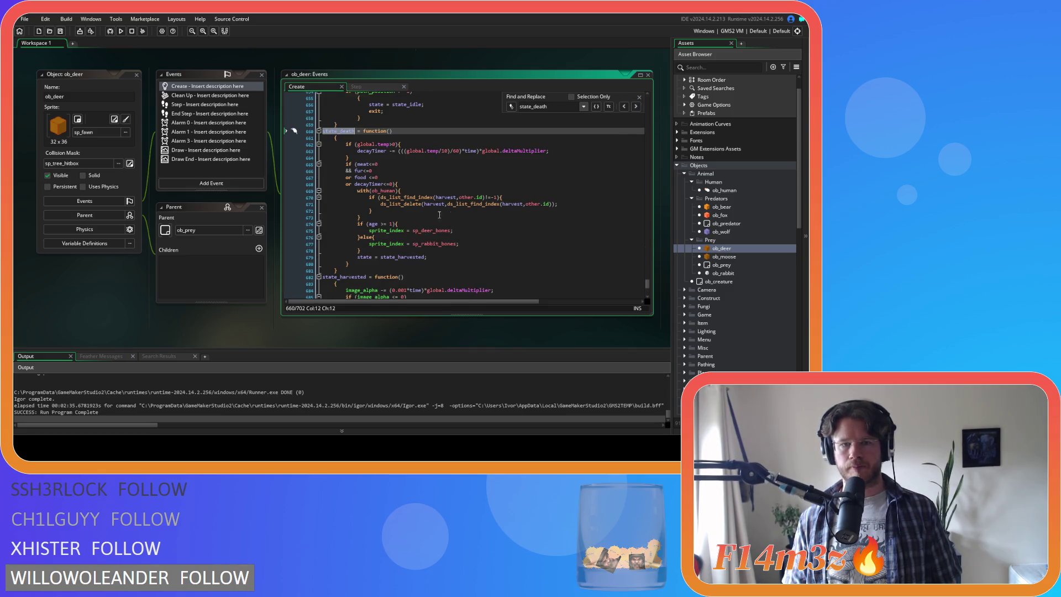
Paste ds_map_delete(global.prey,preyKey); on a new line above state = state_harvested
click(390, 250)
key(Return)
key(ctrl+v)
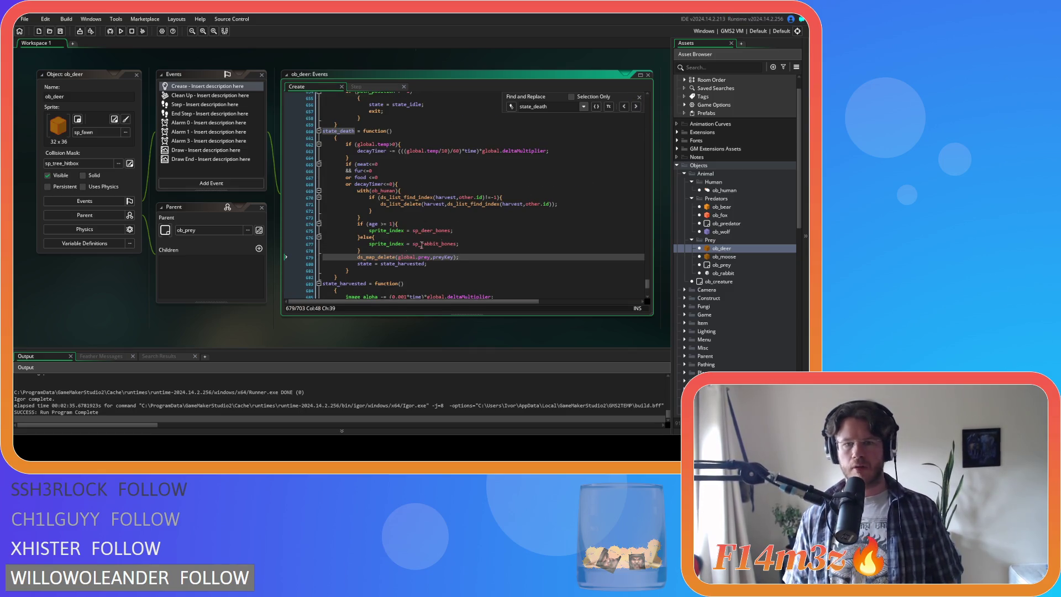
click(639, 97)
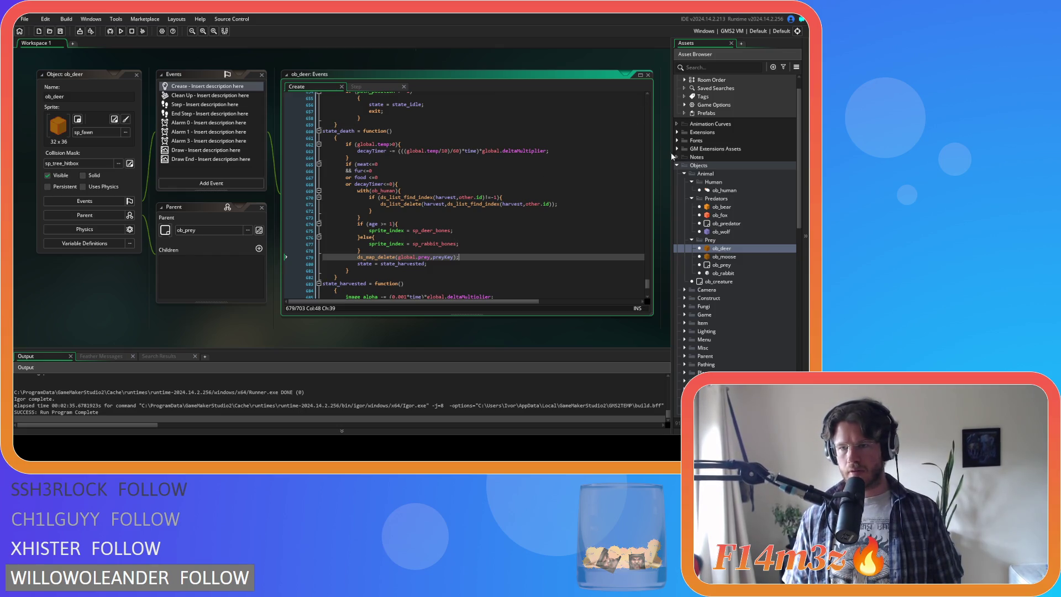
scroll(736, 274, down, 10)
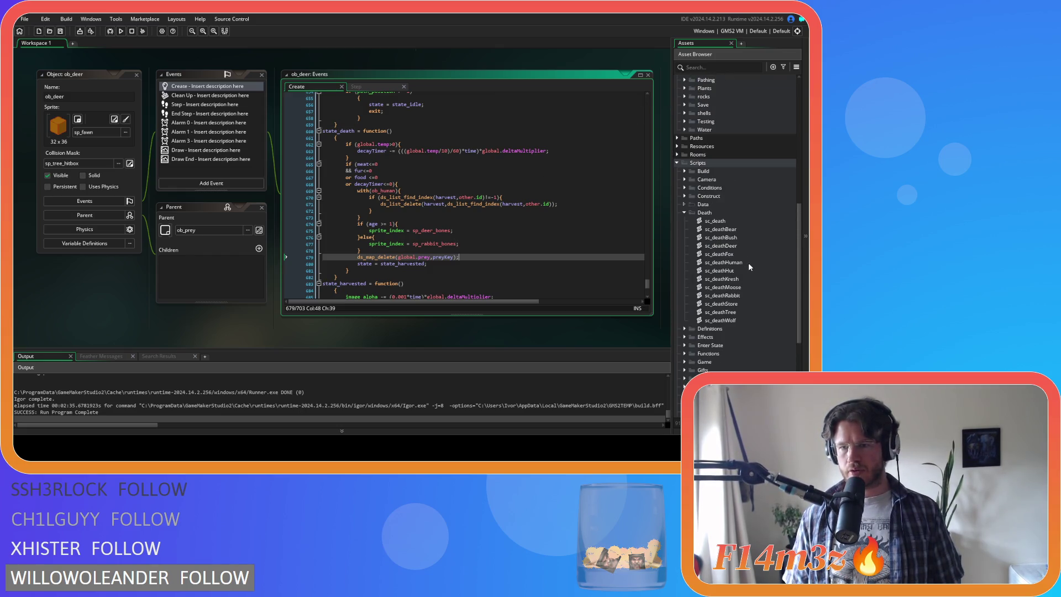
double_click(741, 288)
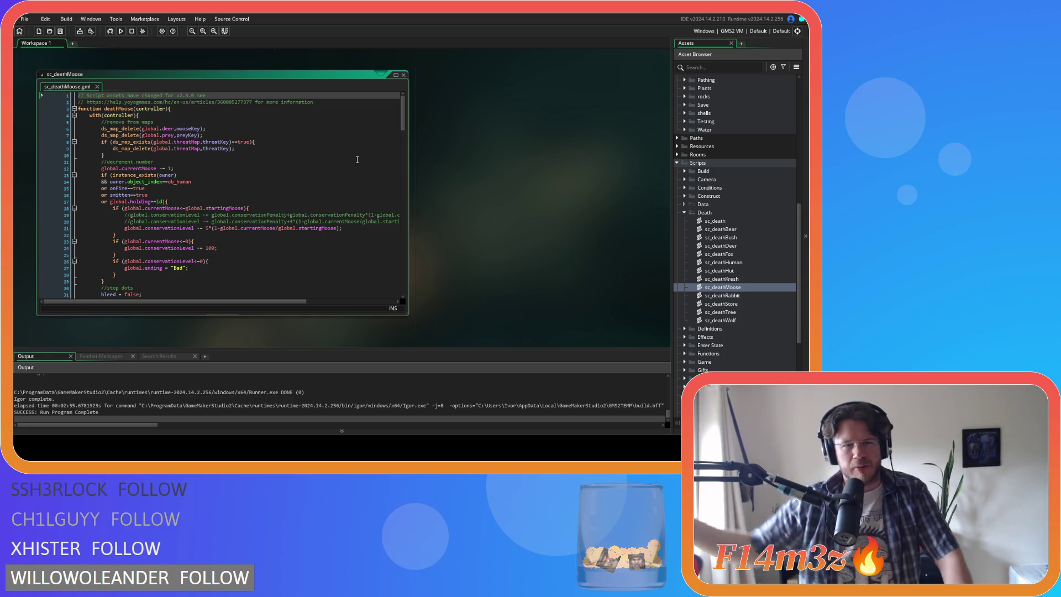
Delete lines 7–10 of sc_deathMoose, removing its global.prey and threatMap deletions
drag(111, 156, 101, 135)
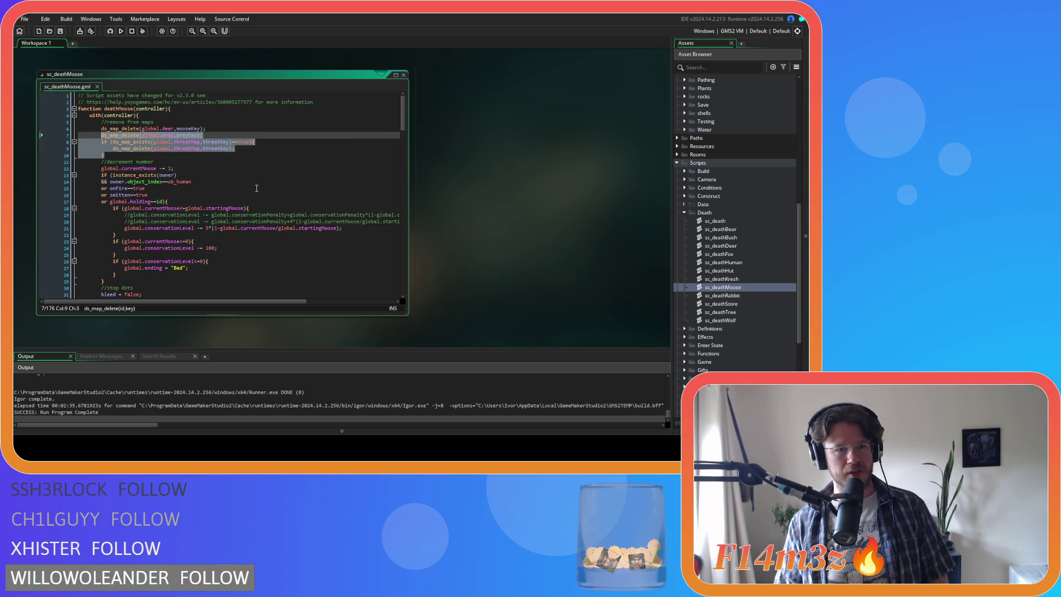
key(BackSpace)
key(BackSpace)
key(BackSpace)
key(BackSpace)
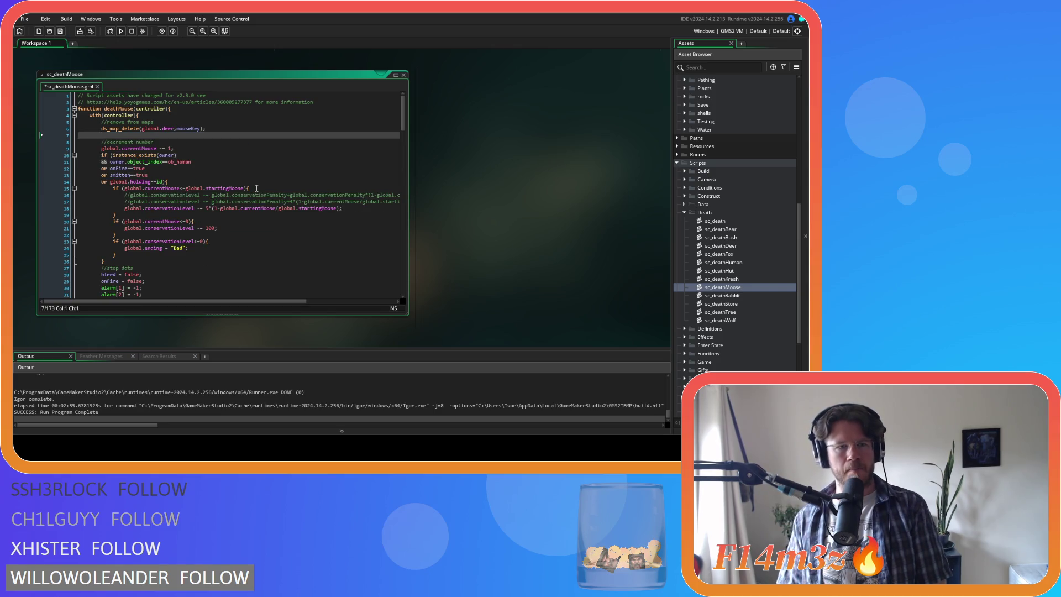
scroll(531, 258, up, 6)
scroll(532, 258, down, 5)
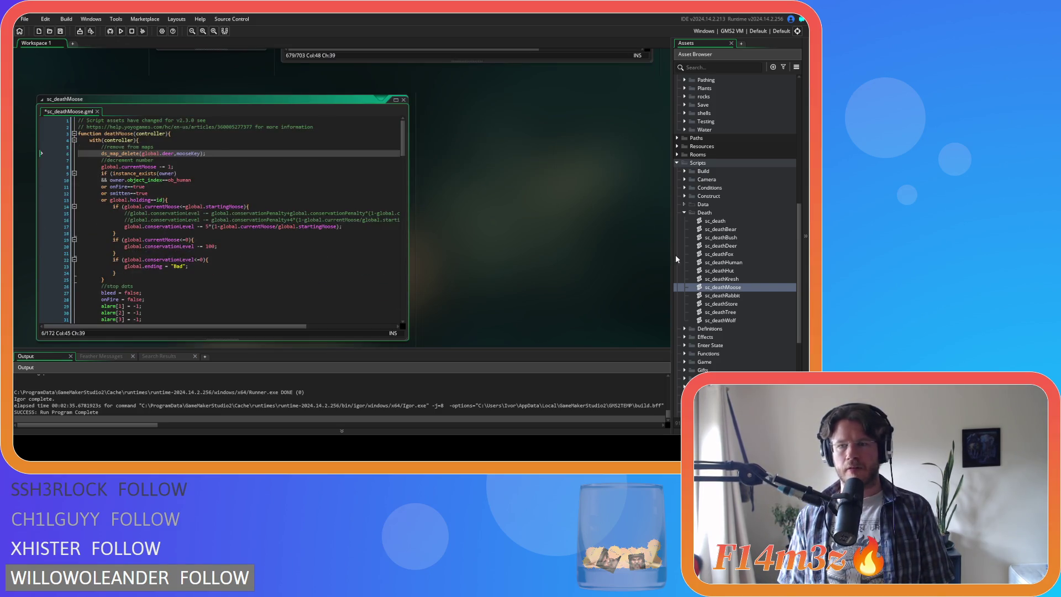
scroll(732, 228, up, 9)
double_click(734, 204)
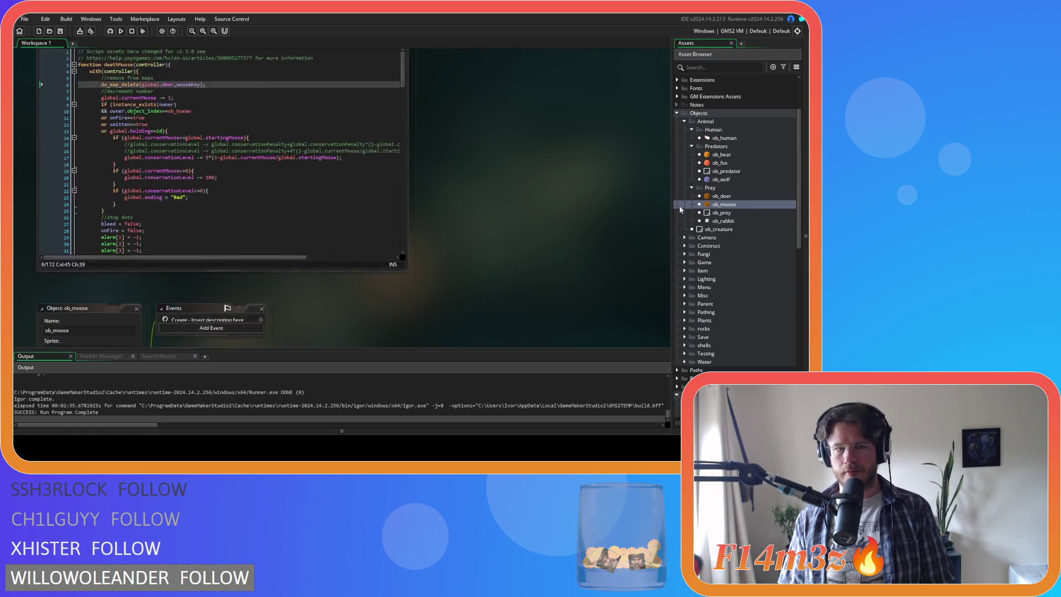
Search ob_moose's Create code for state_death to reach the function definition
key(ctrl+f)
text(sta)
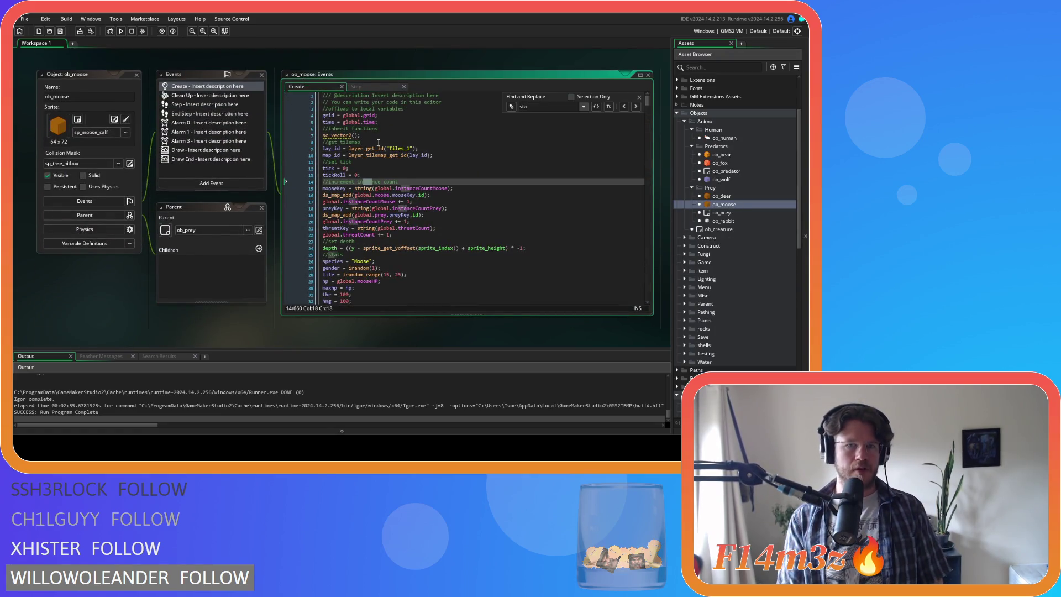
text(te_death)
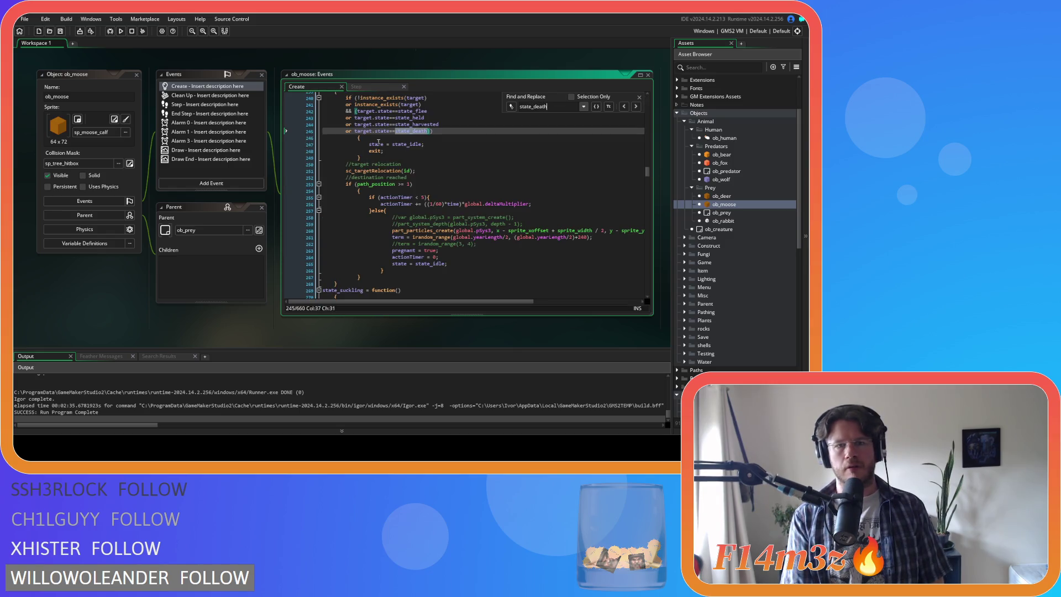
click(636, 107)
click(636, 107)
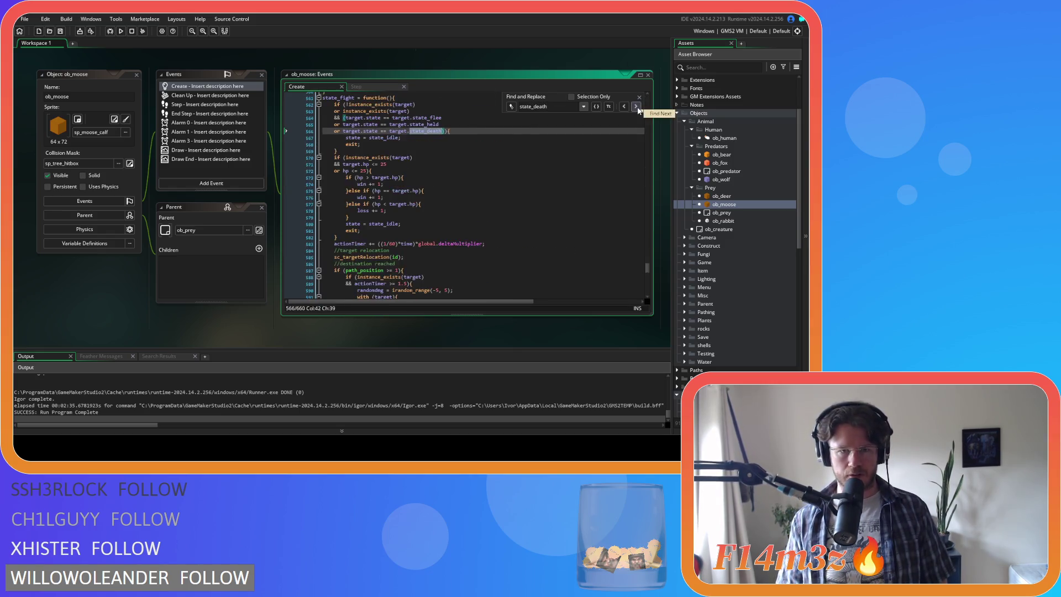
click(636, 107)
click(640, 97)
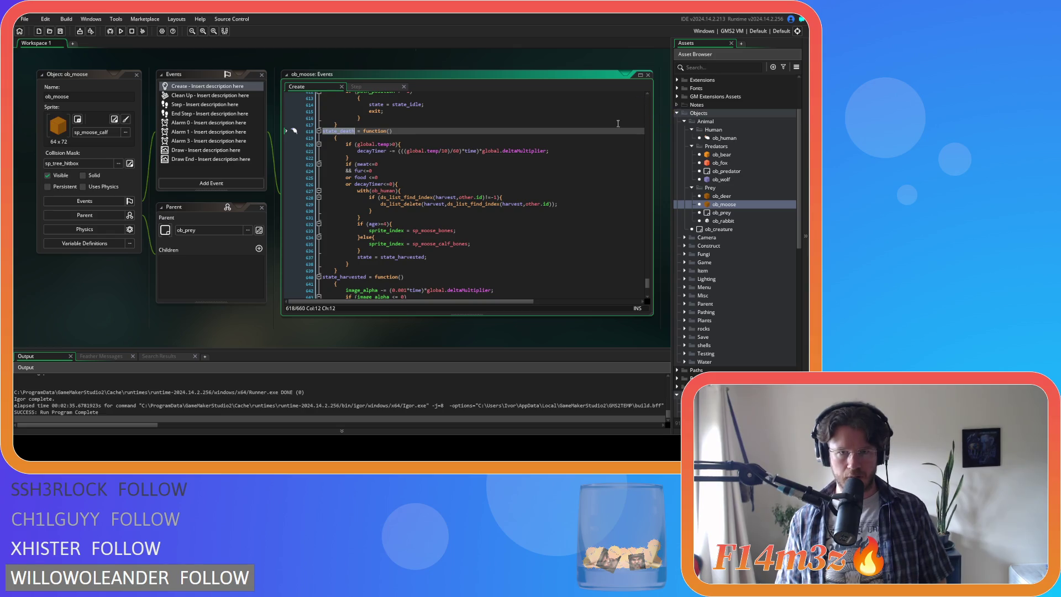
Add ds_map_delete lines for global.prey and global.threatMap before state_harvested and save
click(390, 251)
key(Return)
drag(354, 276, 309, 268)
key(ctrl+s)
click(470, 277)
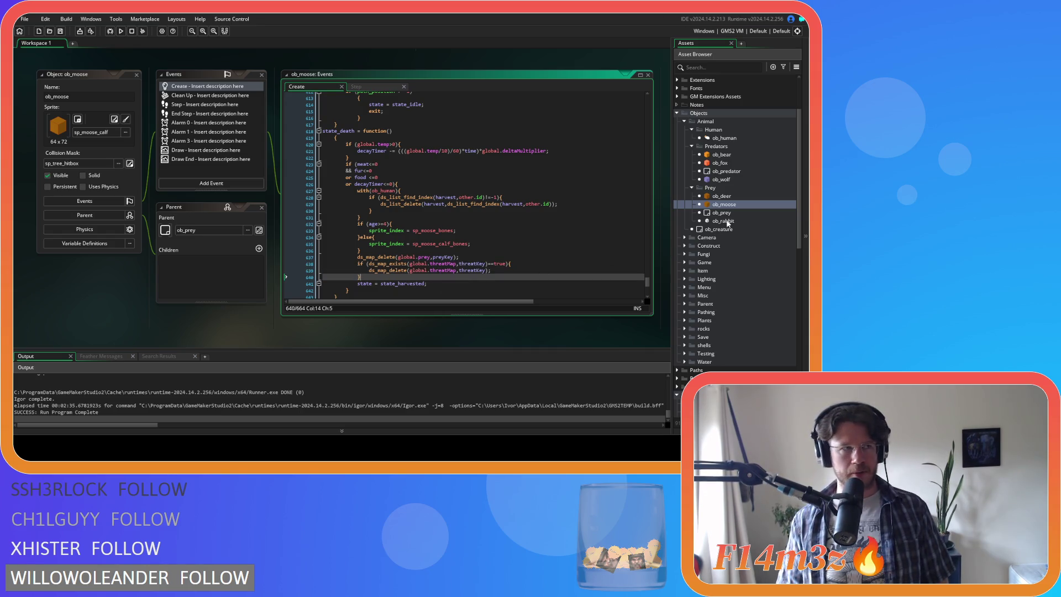
scroll(729, 223, down, 6)
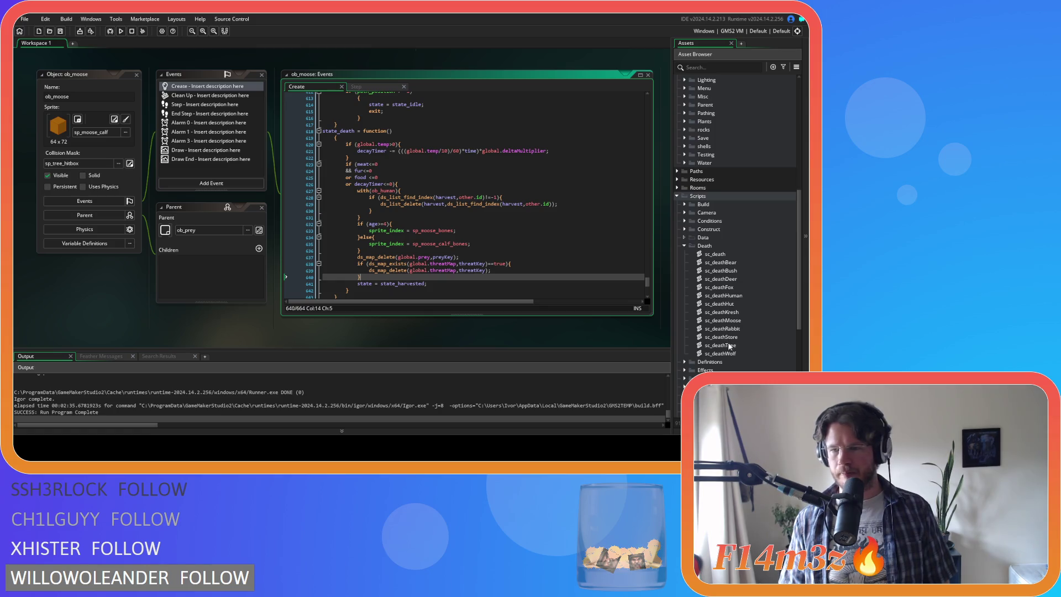
double_click(741, 328)
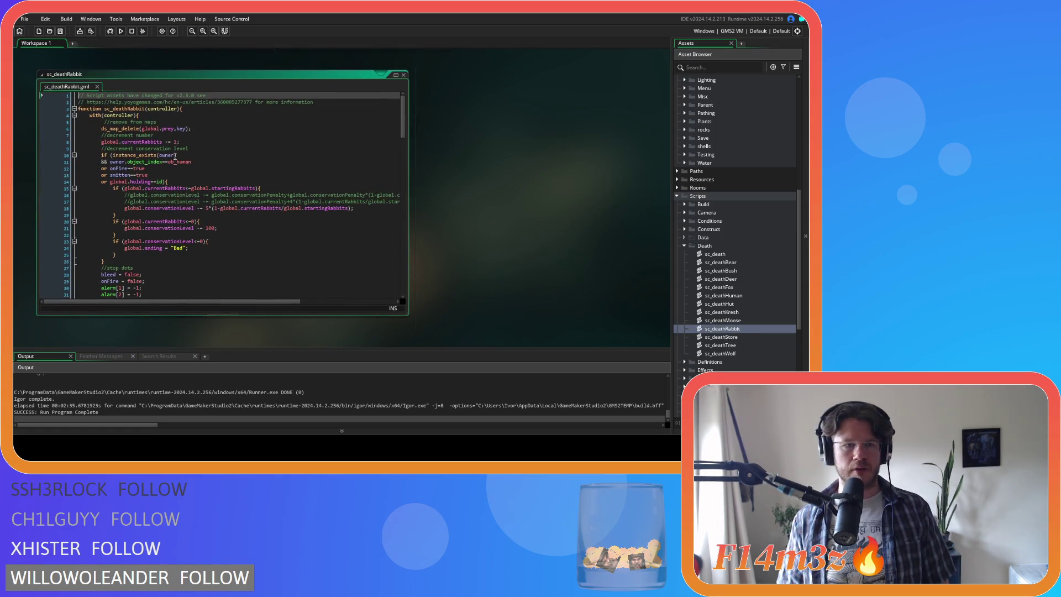
Remove the prey-map ds_map_delete call on line 6 of sc_deathRabbit, keeping the comments
drag(199, 128, 114, 130)
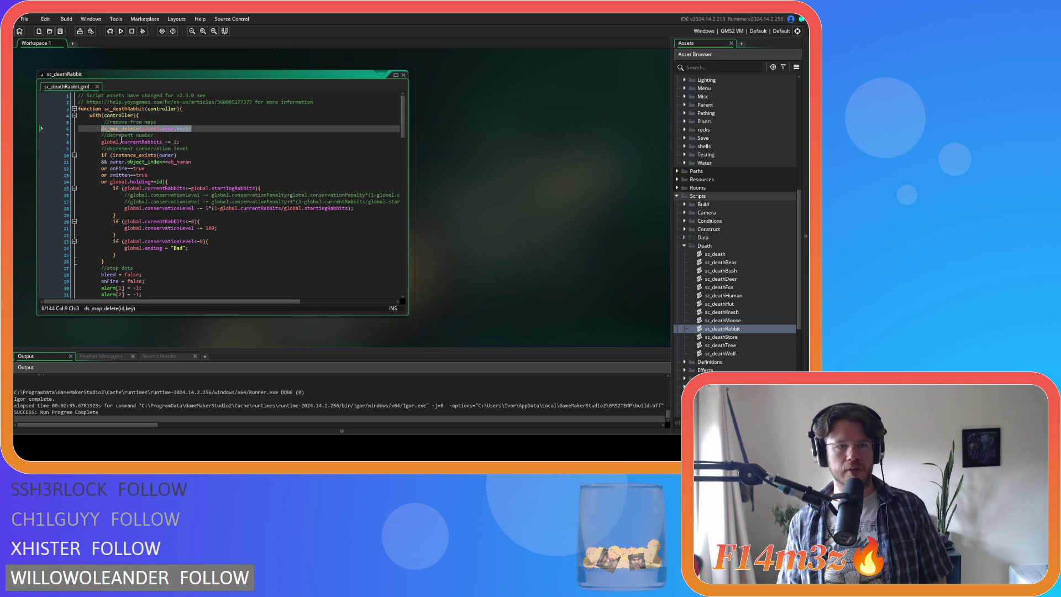
key(BackSpace)
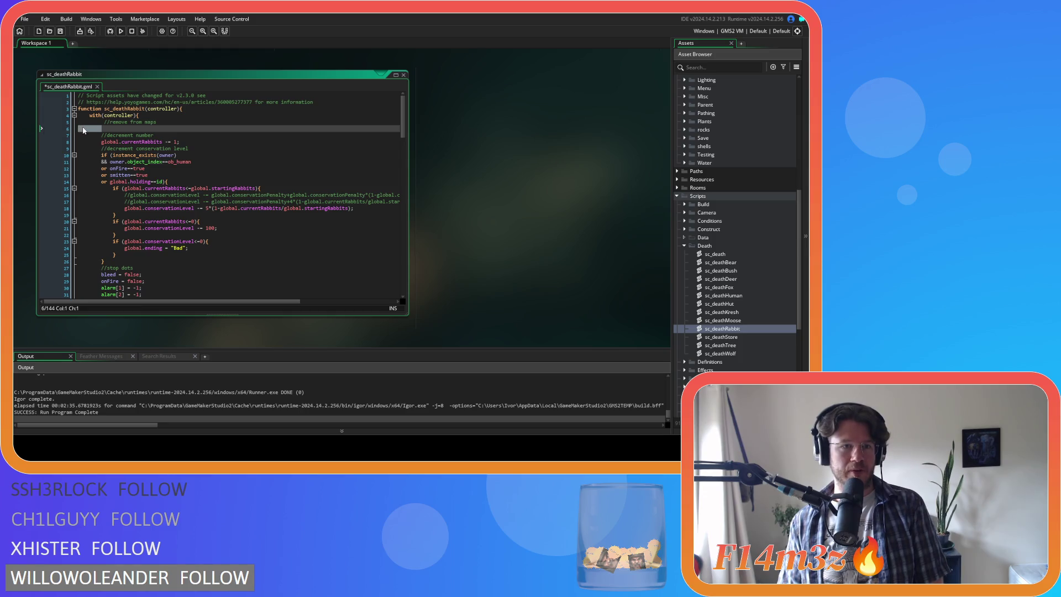
key(shift+Up)
key(Delete)
key(BackSpace)
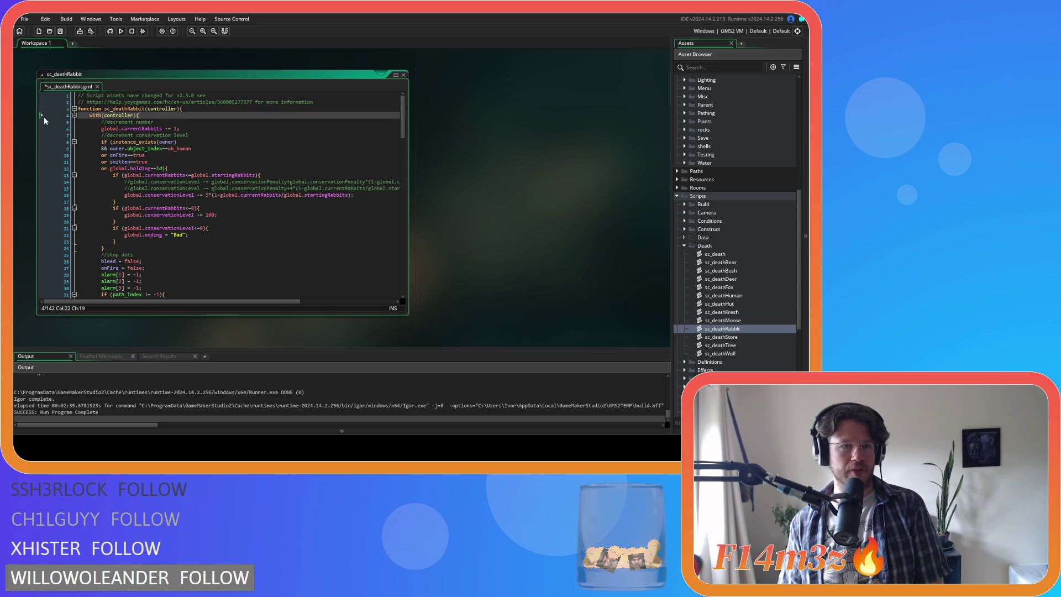
key(ctrl+z)
key(ctrl+z)
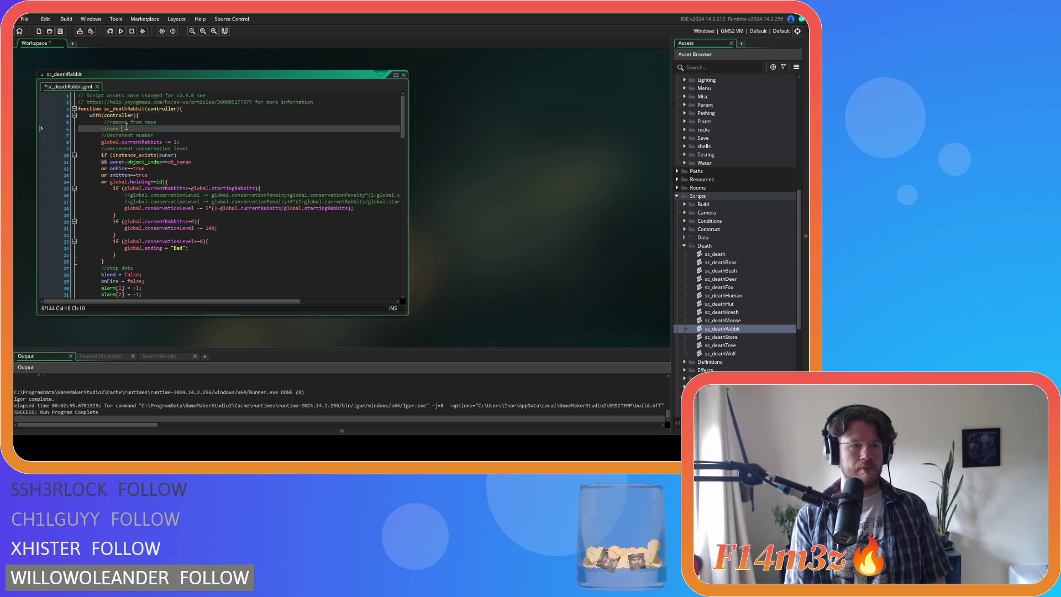
click(402, 76)
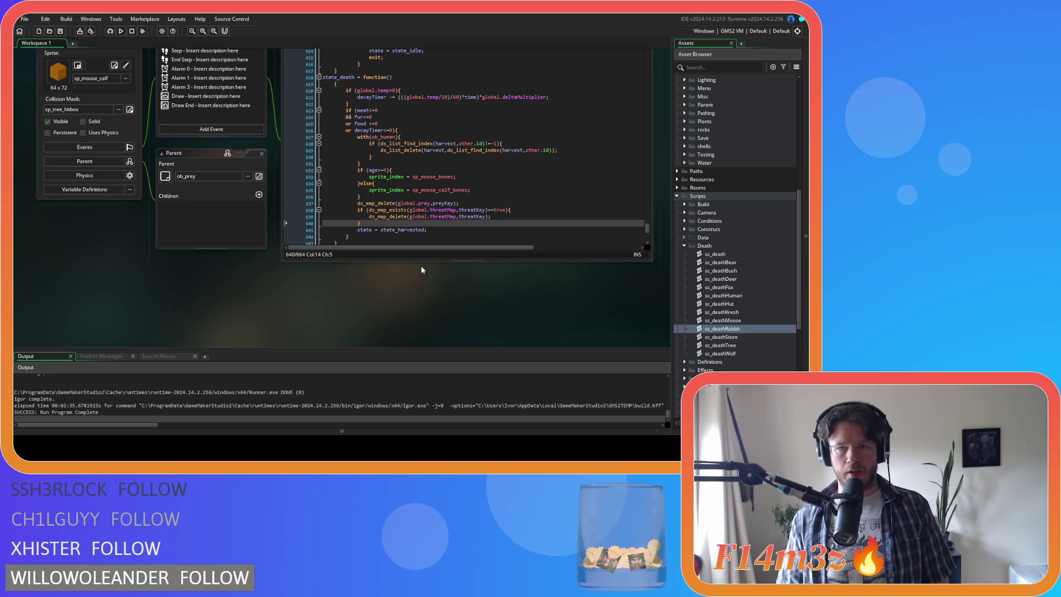
scroll(691, 203, up, 8)
In ob_rabbit's Create code, paste ds_map_delete(global.prey,key); into state_death after line 464
double_click(741, 239)
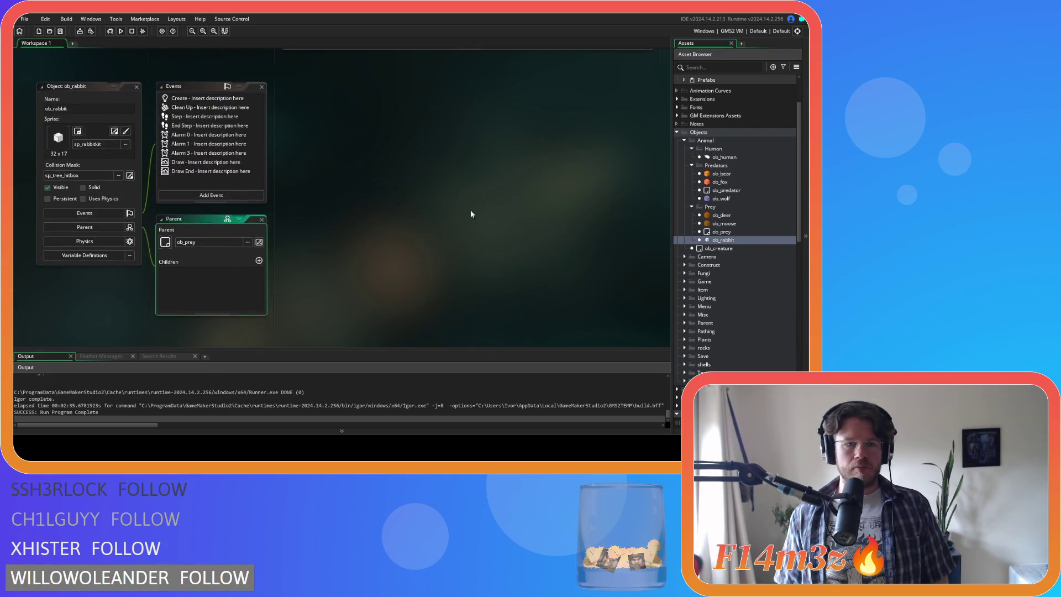
click(204, 92)
key(ctrl+f)
text(state_death)
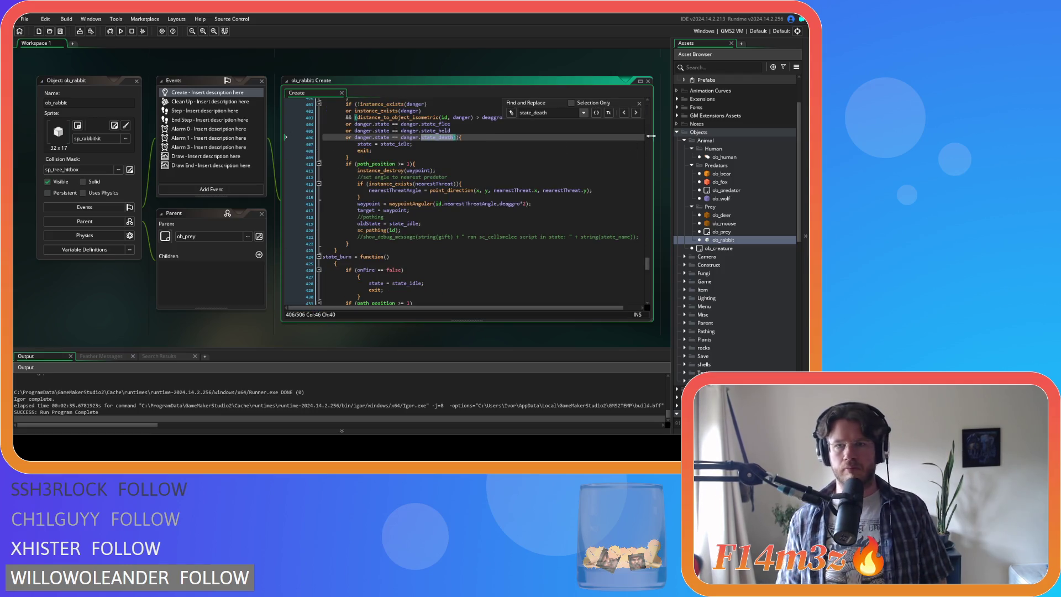
click(635, 113)
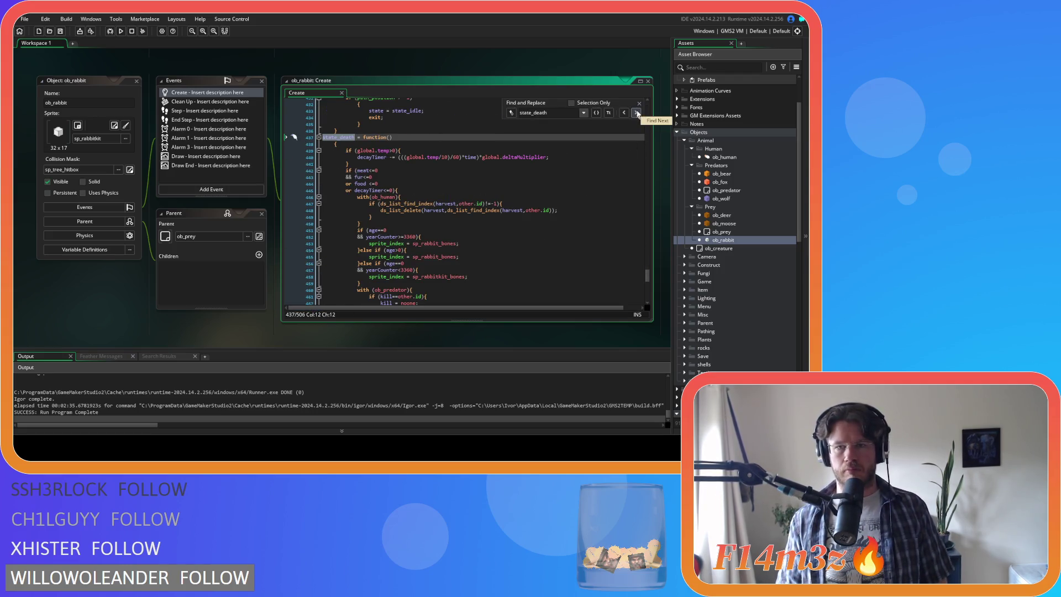
click(640, 104)
scroll(529, 161, down, 3)
click(398, 266)
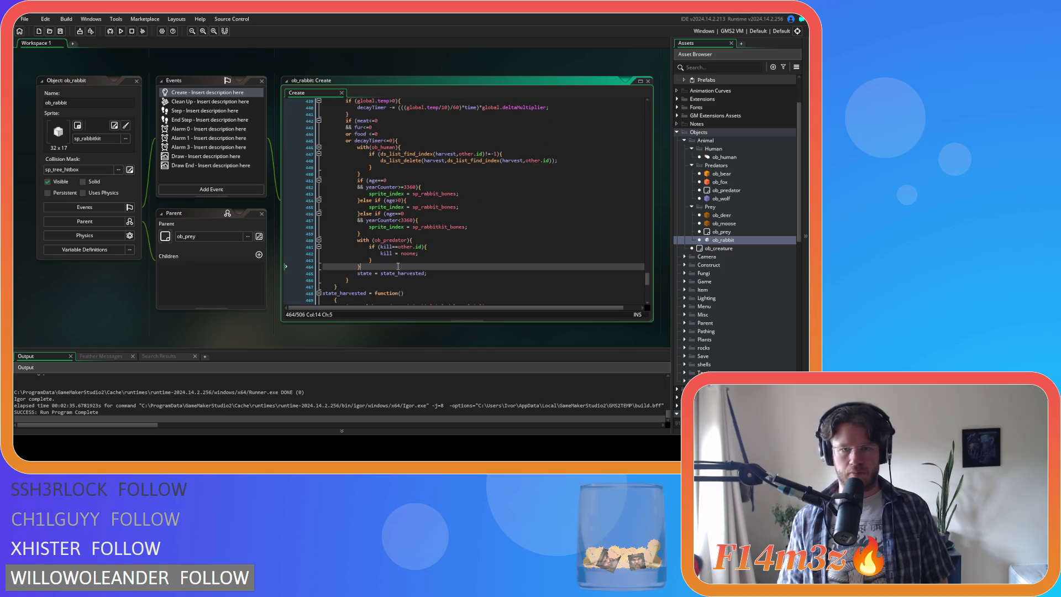
key(Return)
text(ds_map_delete(global.prey,key);)
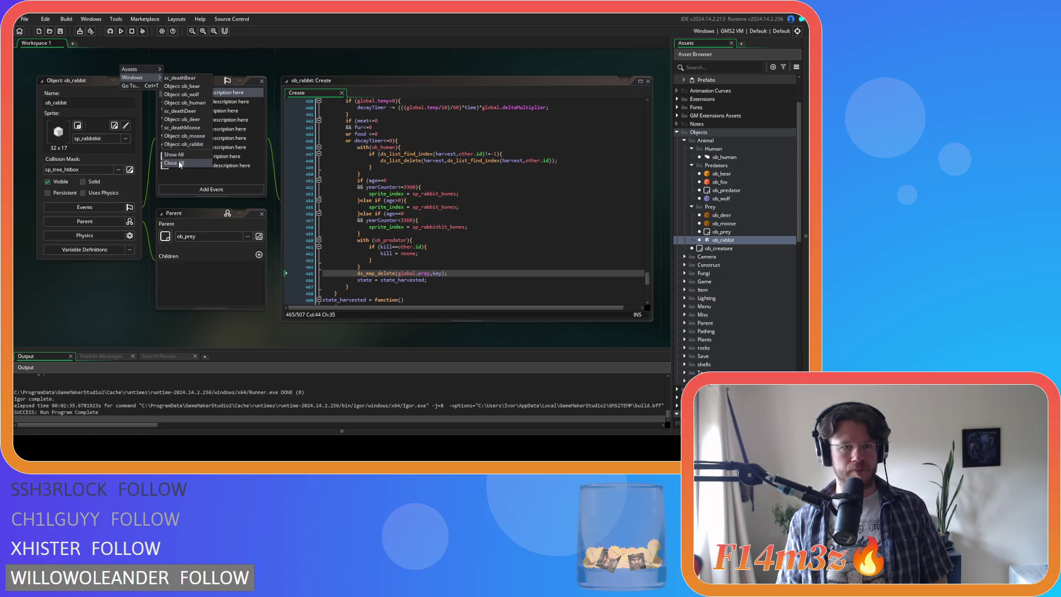
Close all editors and collapse the Prey, Predators, Human, Animal, Objects, Death and Scripts folders
click(180, 163)
click(691, 207)
click(691, 165)
click(692, 149)
click(684, 140)
click(677, 133)
click(684, 216)
click(676, 165)
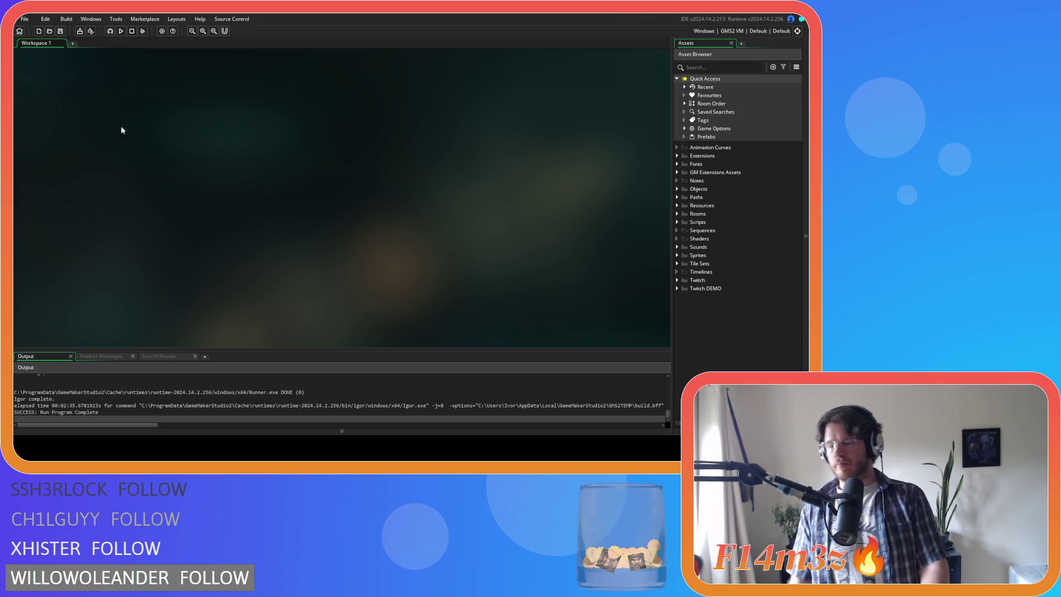
Build and run the Entheogen game with F5
key(F5)
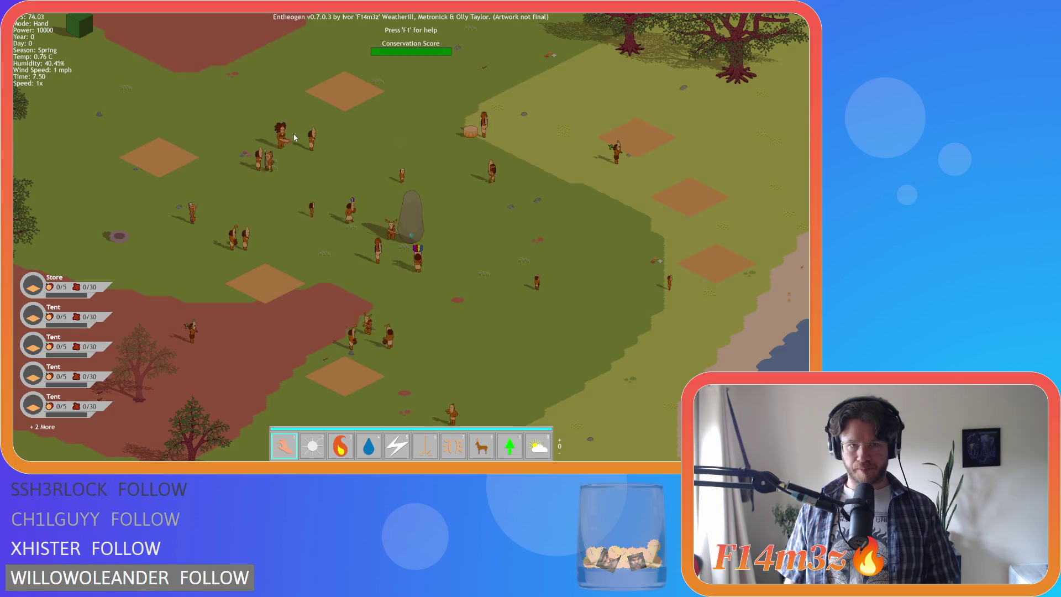
scroll(303, 145, down, 5)
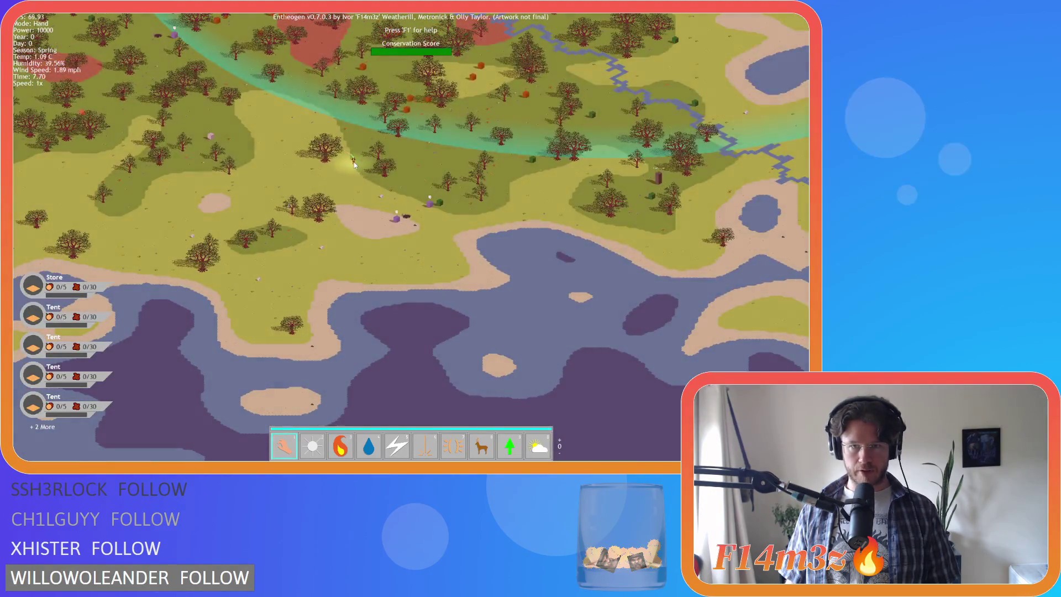
scroll(369, 218, up, 5)
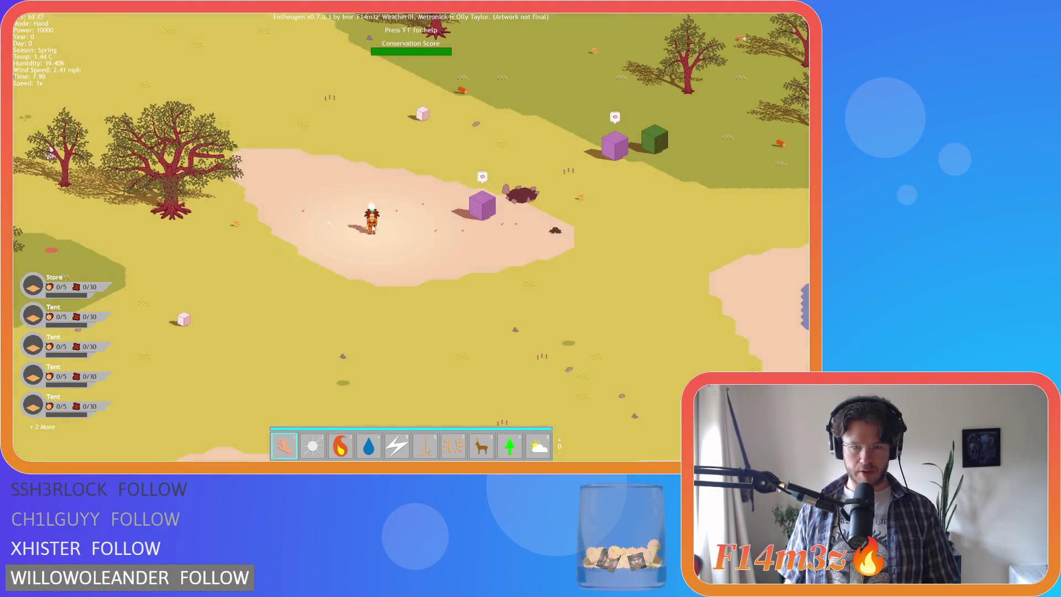
key(7)
mouse_move(373, 226)
mouse_down()
mouse_move(310, 235)
mouse_move(317, 251)
mouse_move(409, 269)
mouse_up()
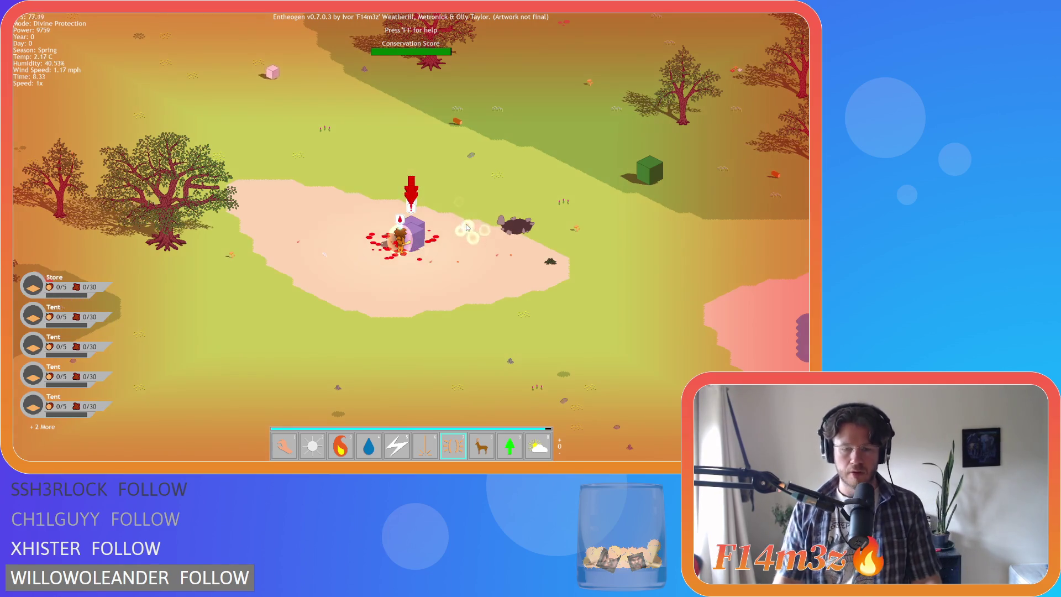
scroll(494, 210, down, 5)
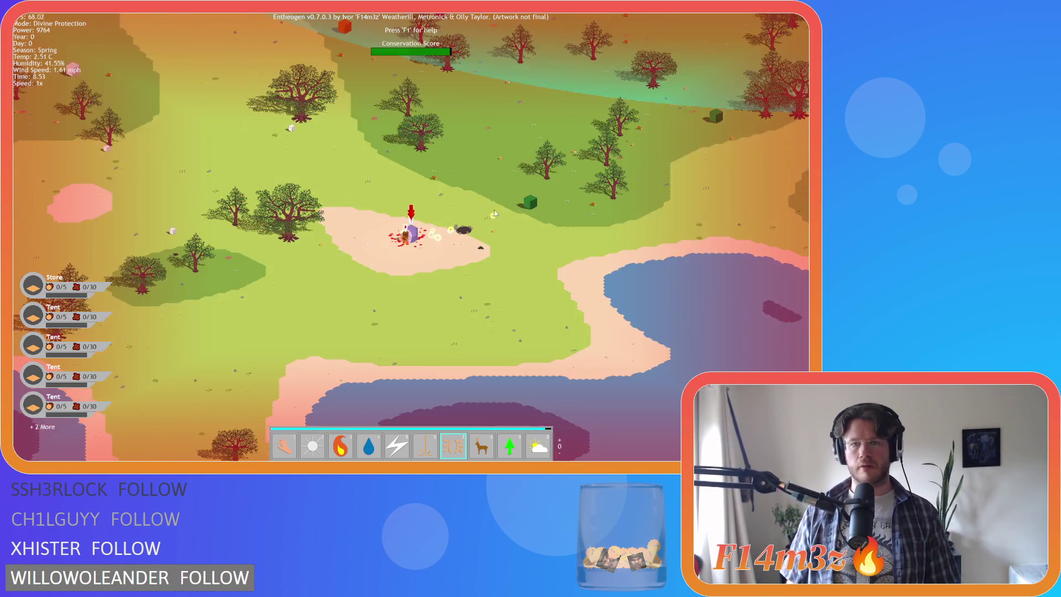
key(space)
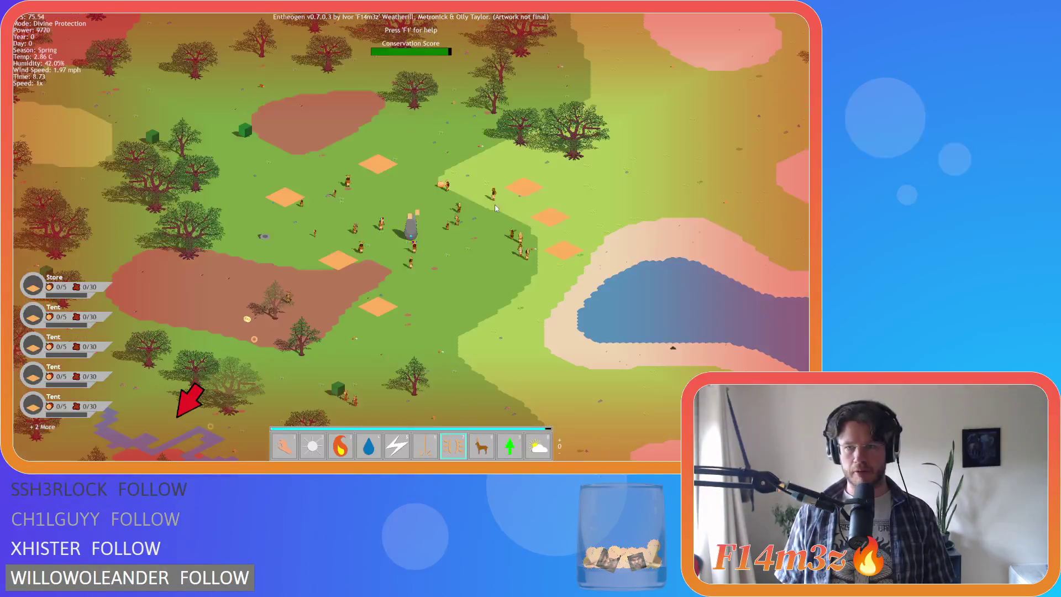
key(space)
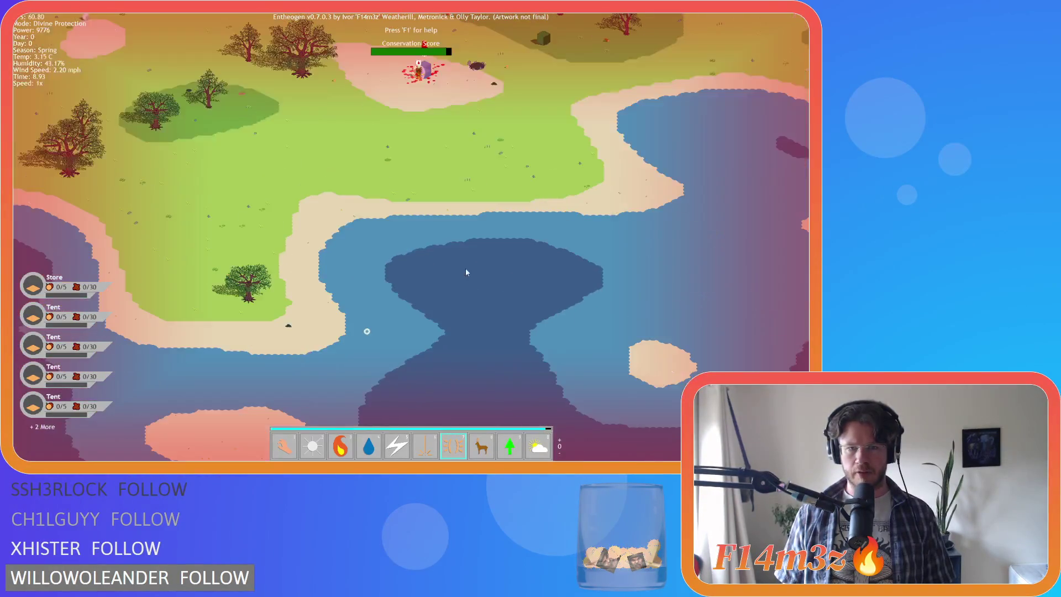
scroll(425, 196, up, 2)
key(1)
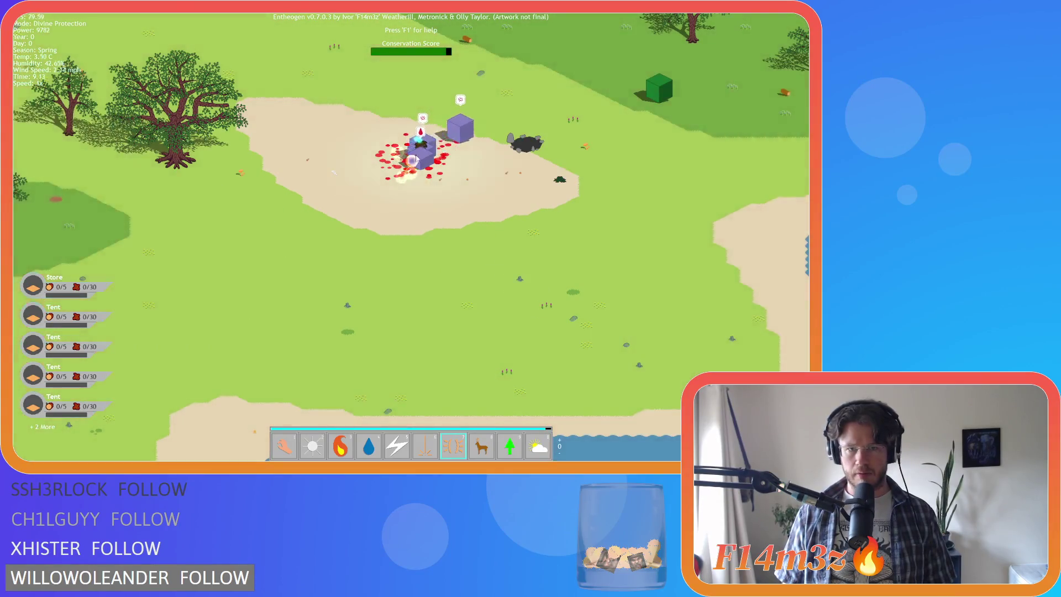
key(space)
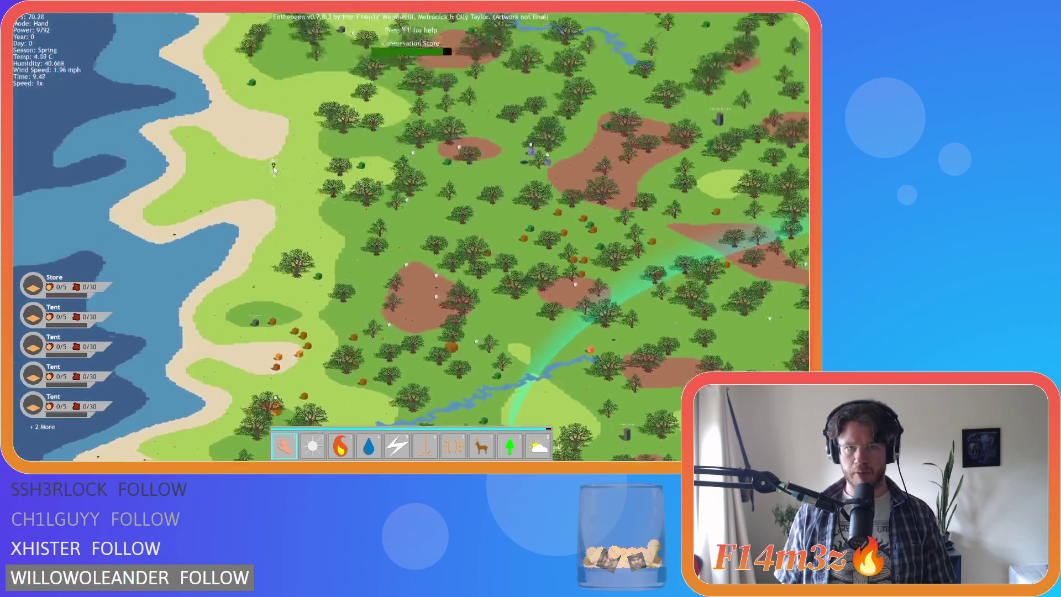
key(space)
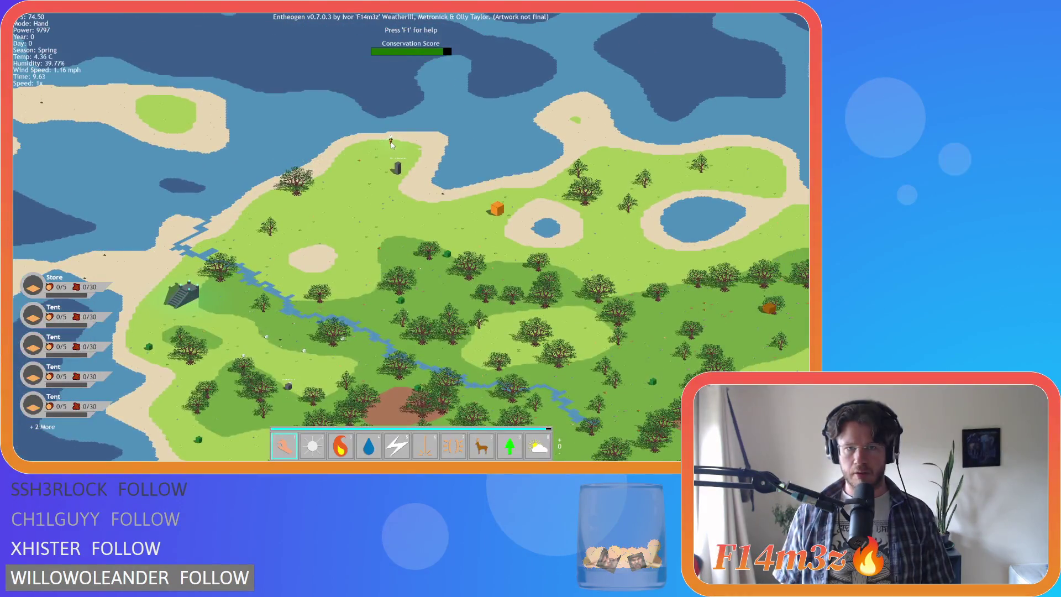
key(space)
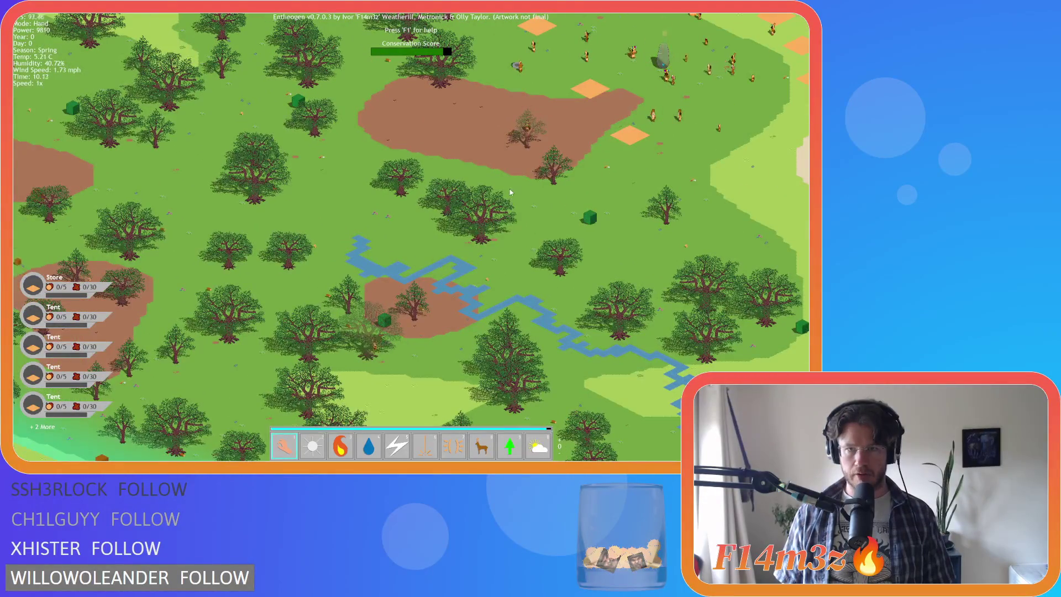
scroll(443, 248, down, 5)
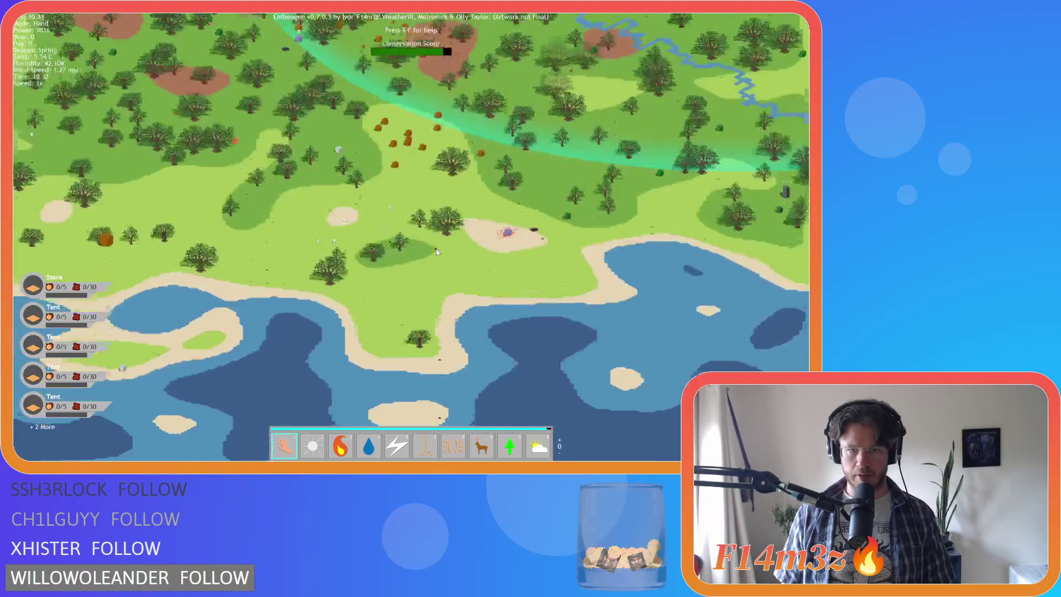
scroll(497, 221, up, 4)
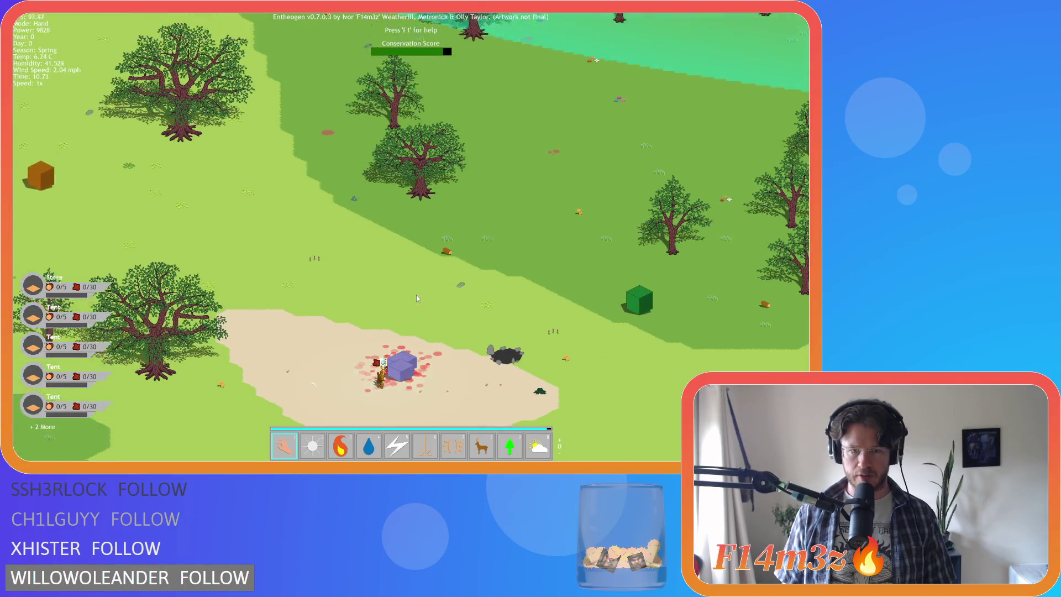
scroll(416, 294, down, 5)
scroll(452, 214, up, 5)
key(s)
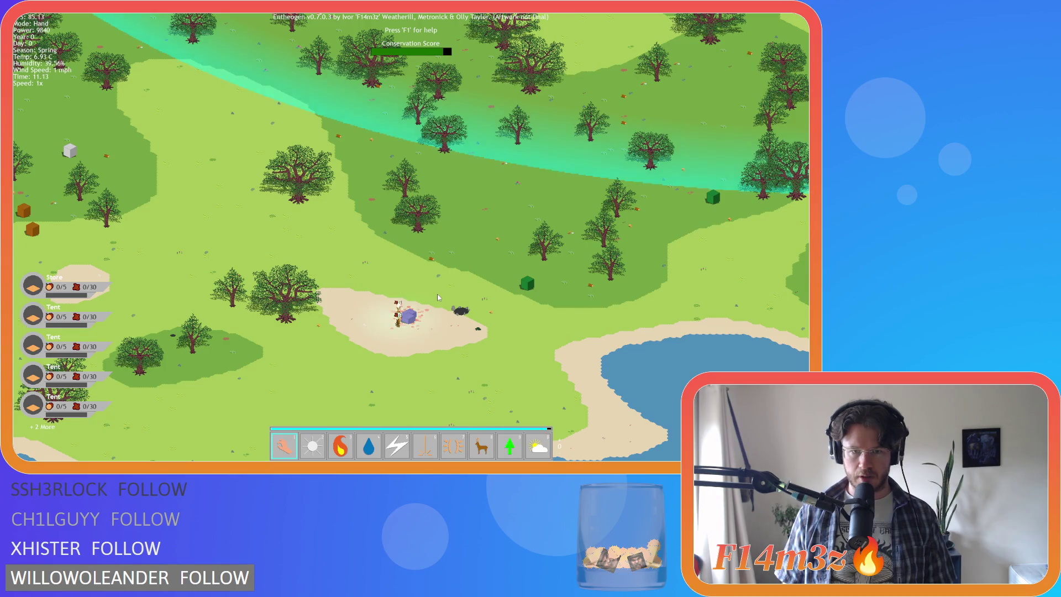
scroll(437, 294, up, 3)
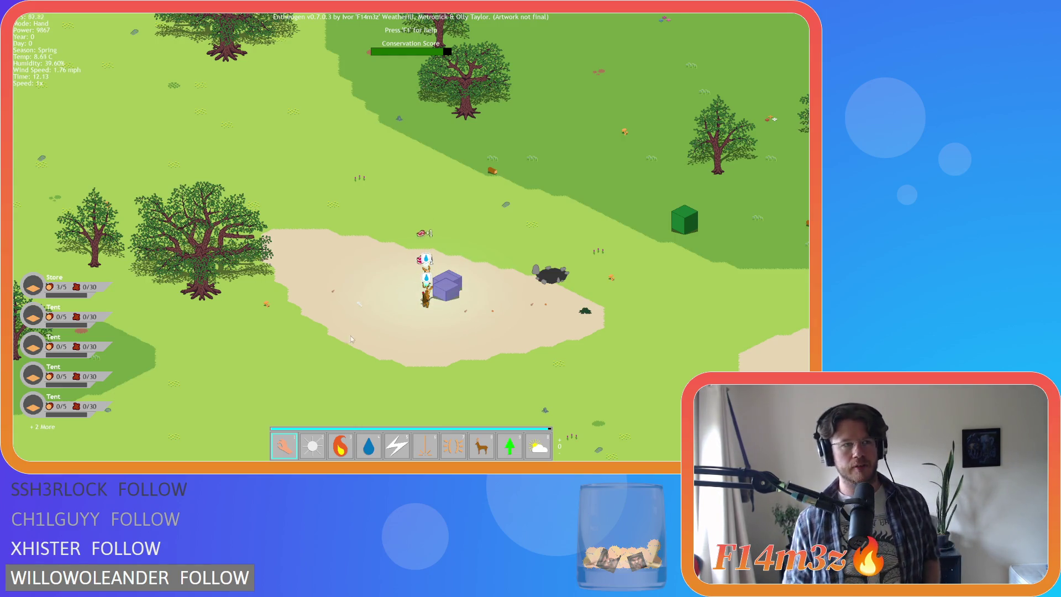
key(a)
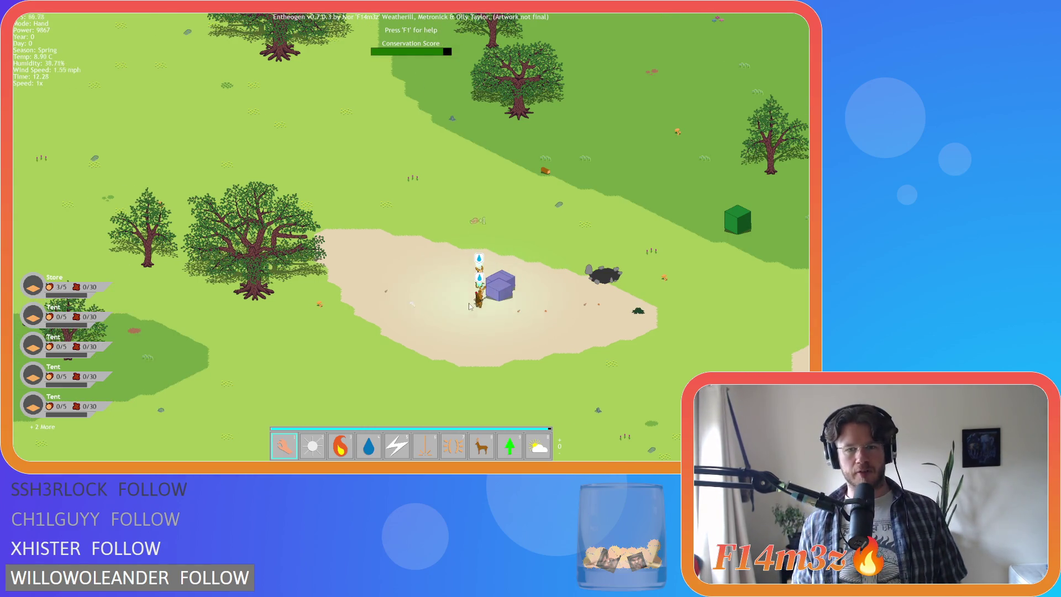
key(d)
key(s)
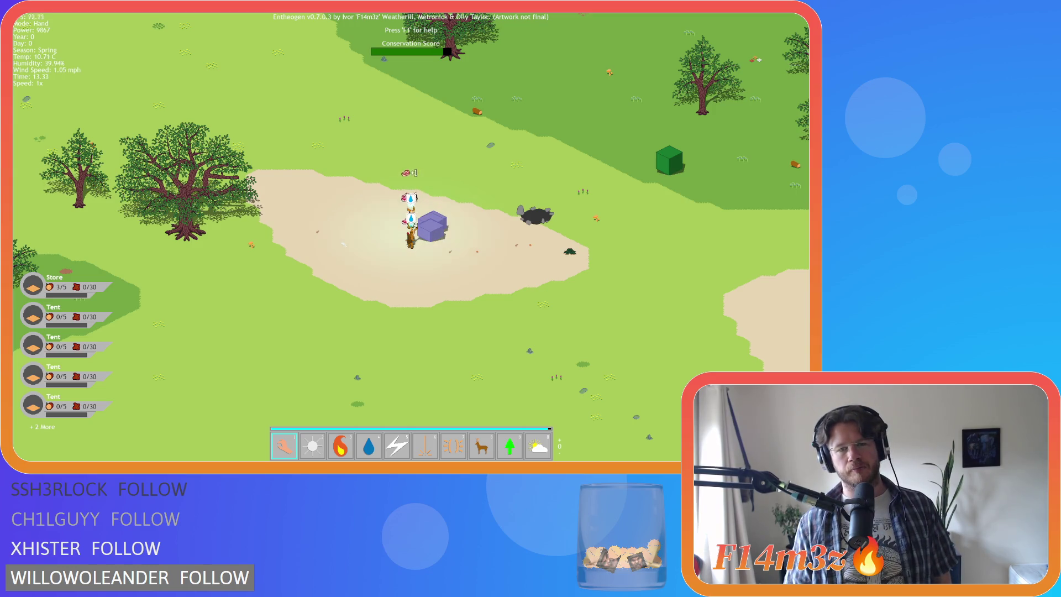
scroll(411, 237, down, 10)
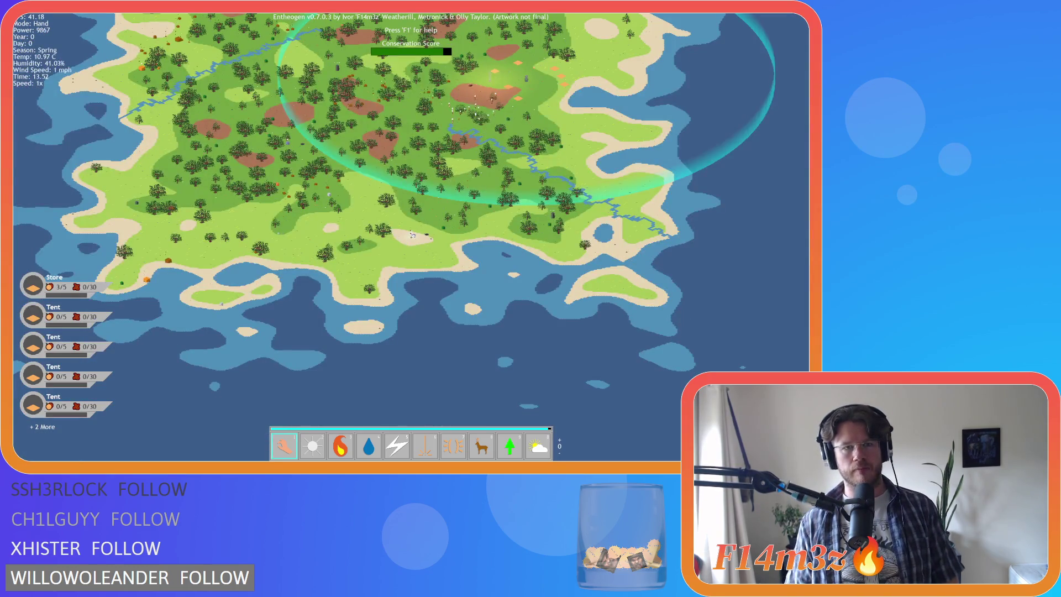
scroll(297, 191, up, 10)
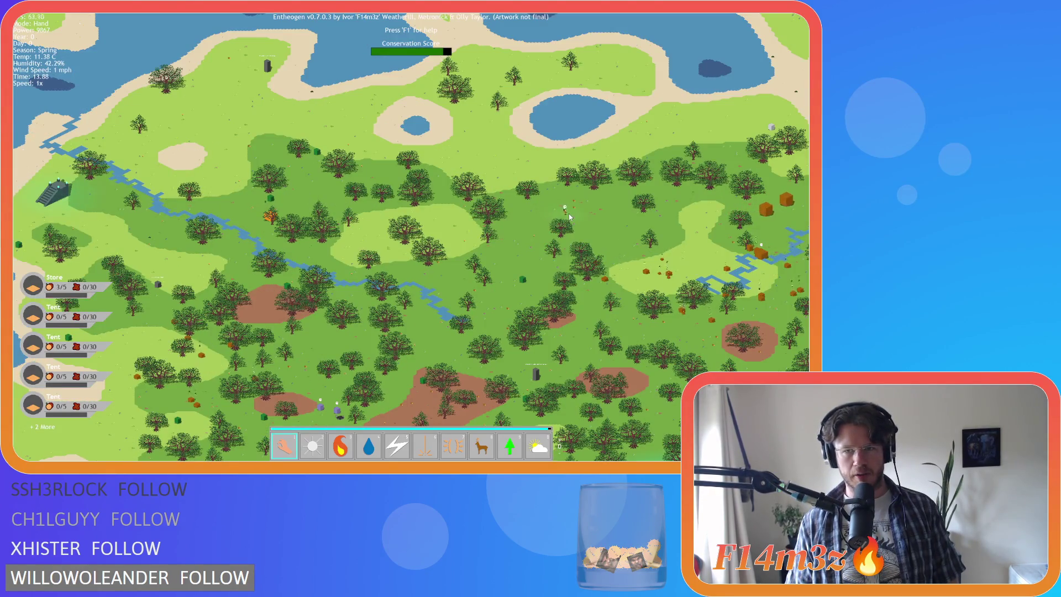
key(space)
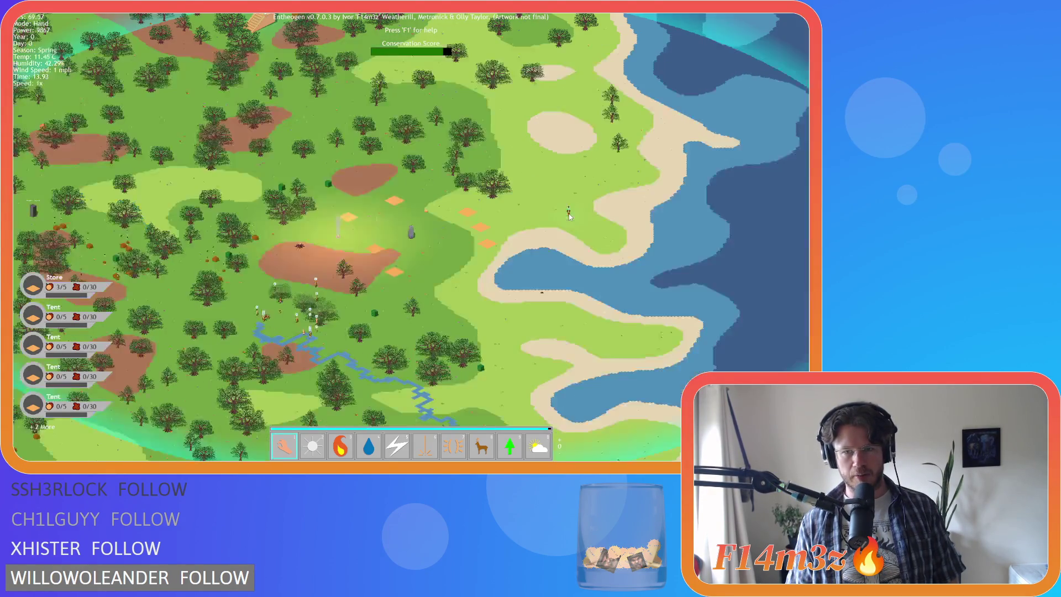
scroll(320, 216, up, 8)
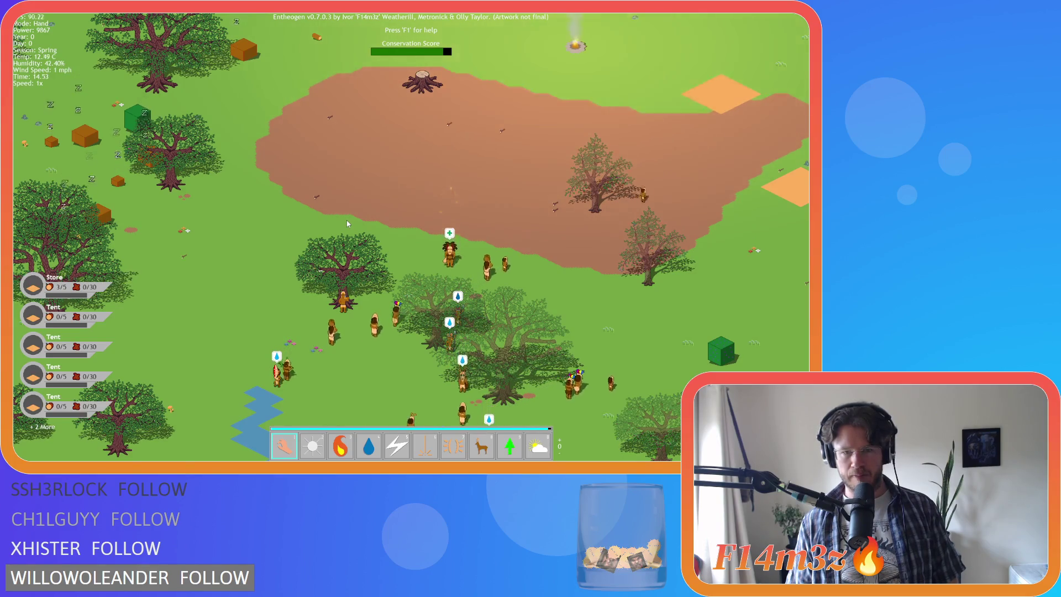
scroll(346, 219, down, 5)
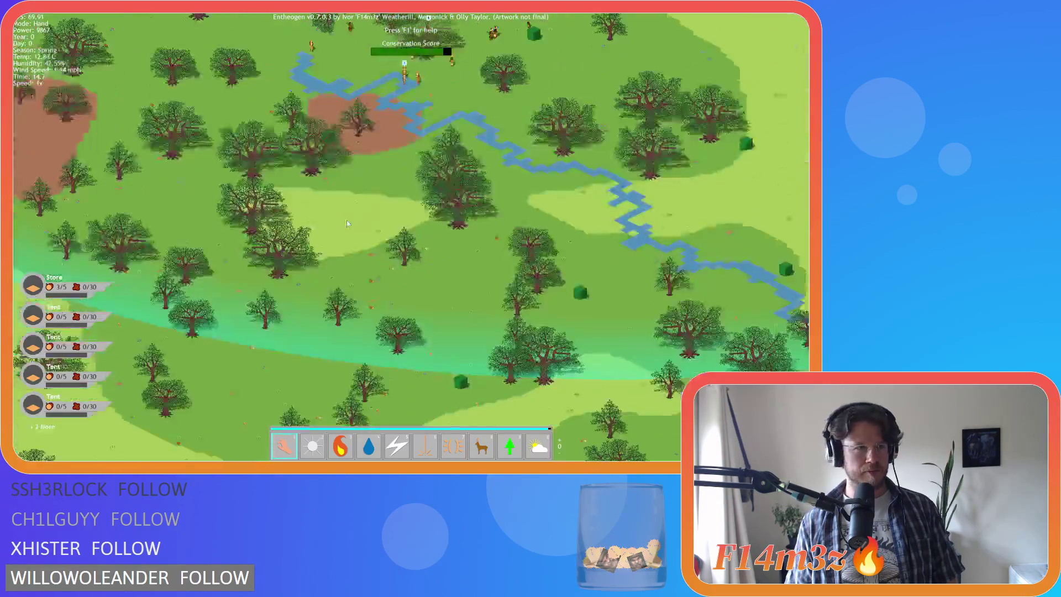
scroll(347, 220, up, 5)
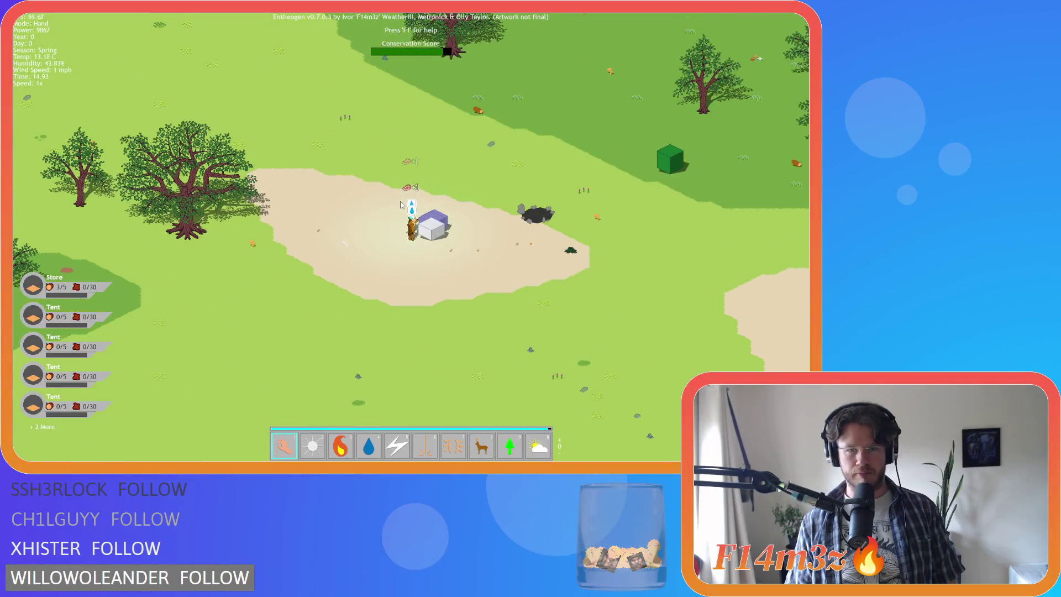
Pan and zoom across the map toward the deer, the river and the southern lake
scroll(400, 204, up, 3)
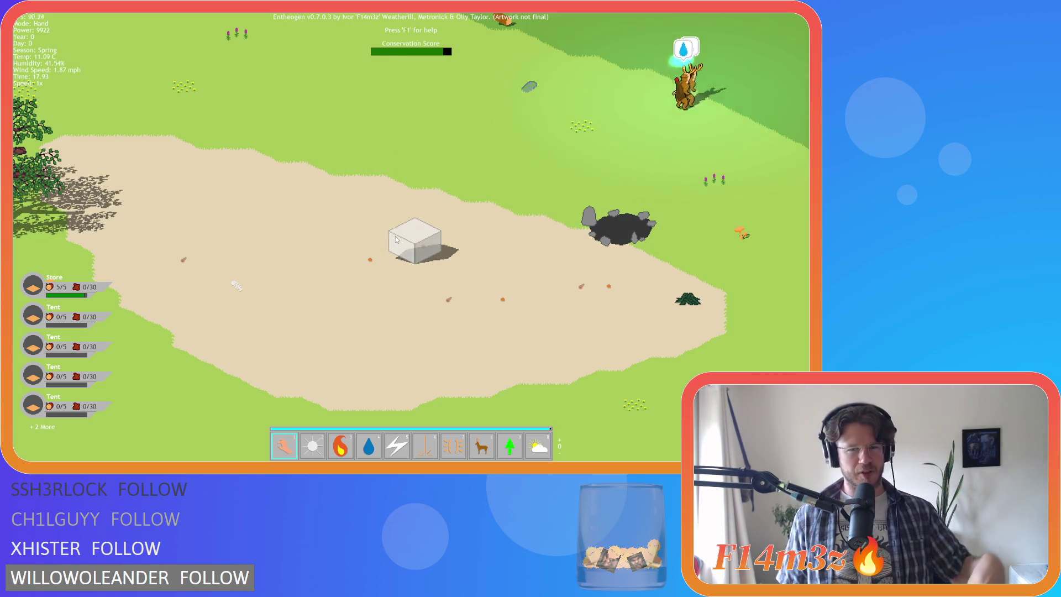
key(w)
key(d)
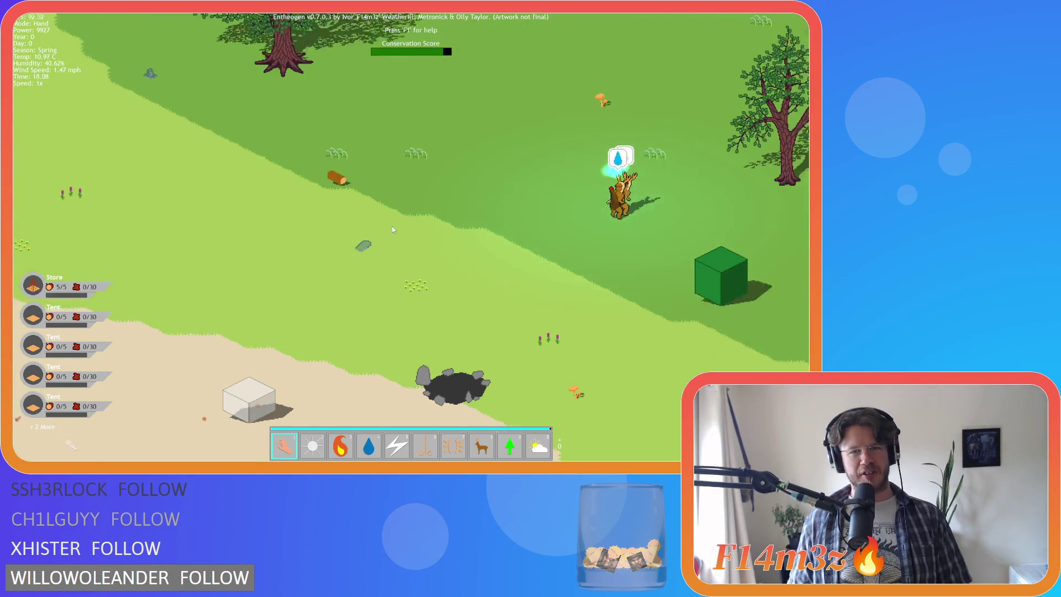
key(w)
key(d)
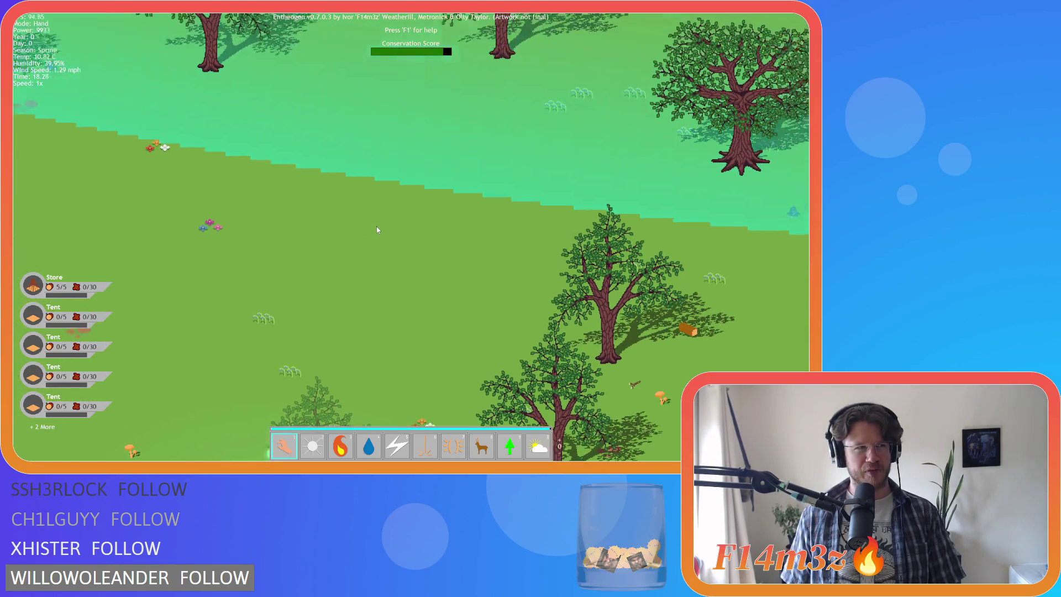
scroll(376, 227, down, 3)
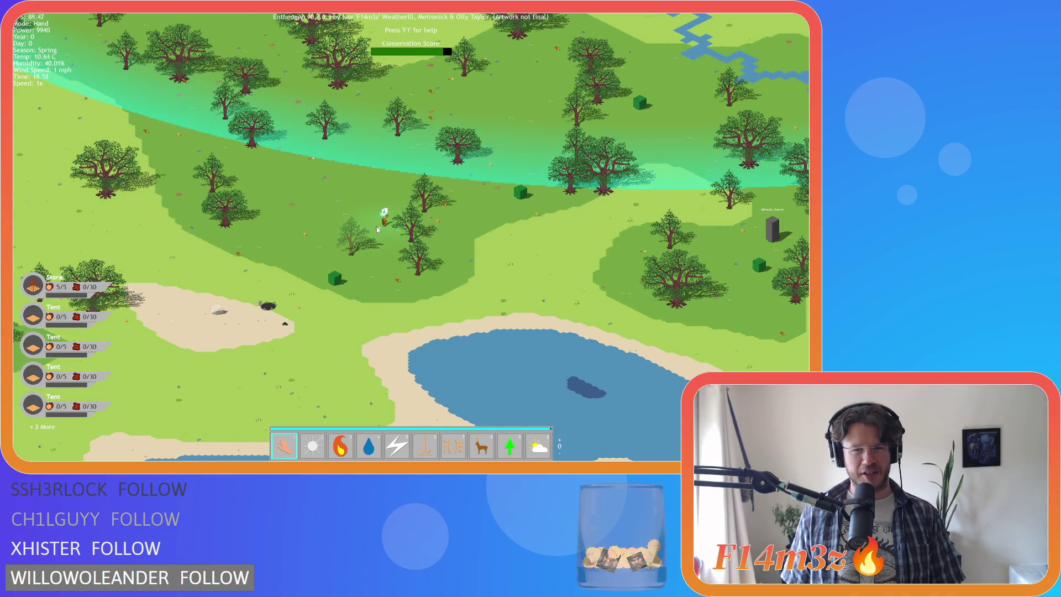
key(s)
key(a)
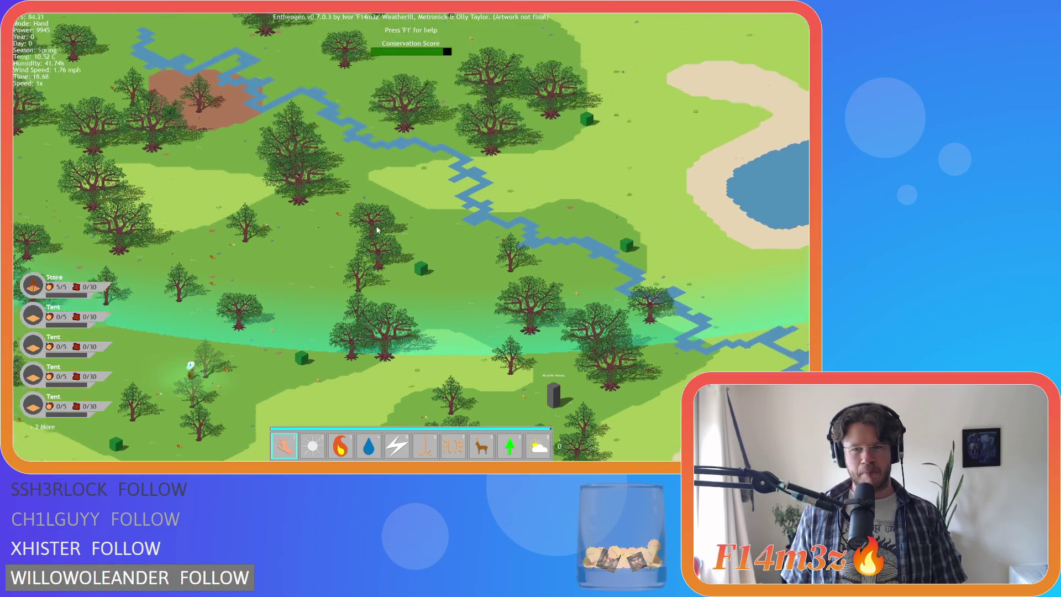
scroll(377, 230, down, 3)
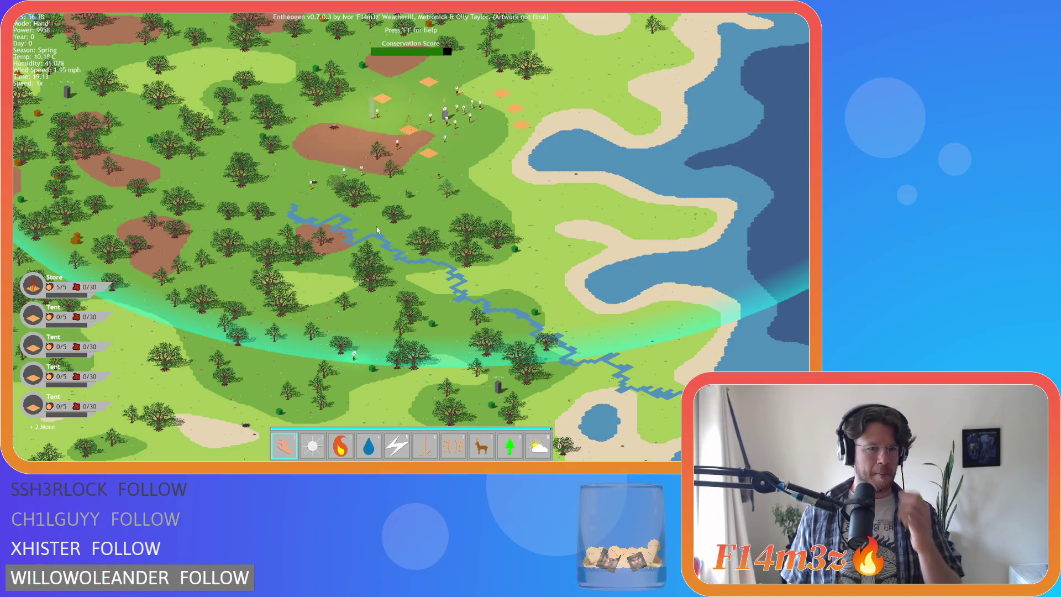
key(s)
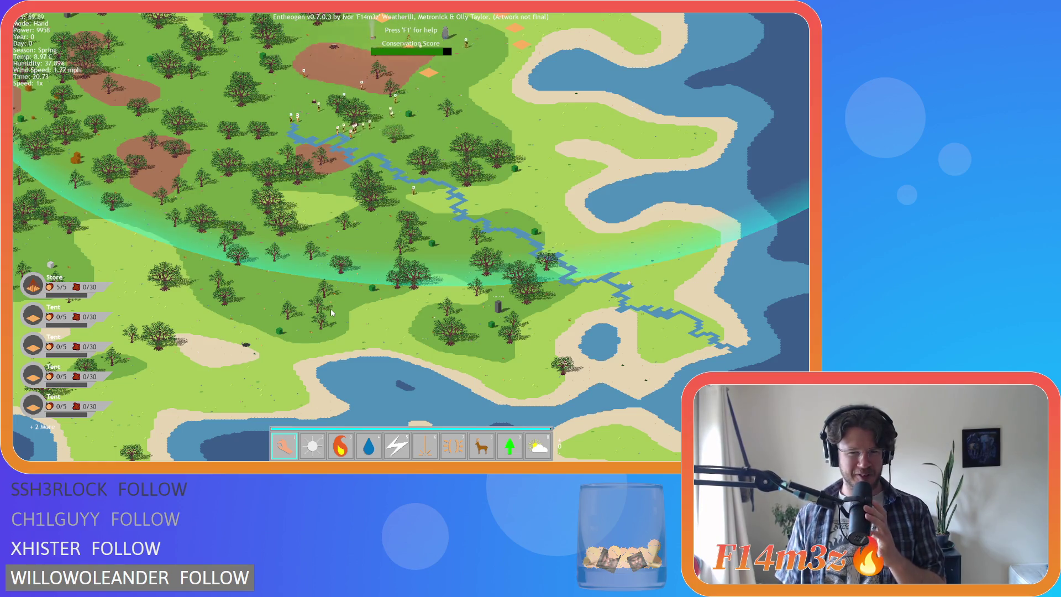
Jump the view back to the village tents, then quit the game
key(Home)
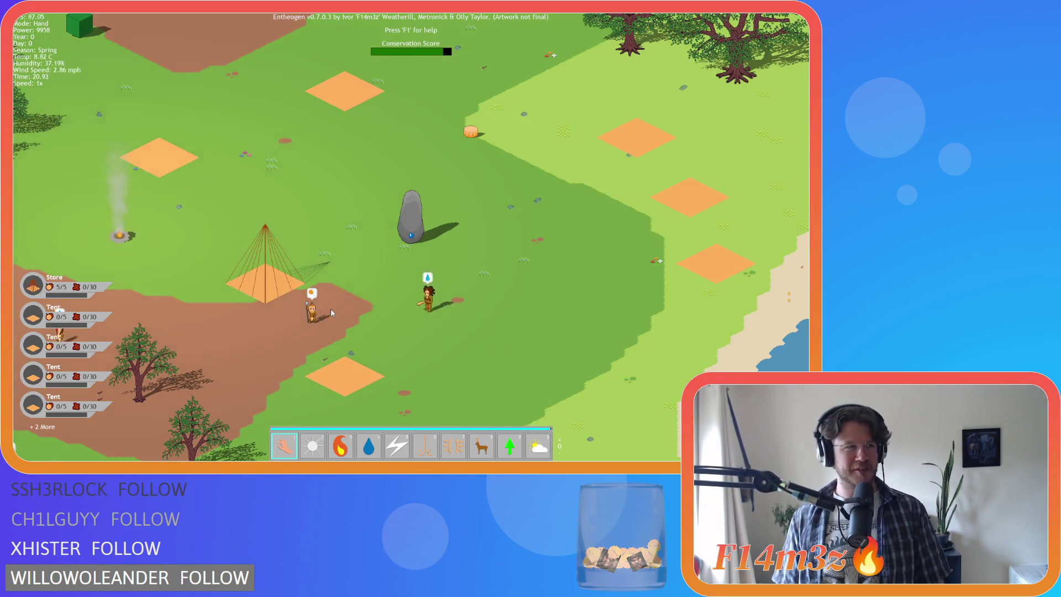
key(Escape)
key(y)
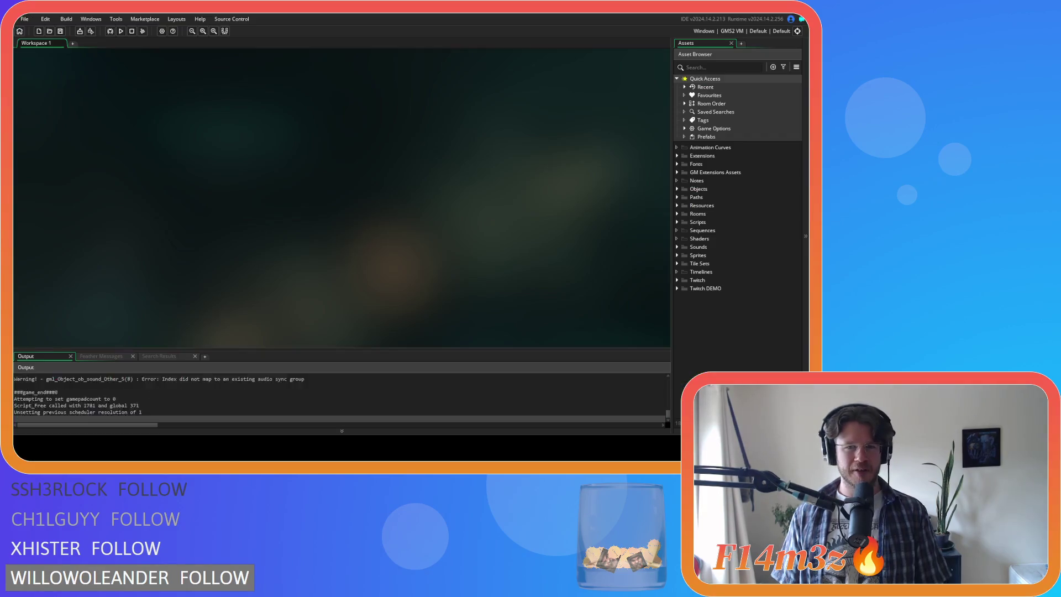
right_click(114, 130)
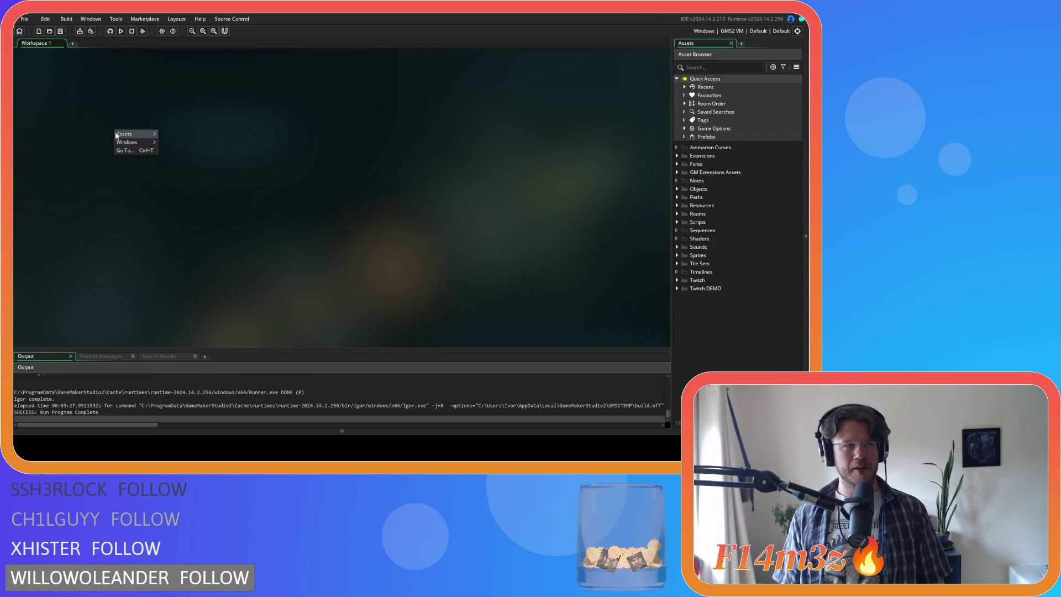
click(223, 100)
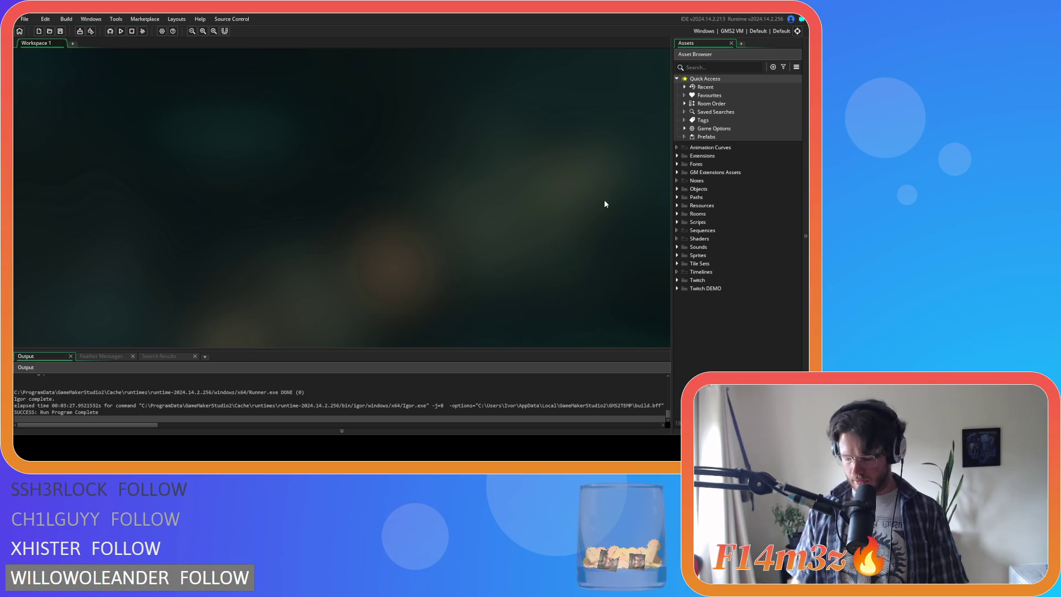
Expand the Game folder under Objects and open ob_controller with its events list
click(676, 189)
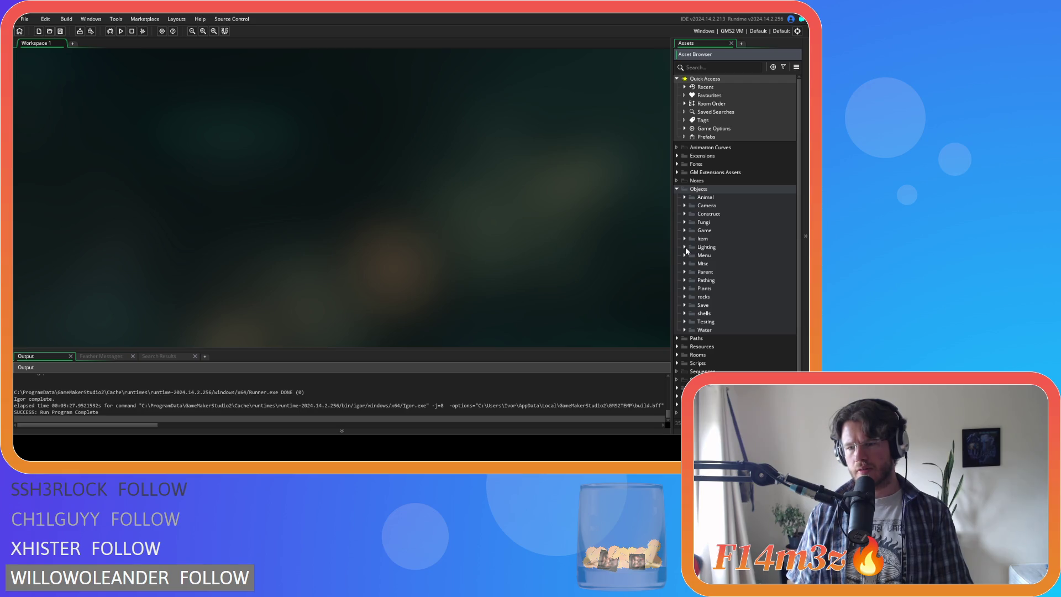
click(677, 189)
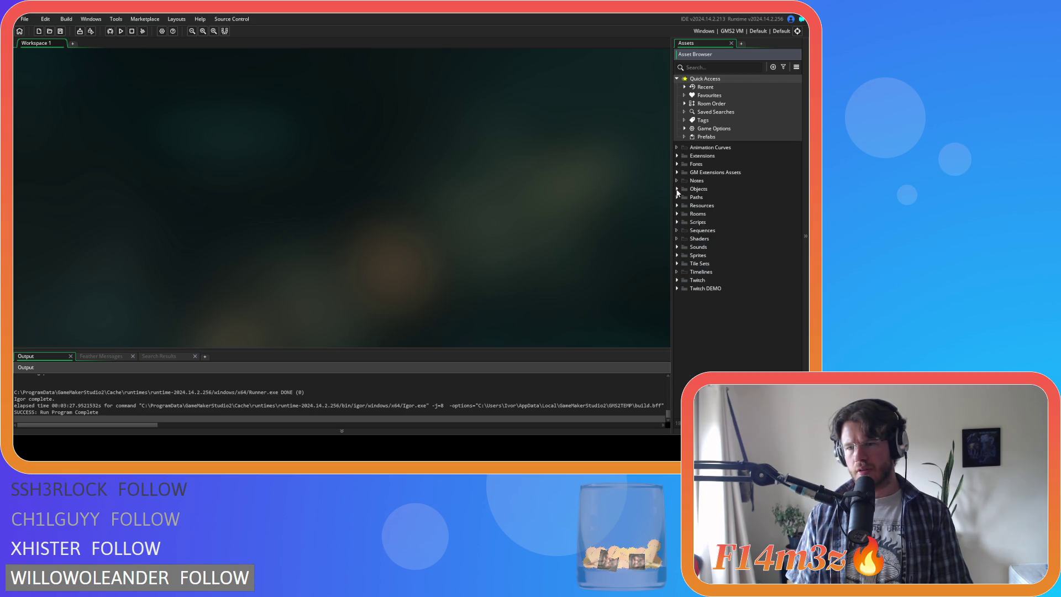
click(676, 189)
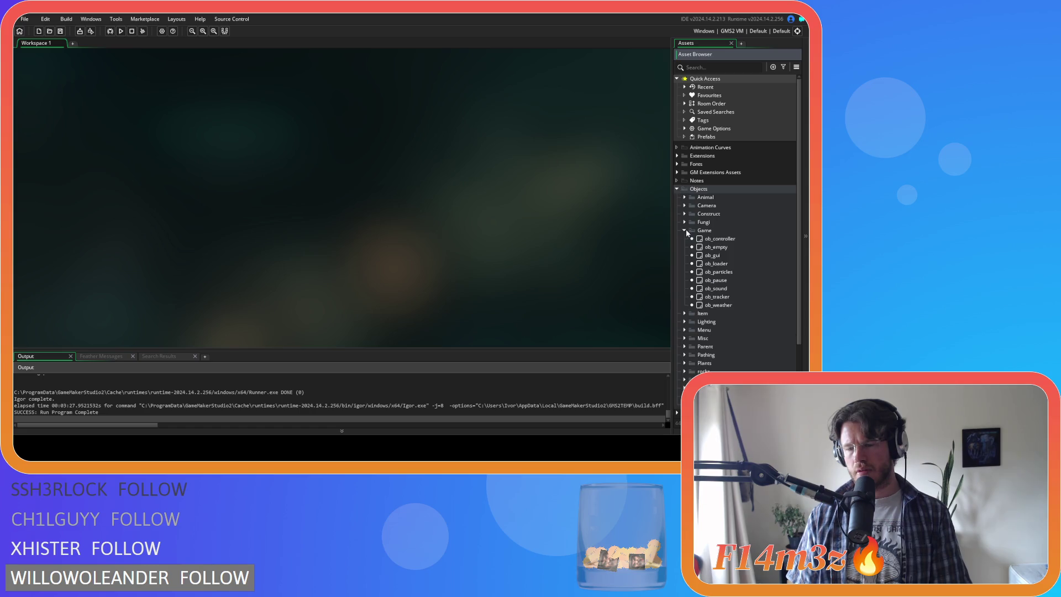
double_click(709, 239)
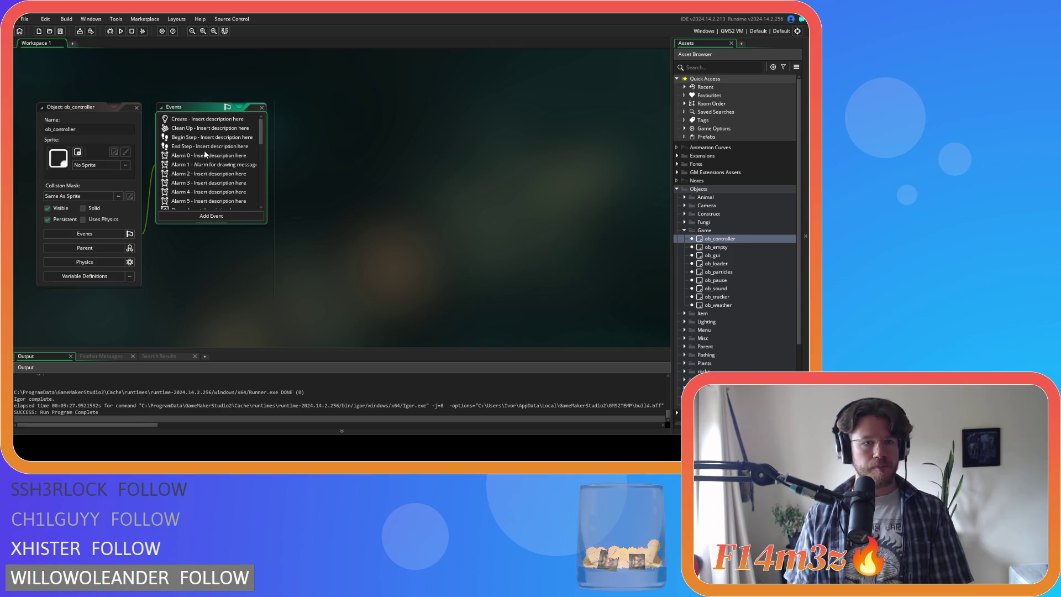
scroll(205, 160, down, 3)
scroll(206, 161, down, 1)
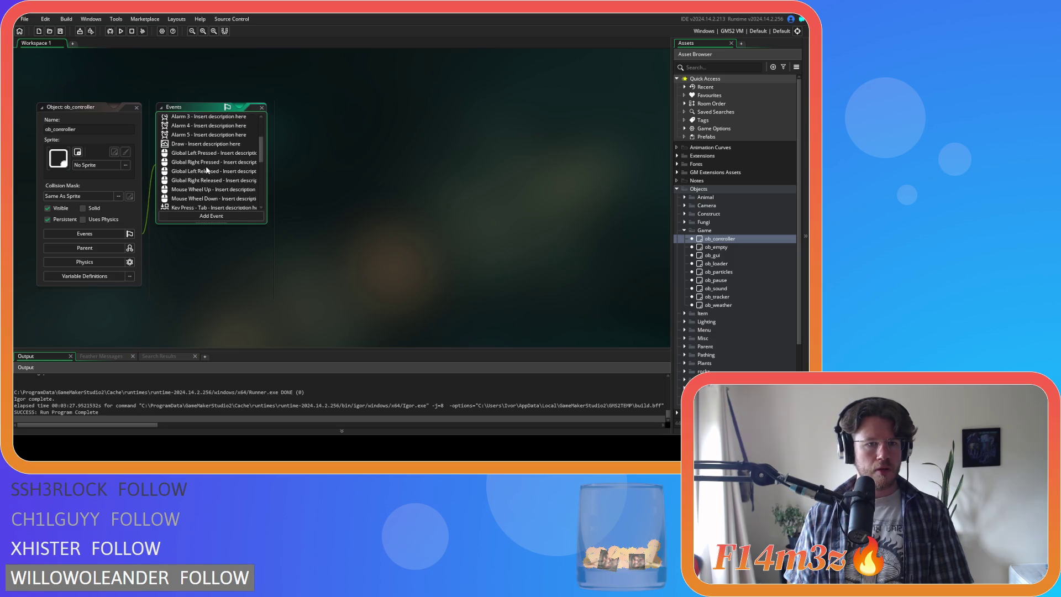
Open the Global Left Pressed event code and scroll through it
double_click(213, 155)
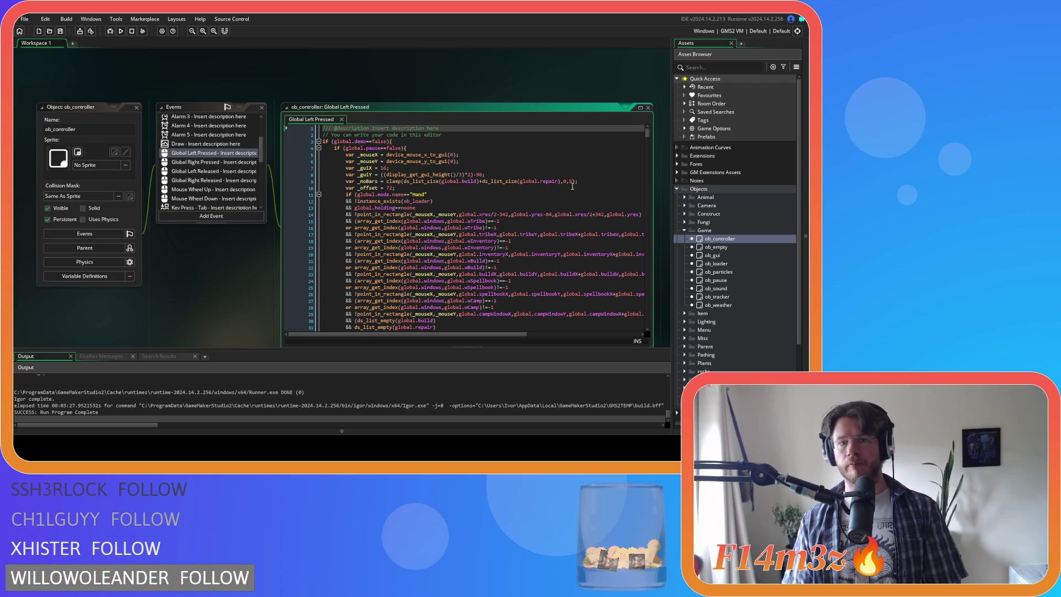
scroll(572, 186, down, 20)
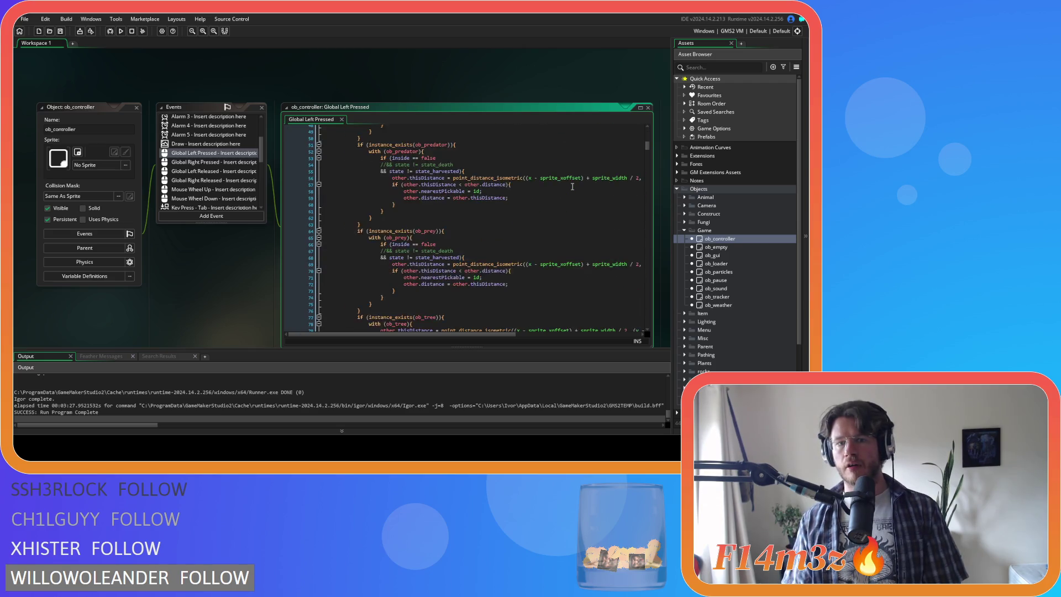
scroll(572, 186, down, 20)
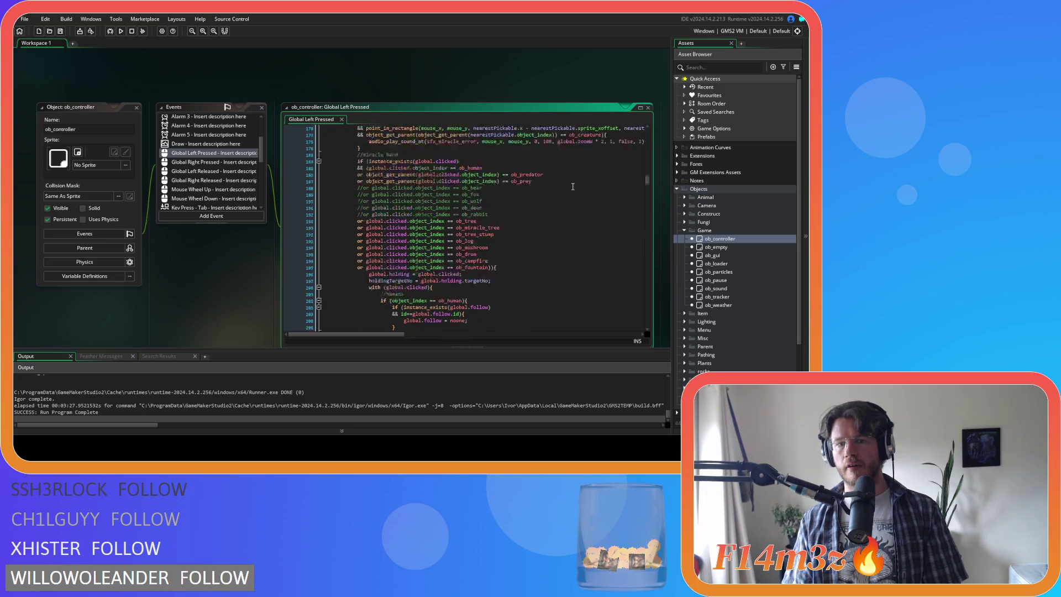
scroll(572, 186, down, 20)
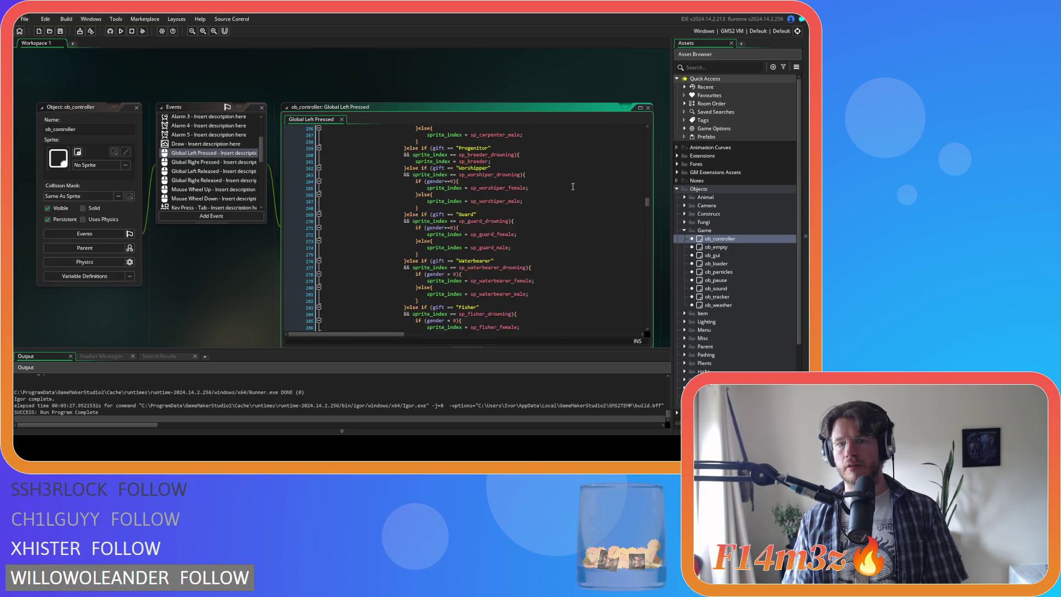
scroll(573, 186, down, 20)
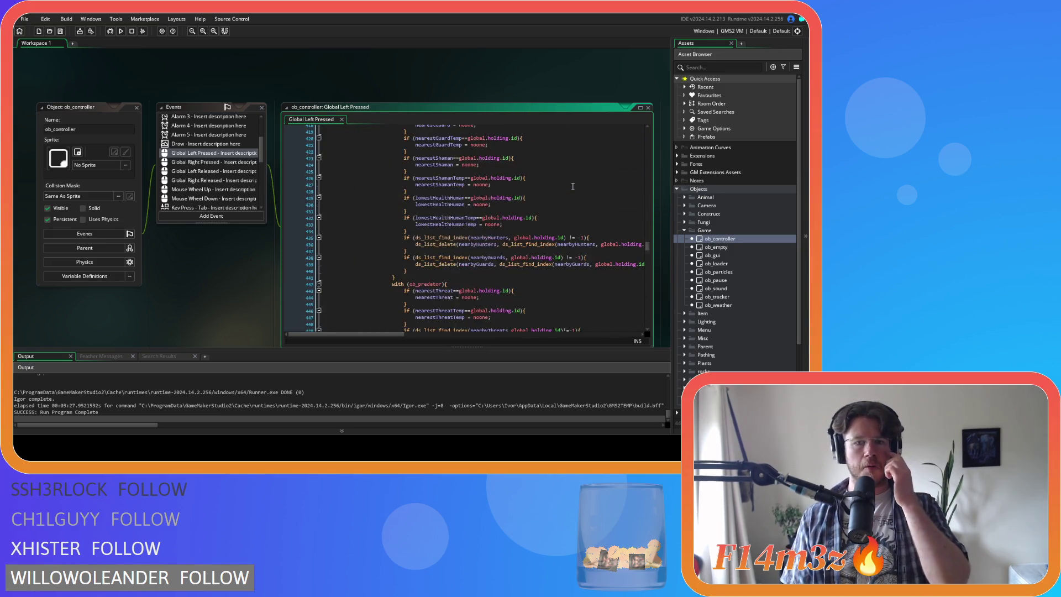
scroll(573, 187, down, 20)
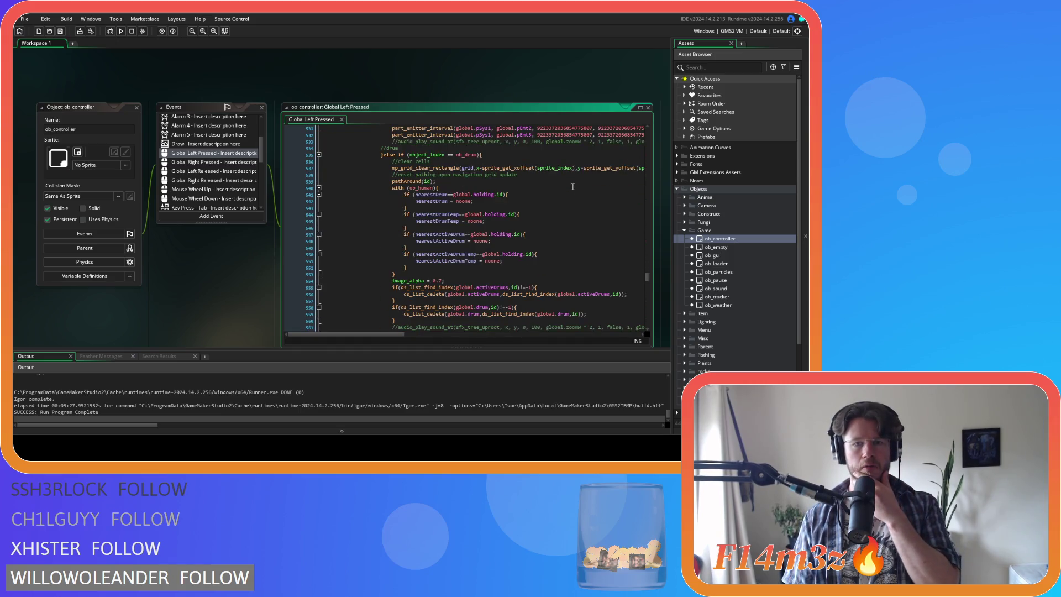
scroll(572, 186, up, 20)
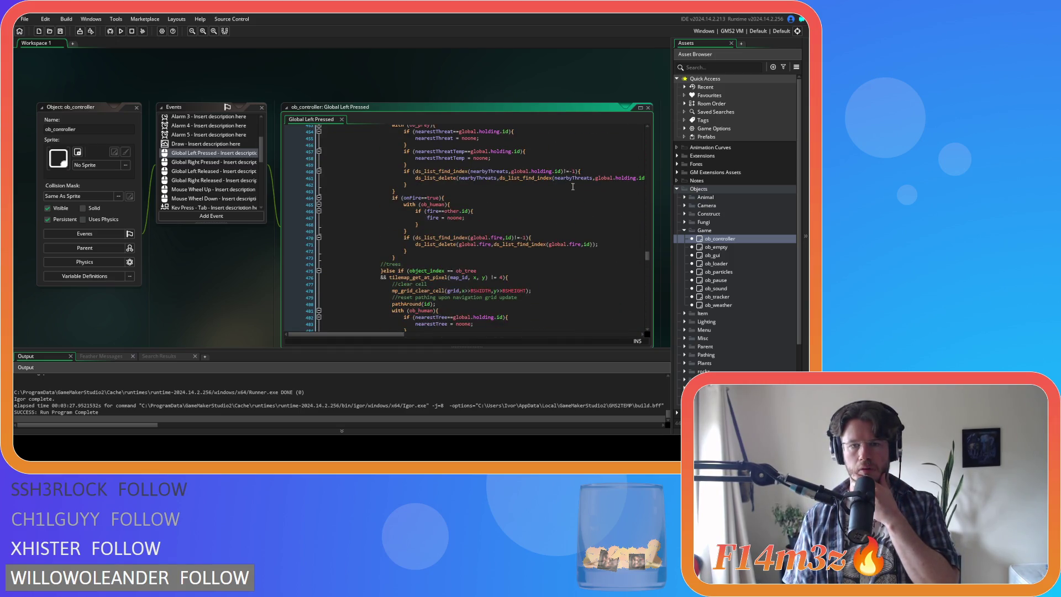
scroll(573, 186, up, 17)
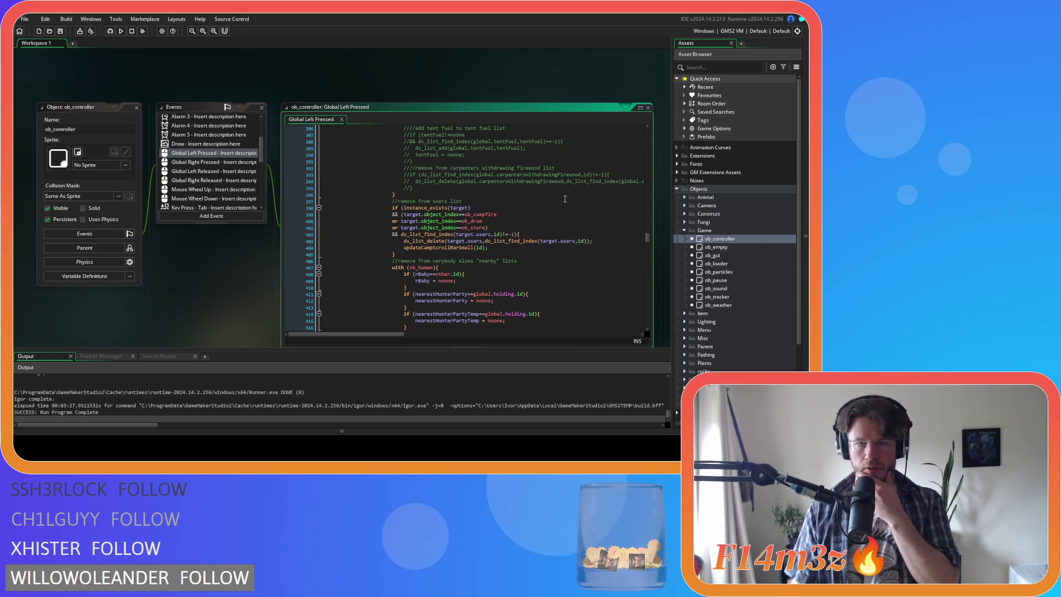
scroll(564, 199, up, 11)
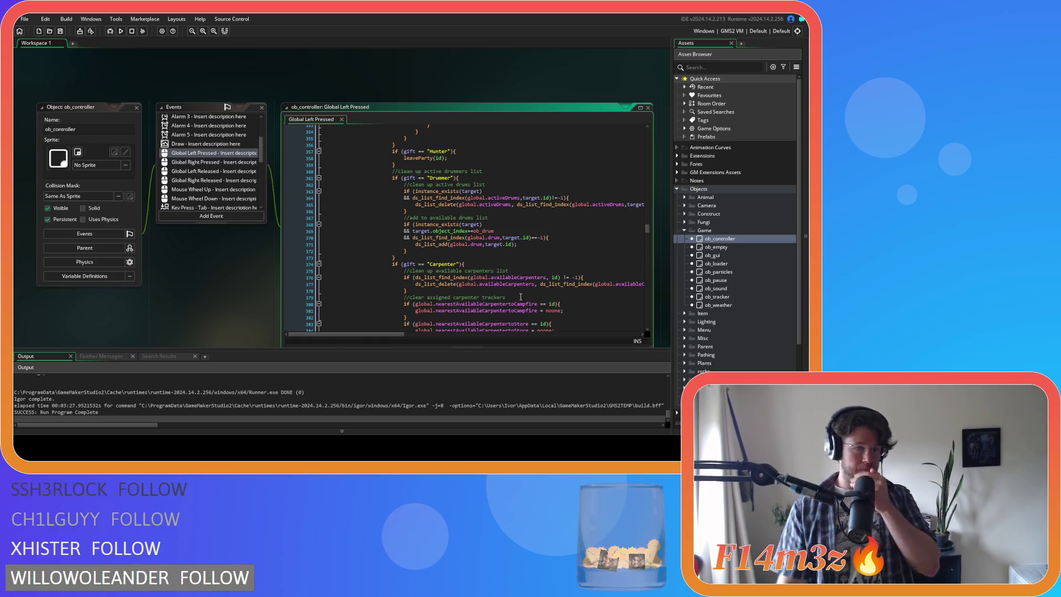
scroll(520, 296, up, 20)
scroll(520, 285, up, 20)
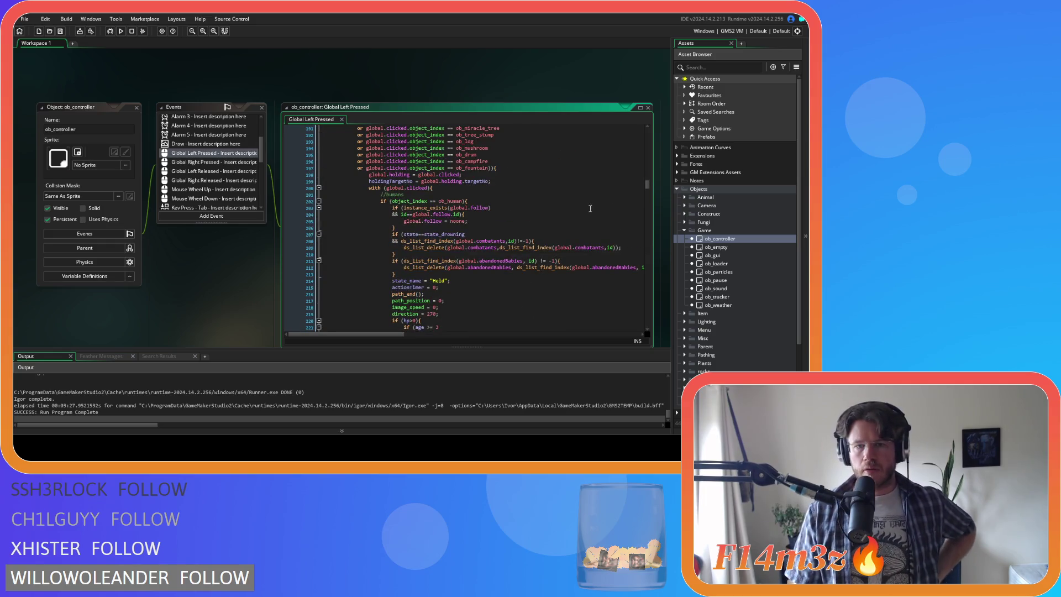
Place the caret on line 625, after the with (ob_human) harvest block
drag(646, 186, 647, 319)
scroll(574, 283, up, 12)
scroll(559, 265, up, 19)
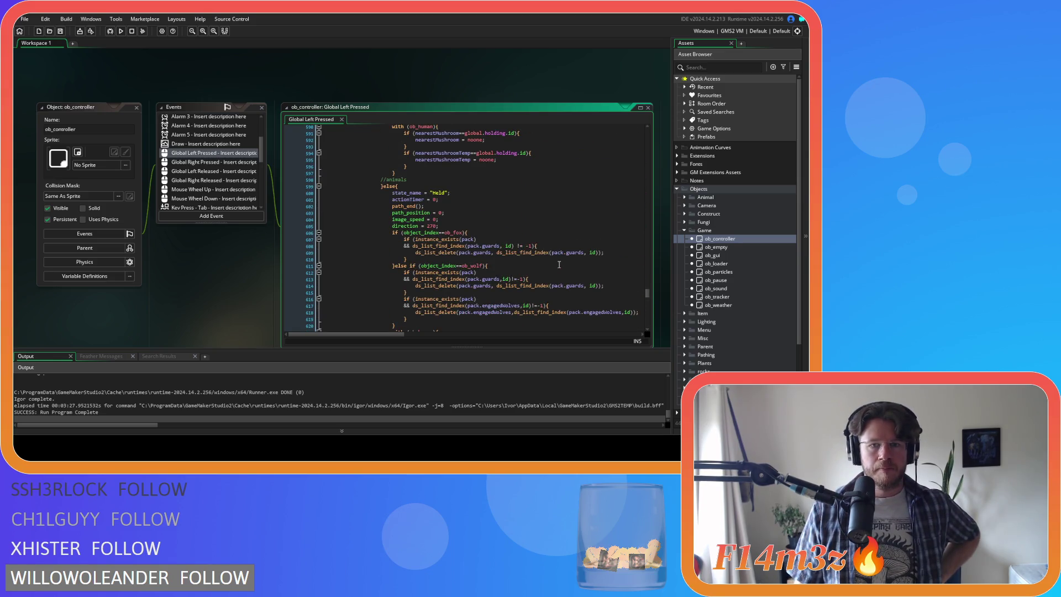
scroll(558, 265, up, 3)
scroll(559, 265, down, 4)
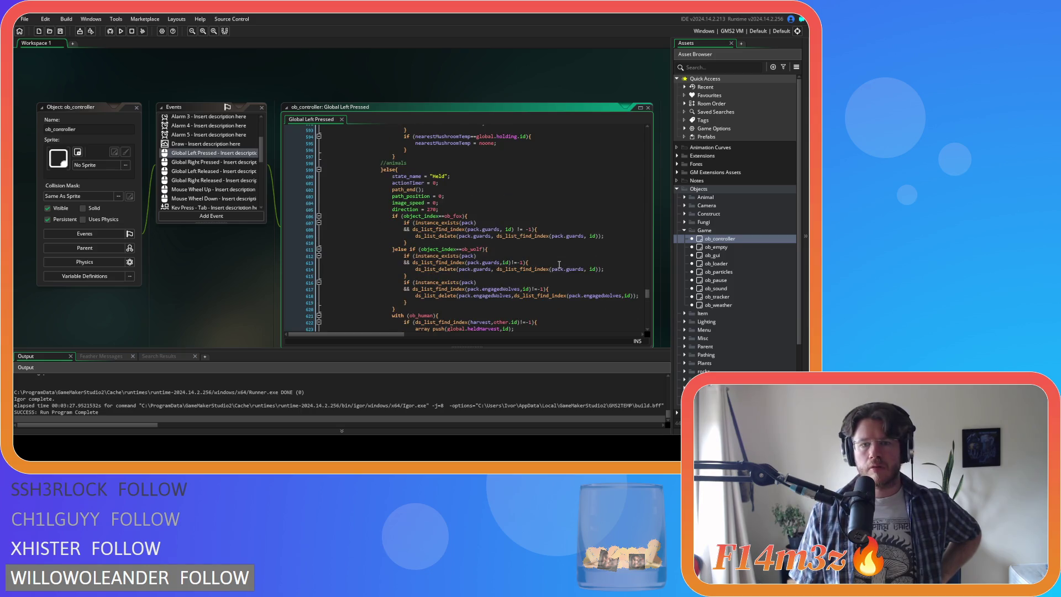
scroll(559, 265, down, 2)
scroll(558, 265, down, 4)
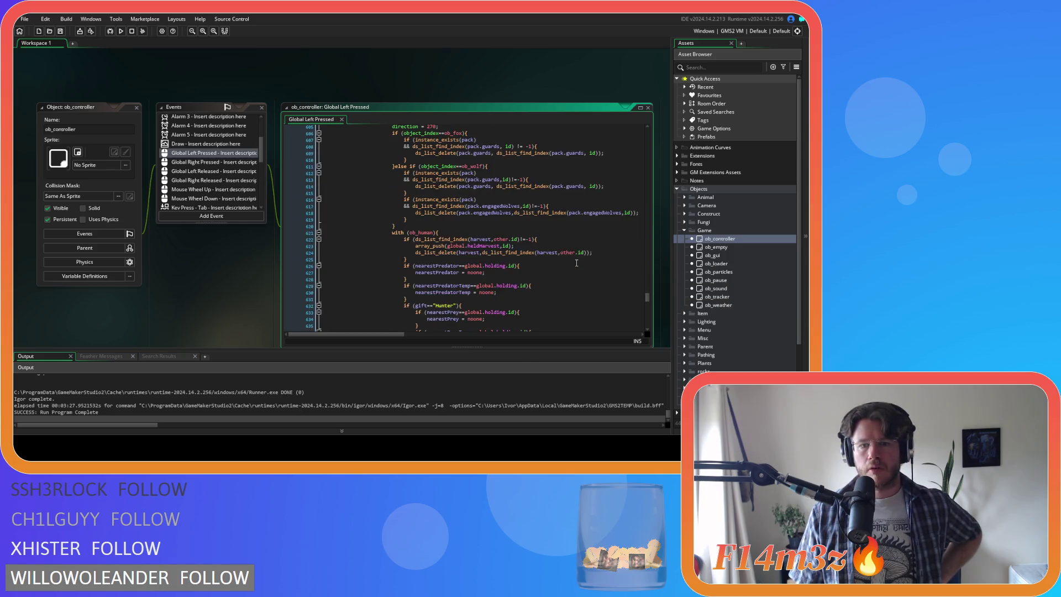
click(536, 232)
click(532, 225)
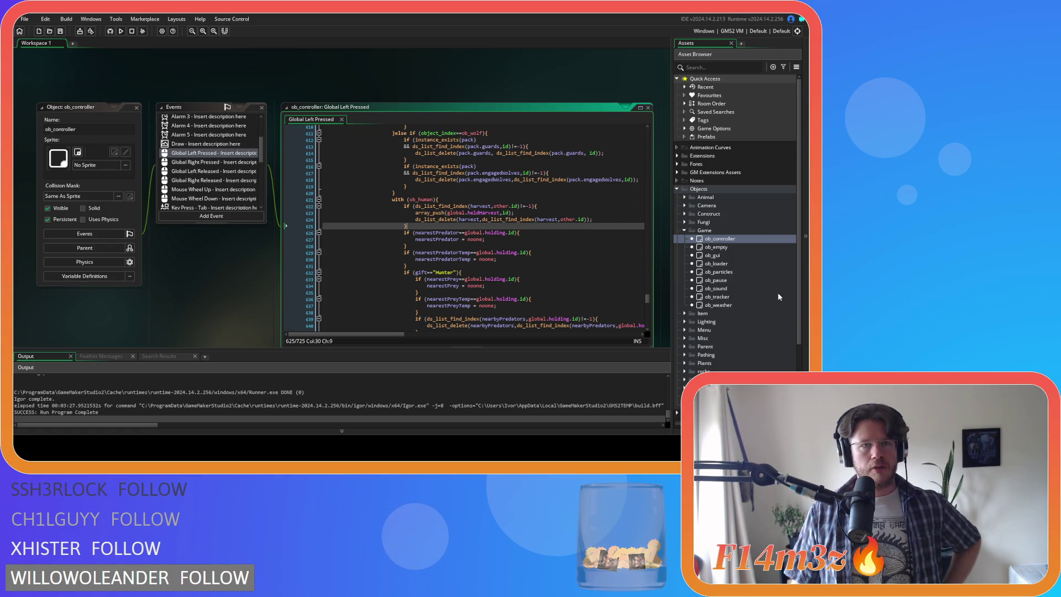
Expand Scripts and its Save folder, then select sc_saveHeldHarvest
scroll(762, 298, down, 4)
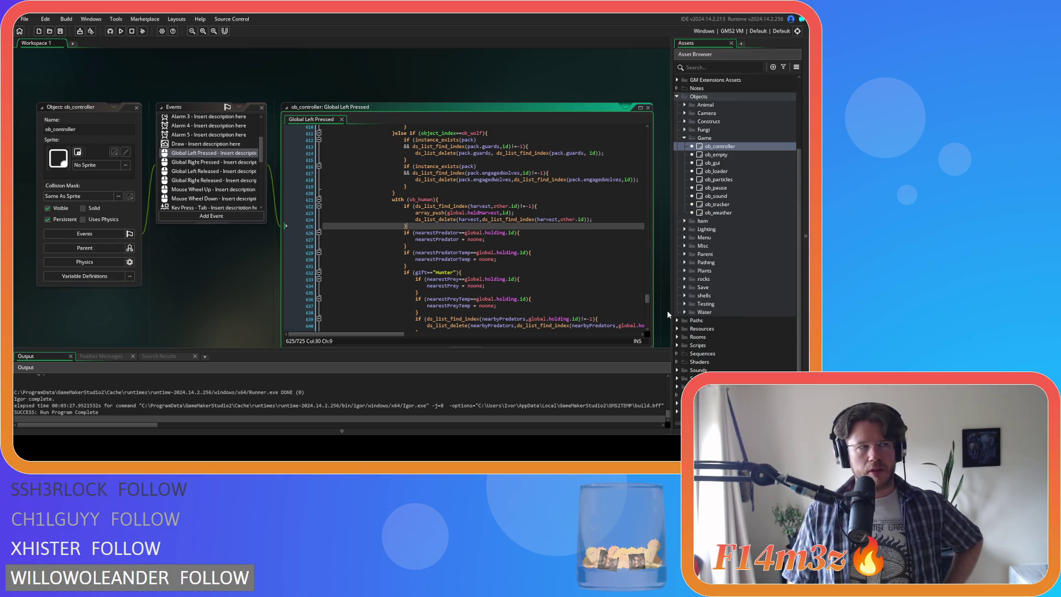
double_click(696, 344)
scroll(696, 348, down, 8)
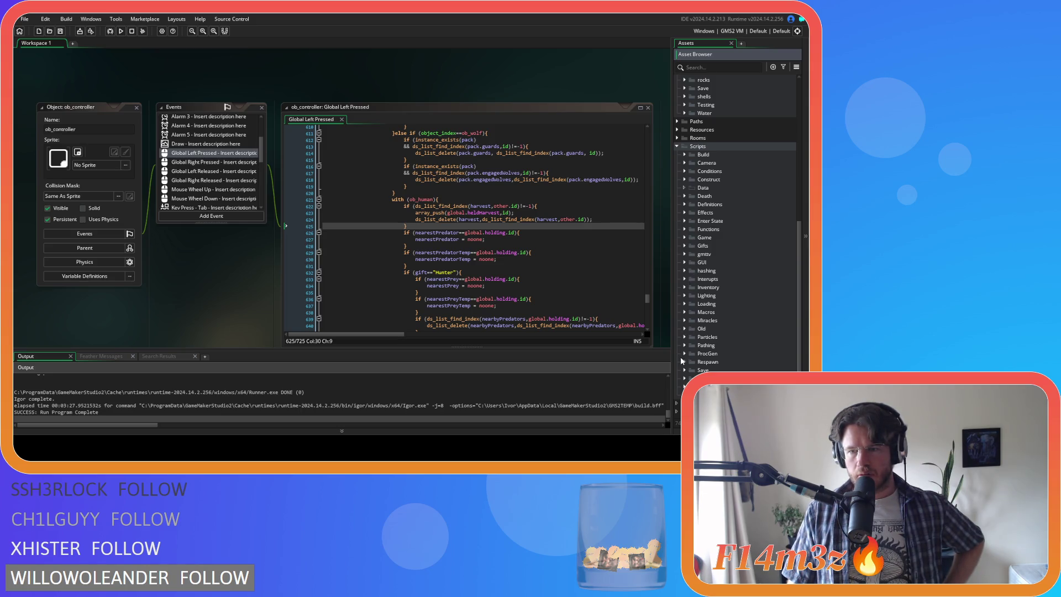
click(685, 369)
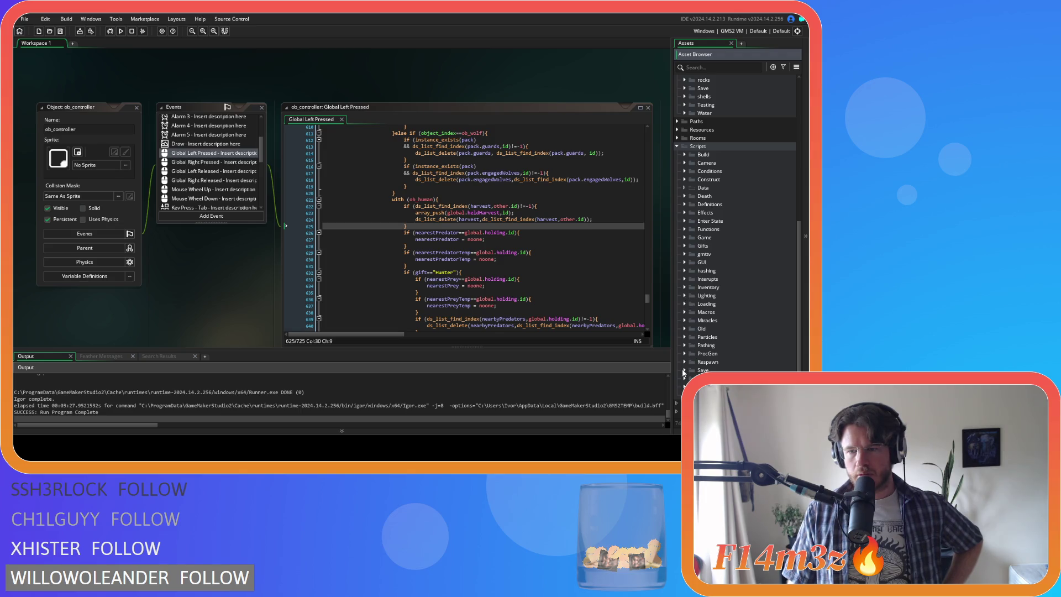
scroll(689, 363, down, 3)
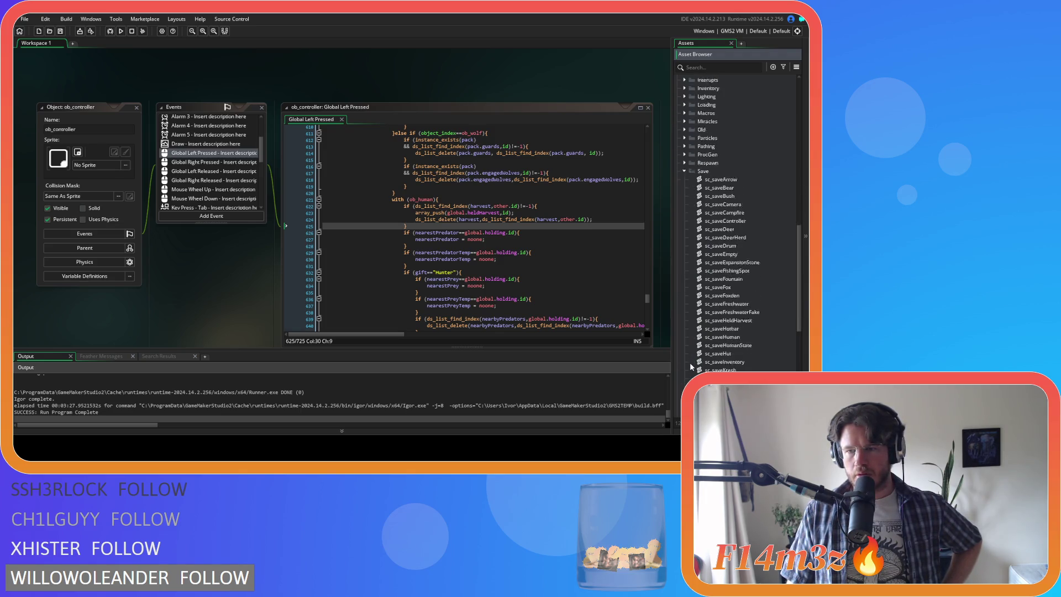
scroll(690, 363, down, 2)
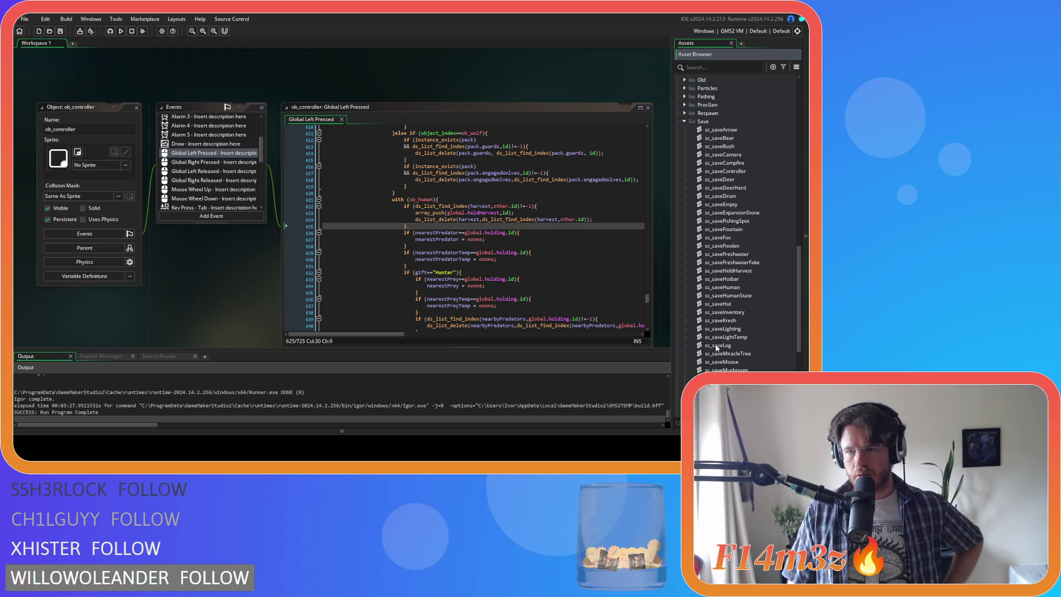
click(750, 272)
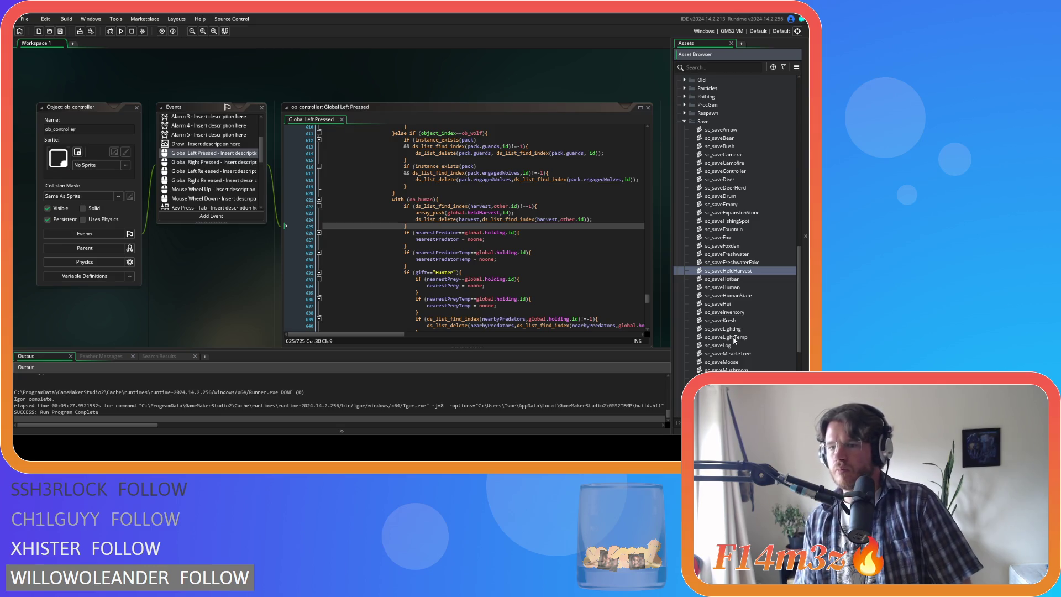
scroll(735, 340, down, 5)
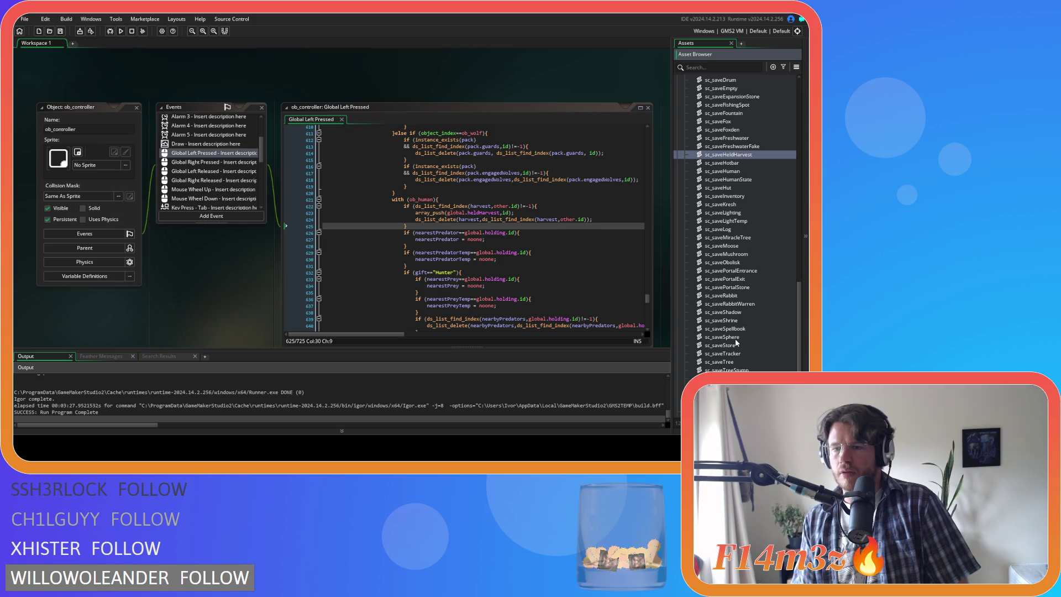
scroll(735, 339, up, 3)
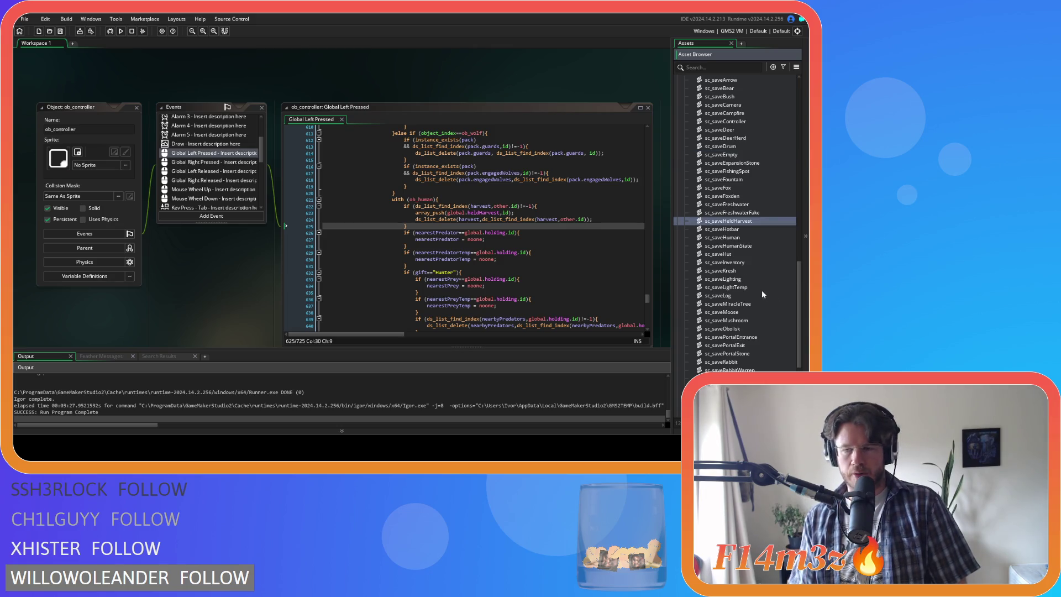
Open sc_saveHuman and place the caret on its ds_list_clear(harvestNos) line
double_click(735, 238)
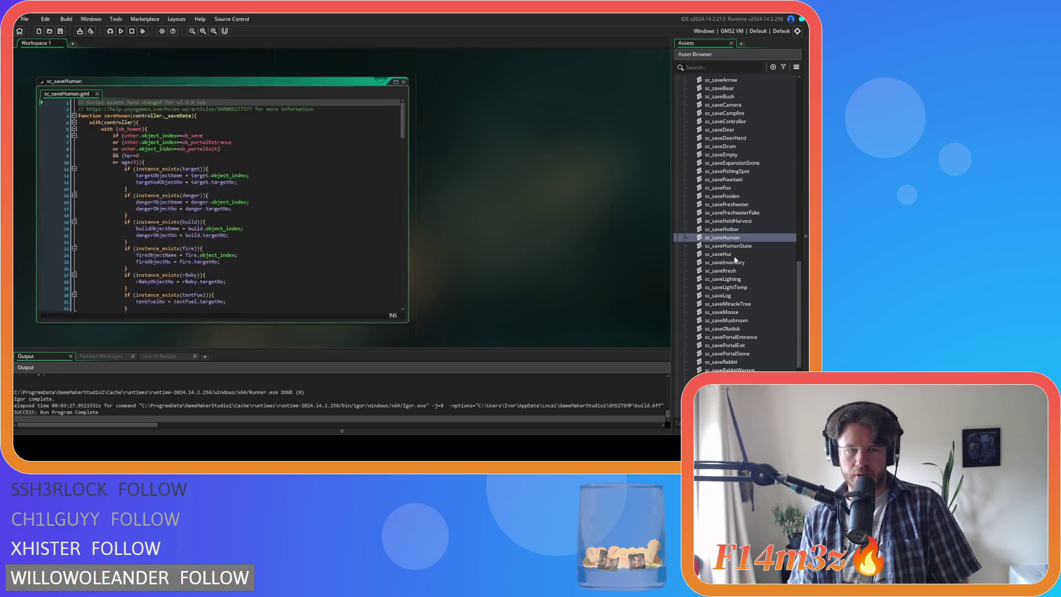
scroll(340, 260, down, 4)
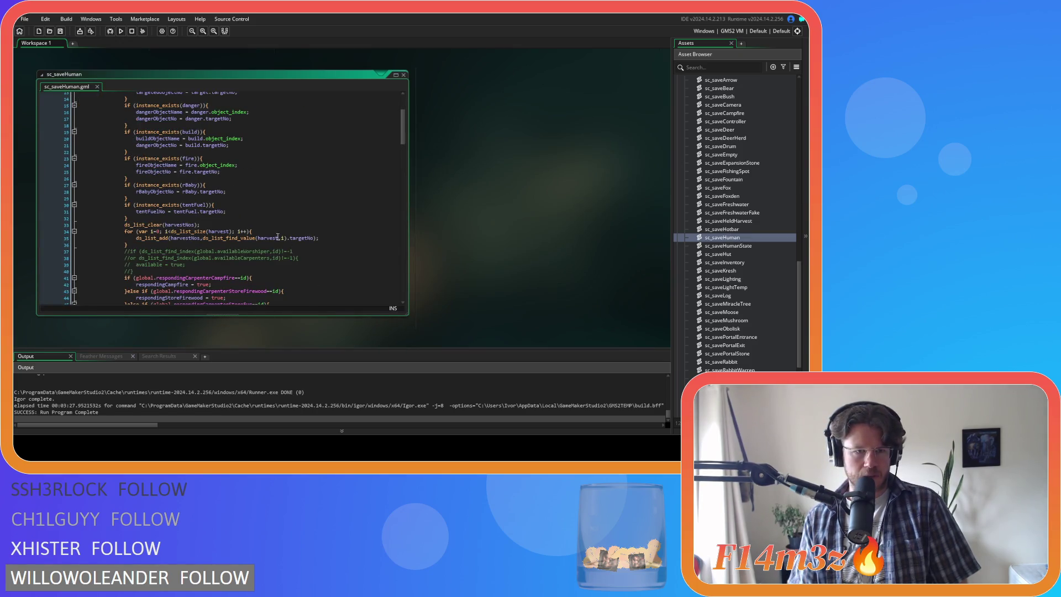
click(206, 224)
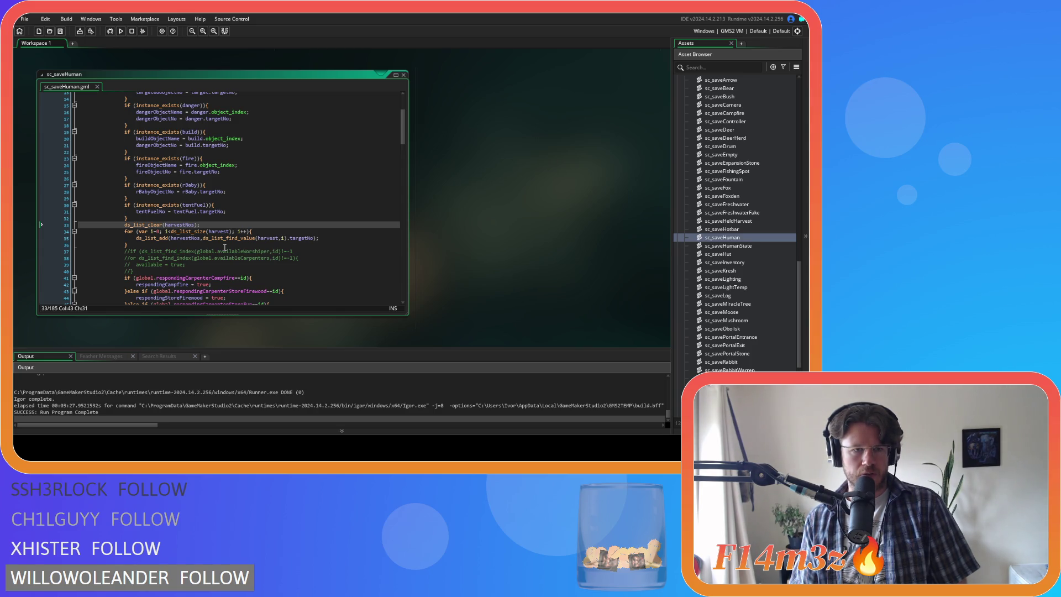
scroll(224, 247, up, 1)
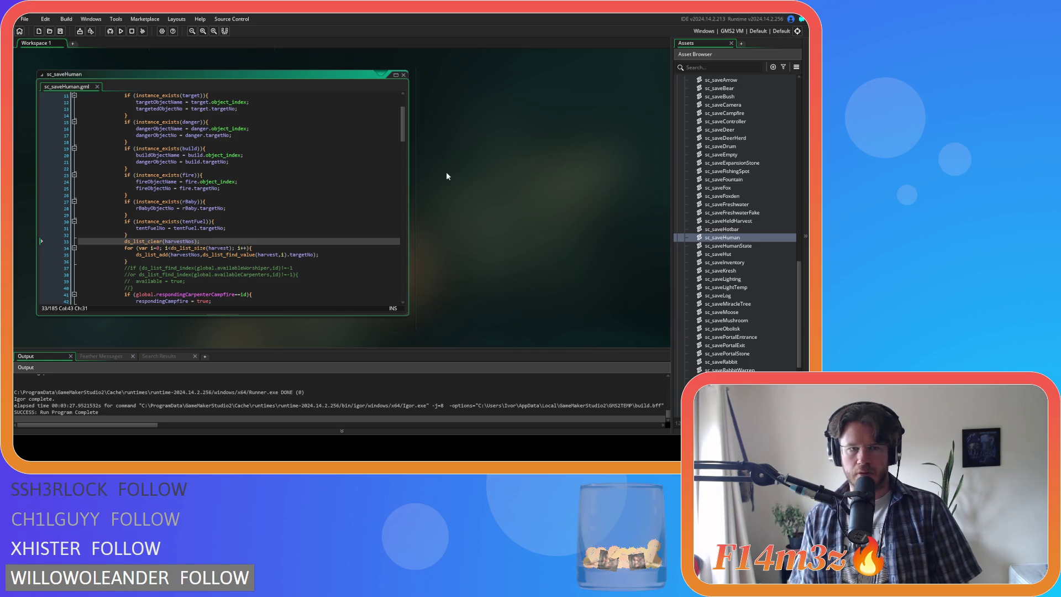
scroll(381, 145, down, 5)
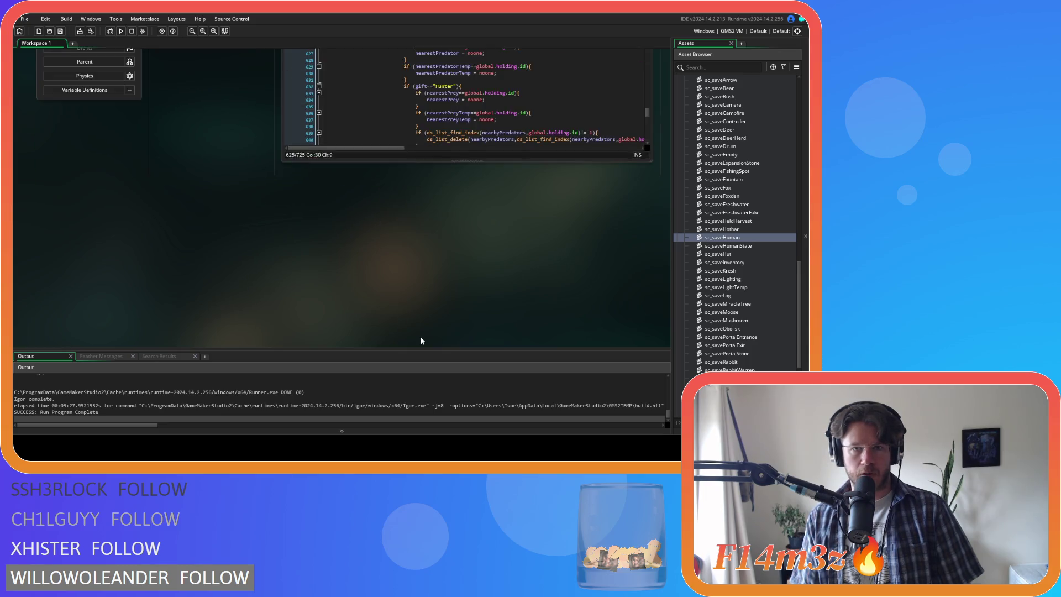
scroll(409, 332, up, 3)
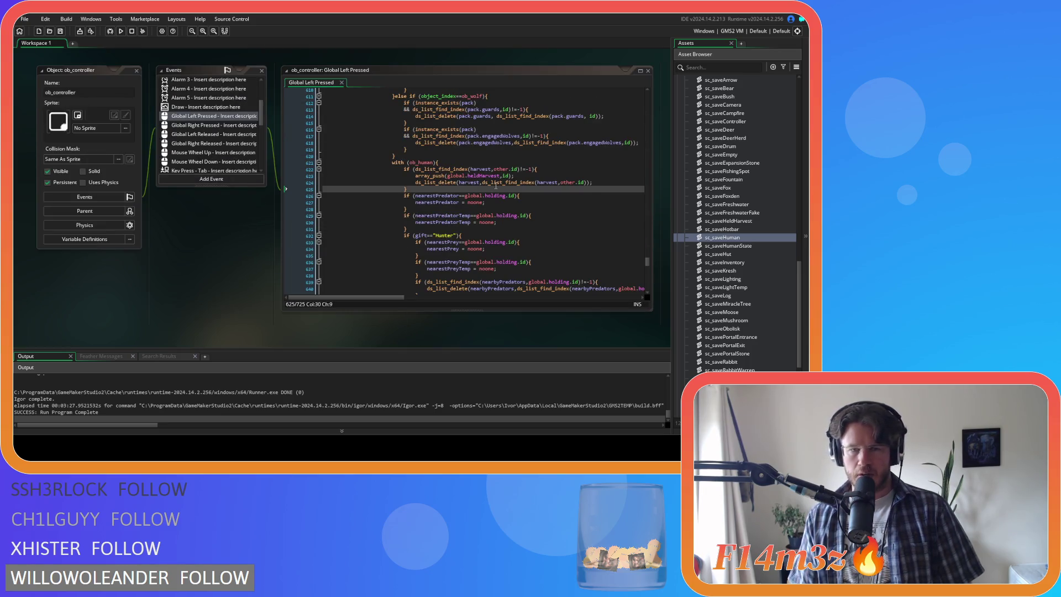
Return to ob_controller's code, collapse Save, expand Game scripts and open sc_drop
click(496, 187)
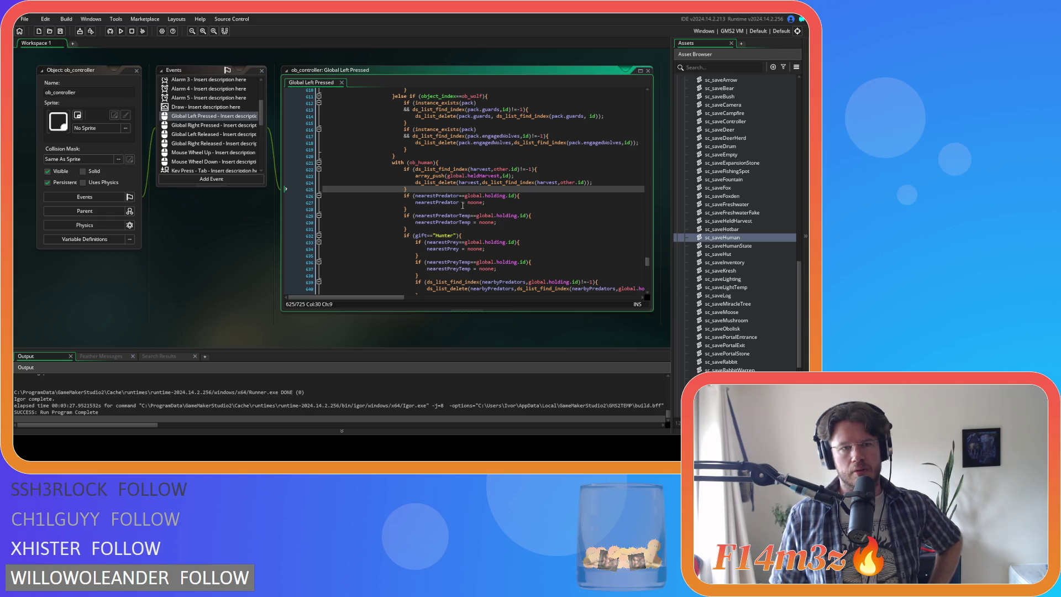
scroll(744, 208, up, 5)
click(688, 217)
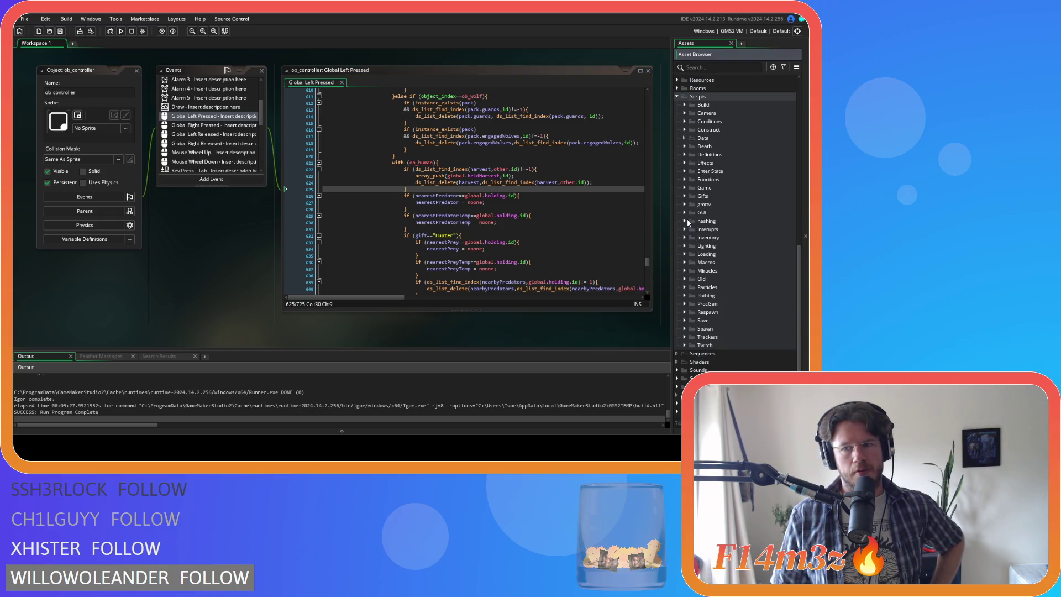
click(686, 188)
double_click(713, 229)
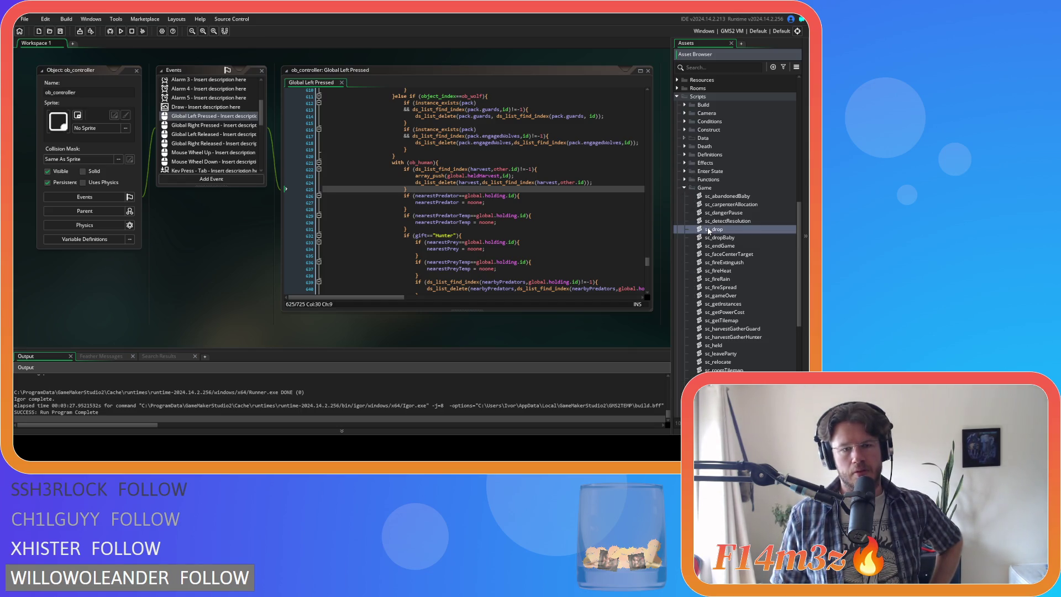
Focus the sc_drop script and search it for 'harvest'
click(294, 184)
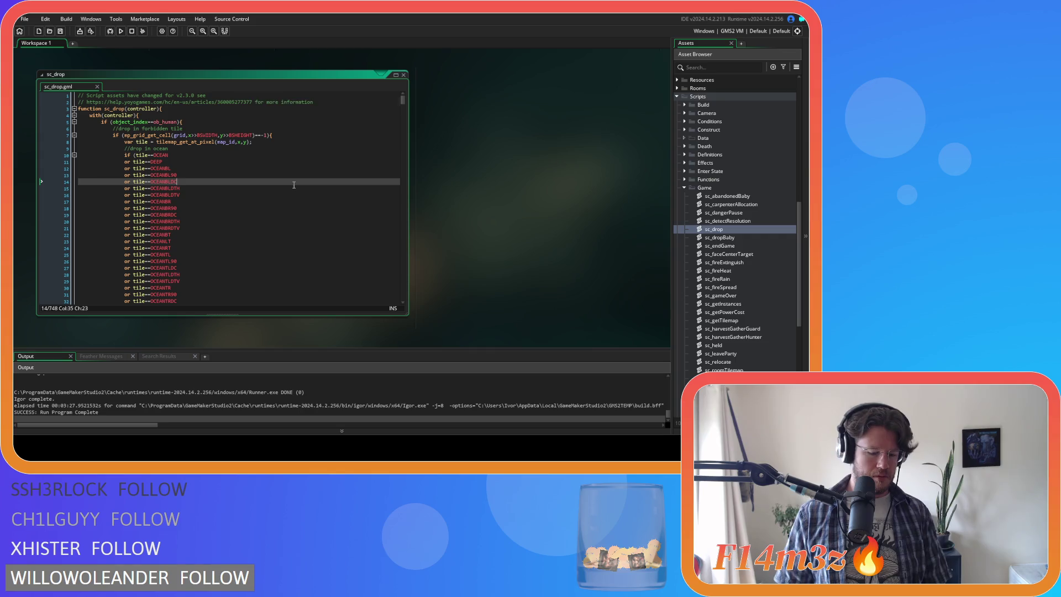
key(ctrl+f)
key(Return)
key(Return)
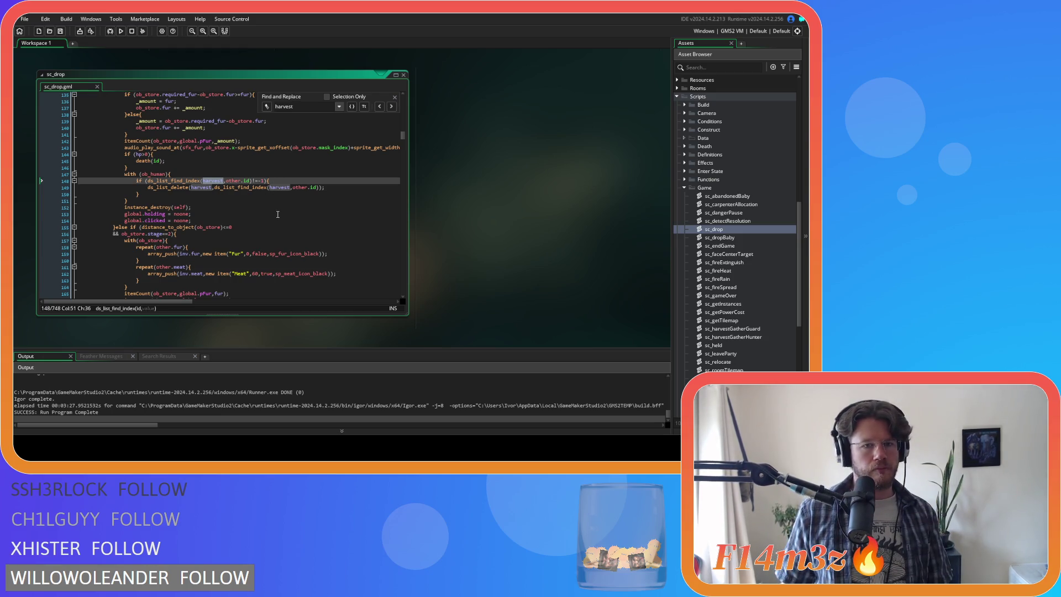
scroll(278, 214, up, 3)
scroll(278, 214, up, 3)
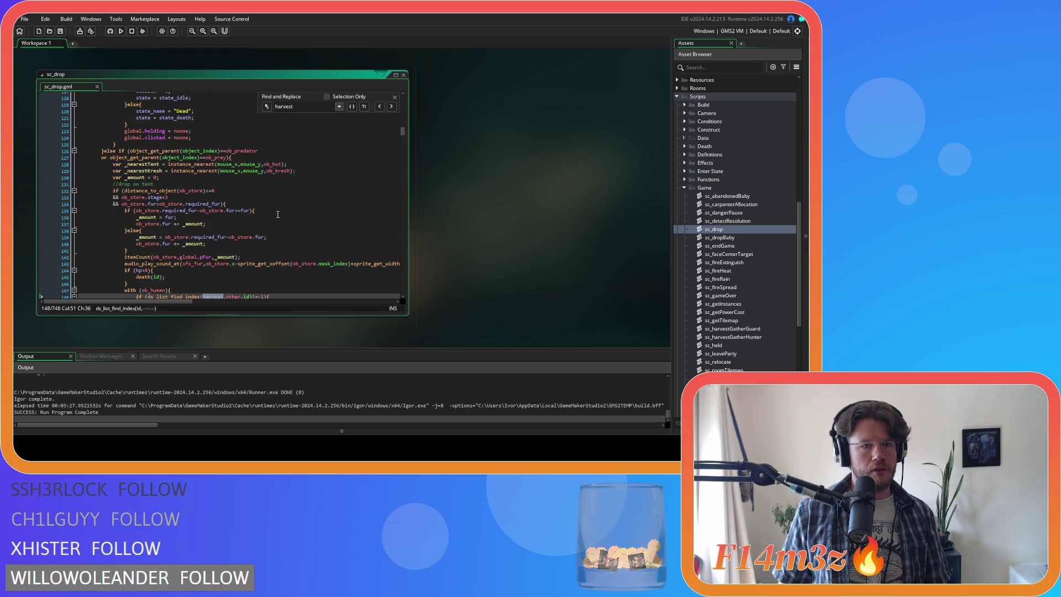
scroll(278, 215, down, 3)
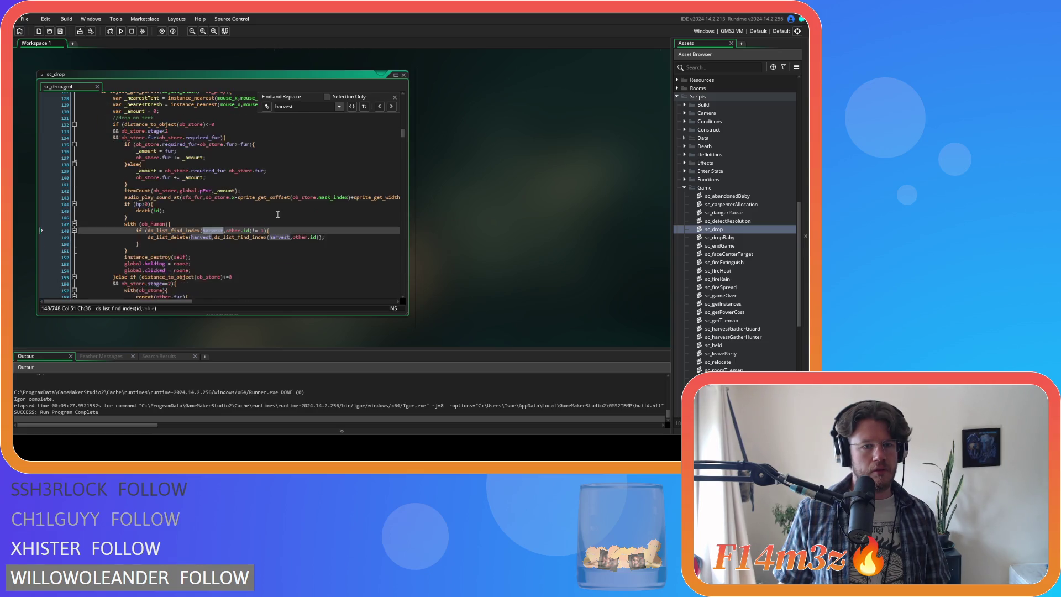
scroll(278, 214, up, 2)
scroll(278, 215, down, 3)
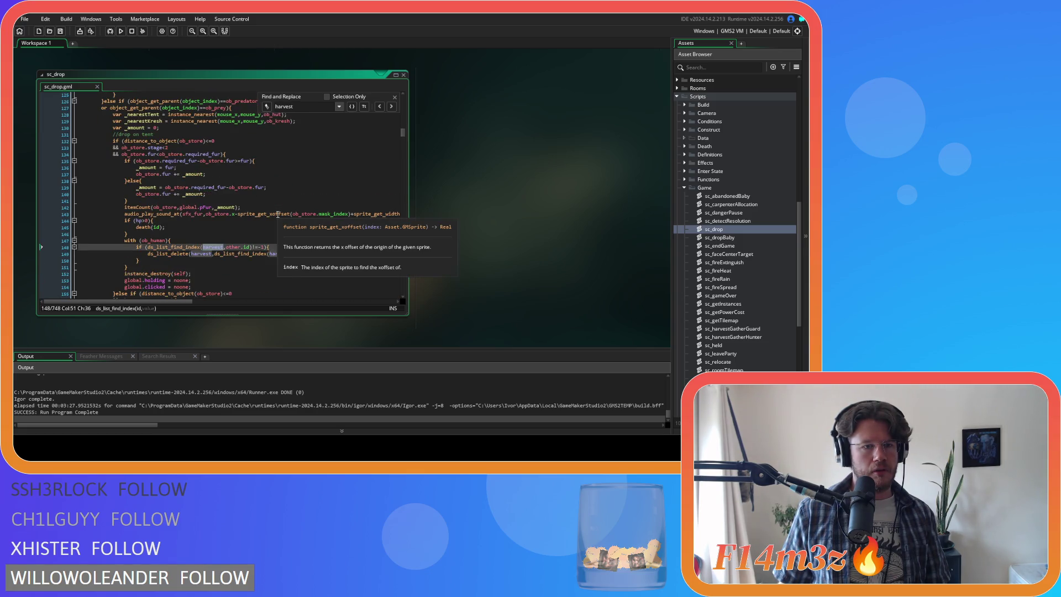
Step through harvest matches to the ds_list_add(harvest,other.id) line, then close the search
click(392, 107)
click(392, 107)
click(392, 107)
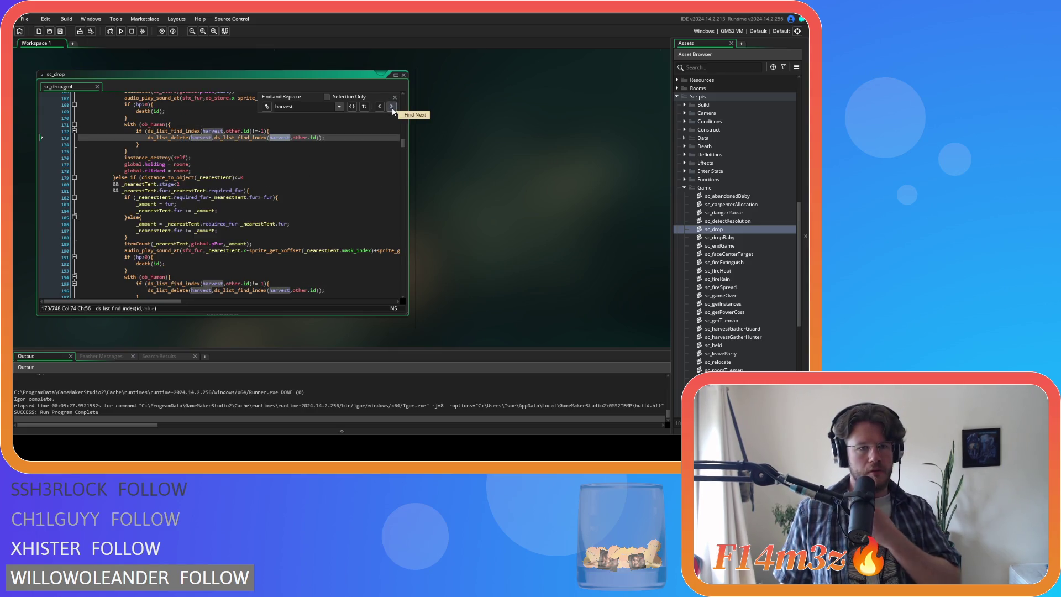
click(392, 106)
click(392, 106)
click(392, 107)
click(392, 107)
click(392, 107)
click(392, 106)
click(392, 106)
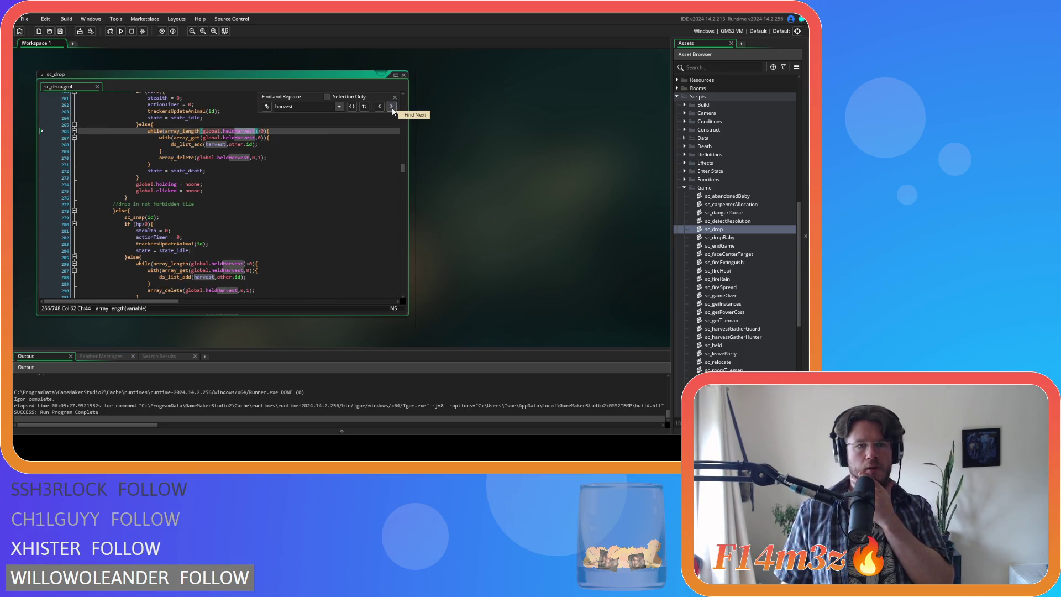
click(392, 107)
click(392, 107)
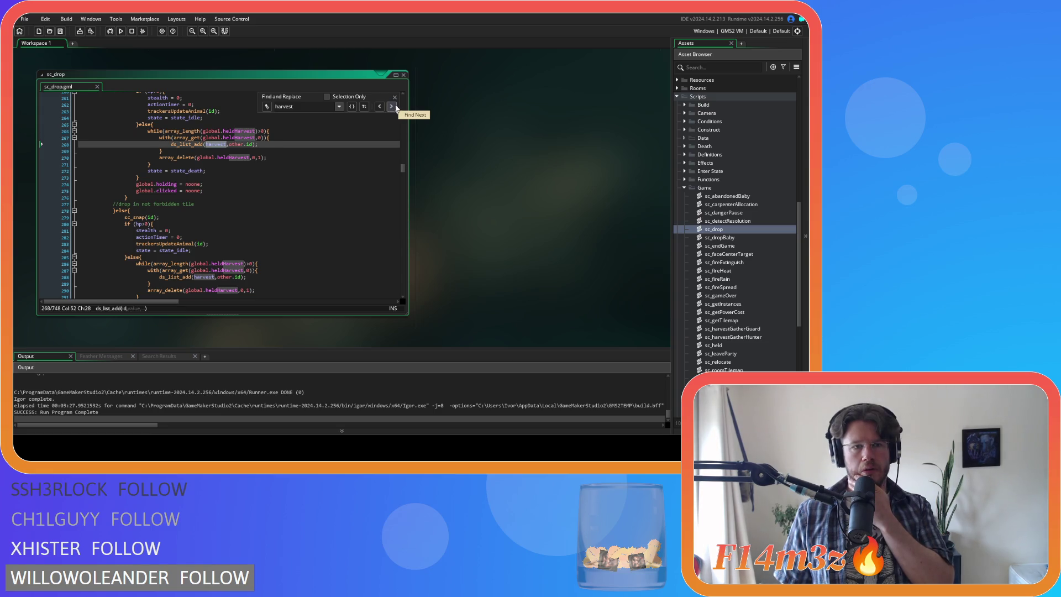
click(395, 96)
scroll(335, 143, up, 2)
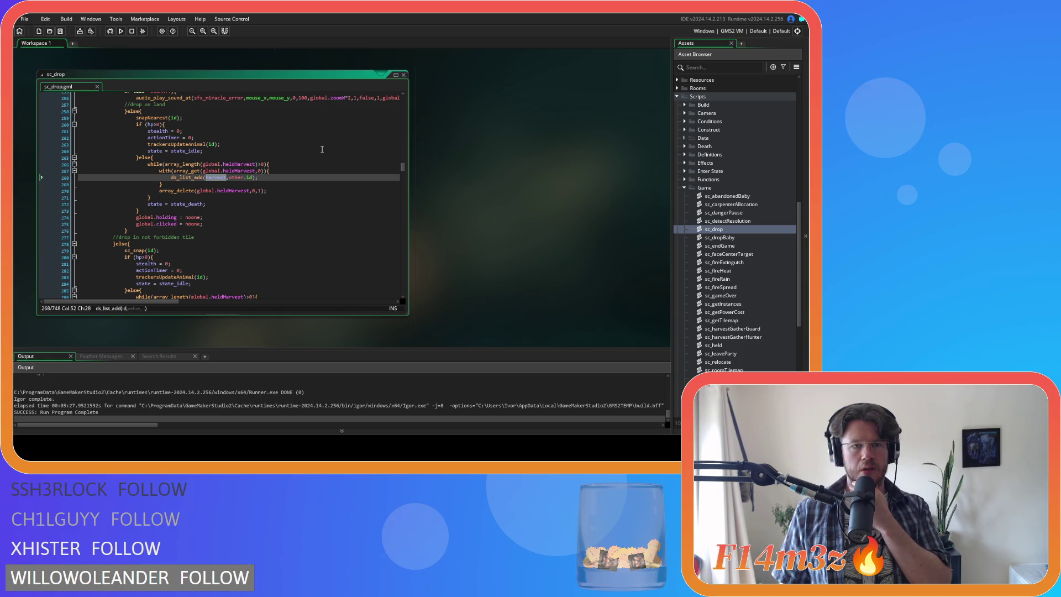
scroll(322, 149, up, 2)
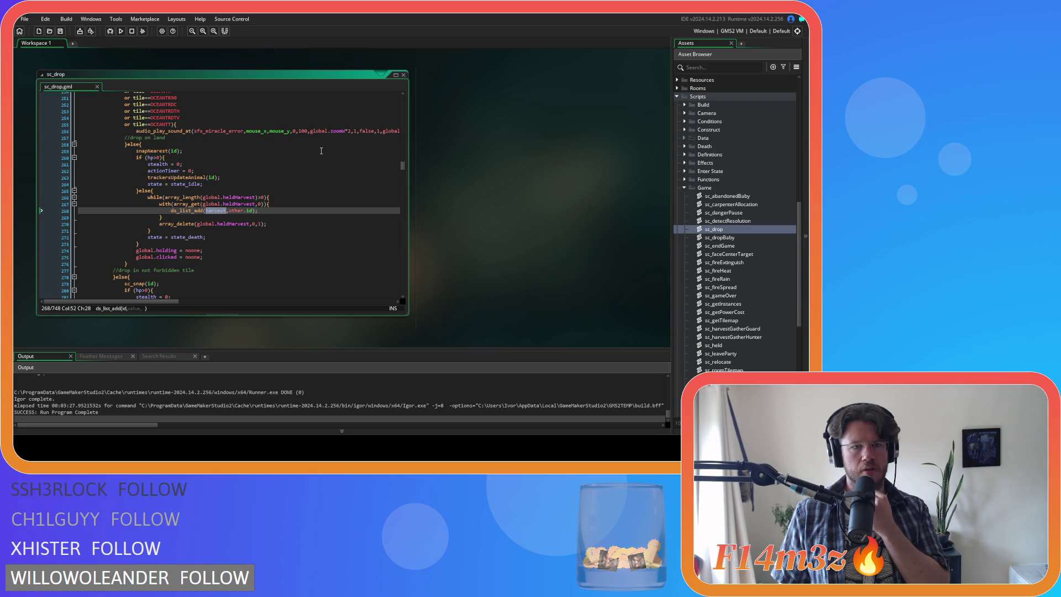
scroll(321, 151, up, 9)
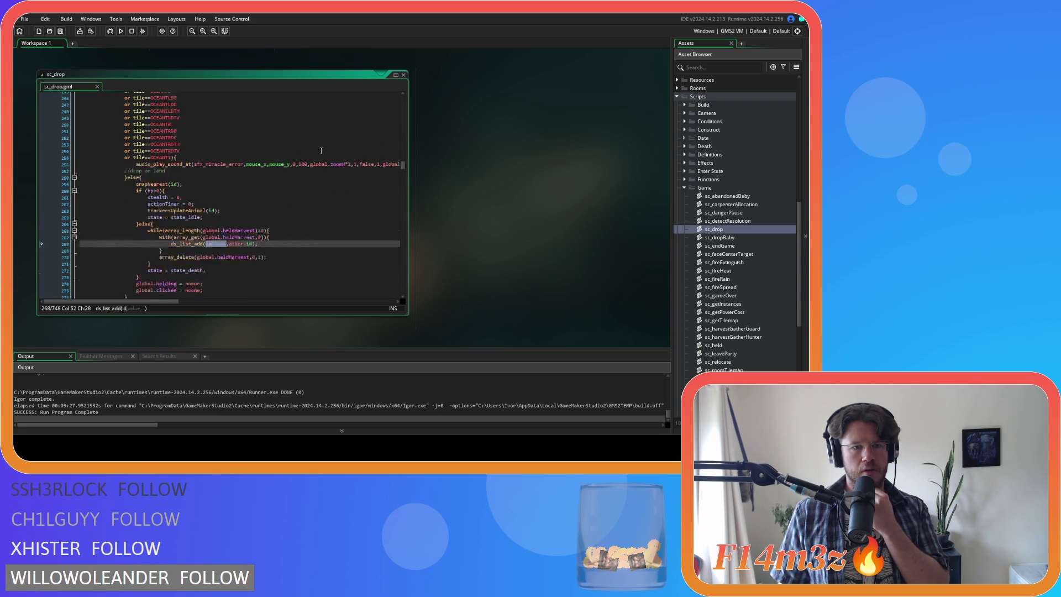
scroll(321, 151, up, 12)
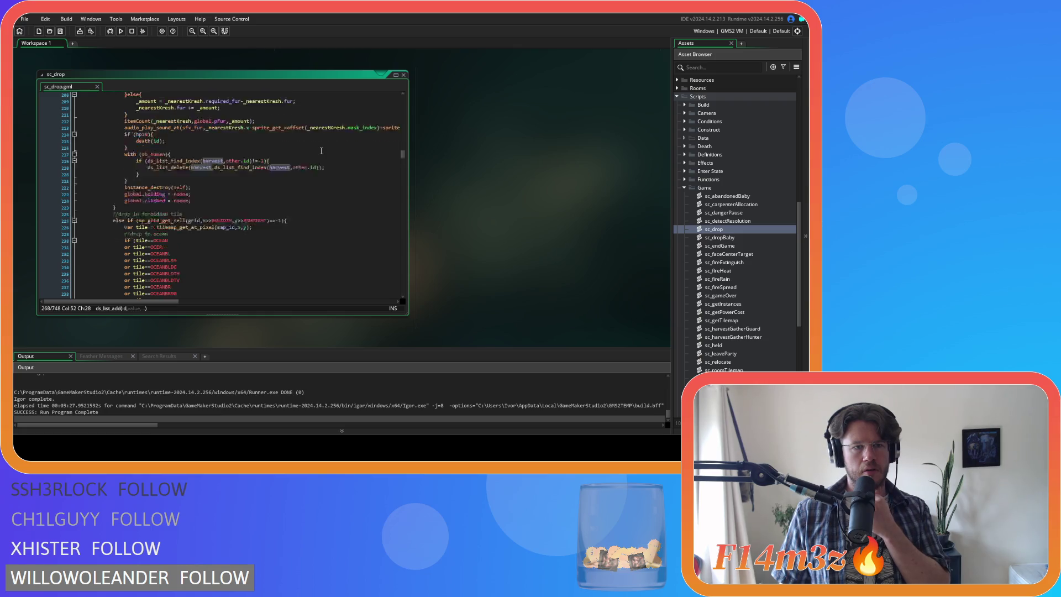
scroll(321, 151, down, 2)
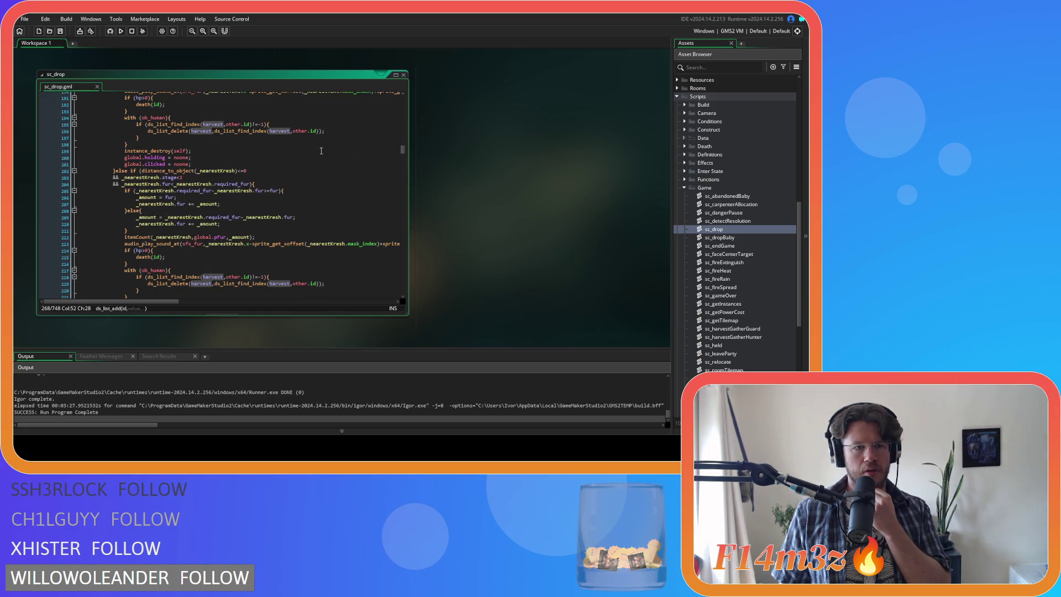
scroll(321, 151, down, 4)
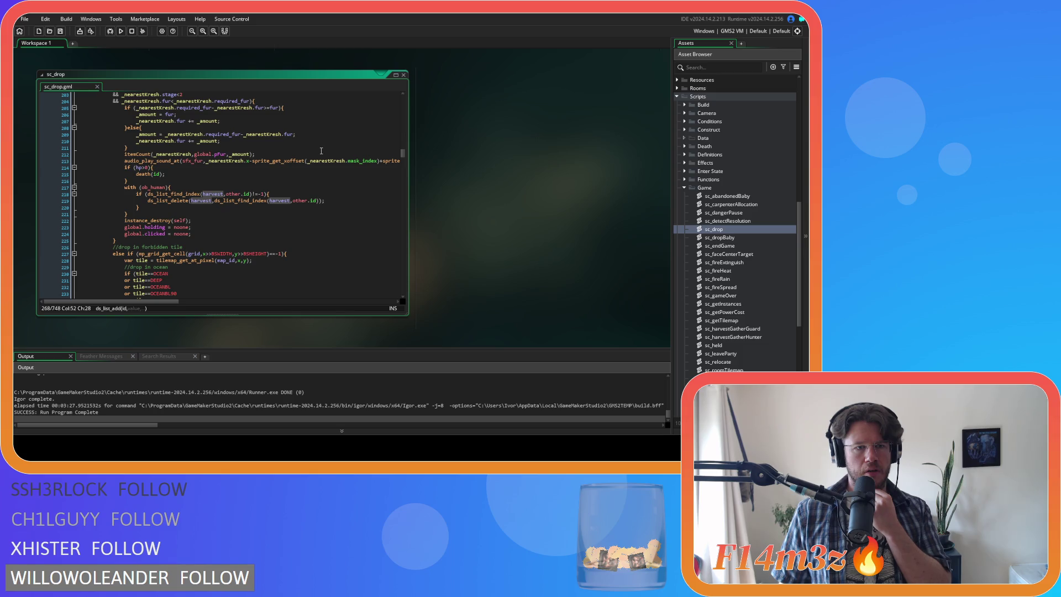
scroll(321, 151, up, 20)
scroll(321, 151, down, 20)
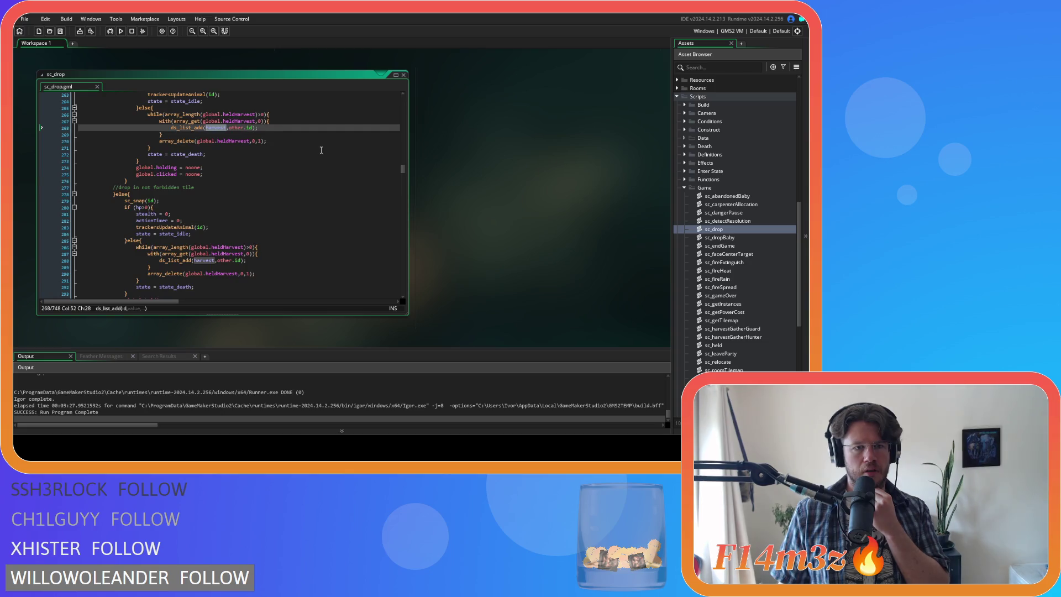
scroll(321, 150, up, 3)
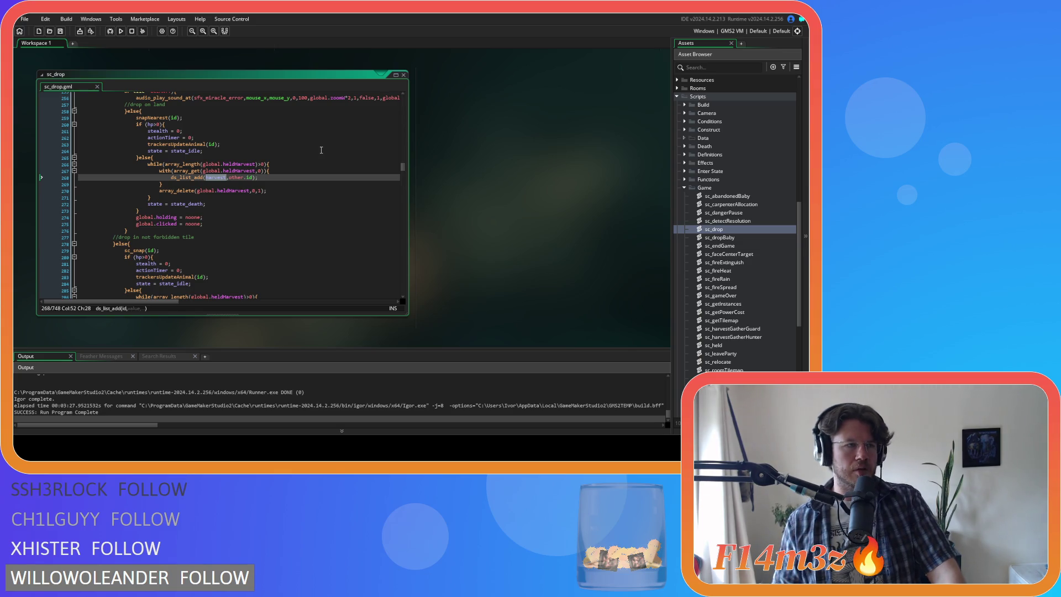
scroll(726, 210, up, 3)
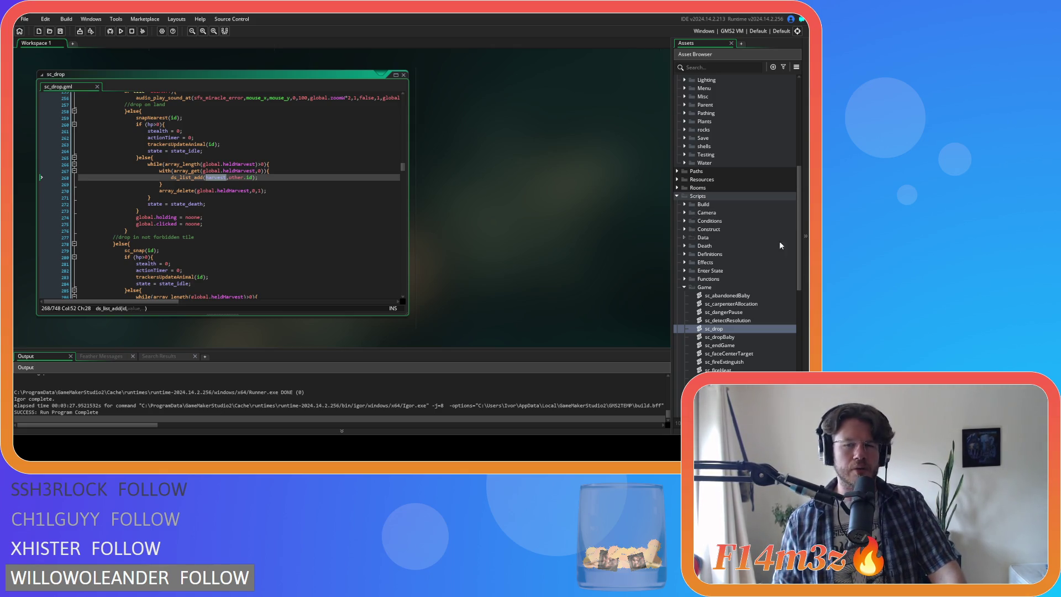
scroll(758, 242, up, 1)
scroll(758, 242, up, 3)
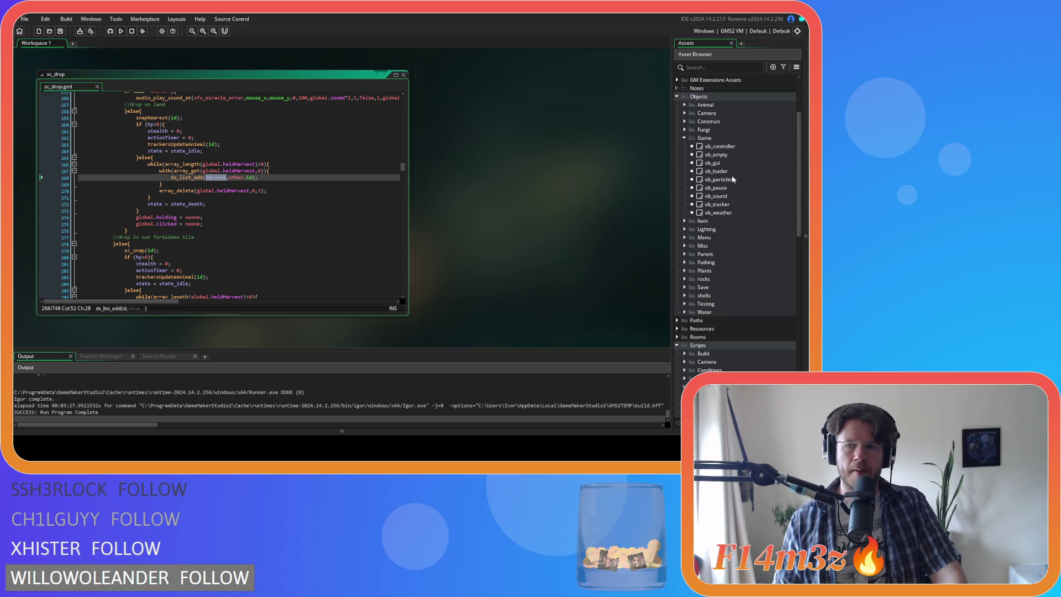
Reopen ob_controller, then place the caret on sc_drop's ds_list_add line 268
click(729, 146)
double_click(730, 146)
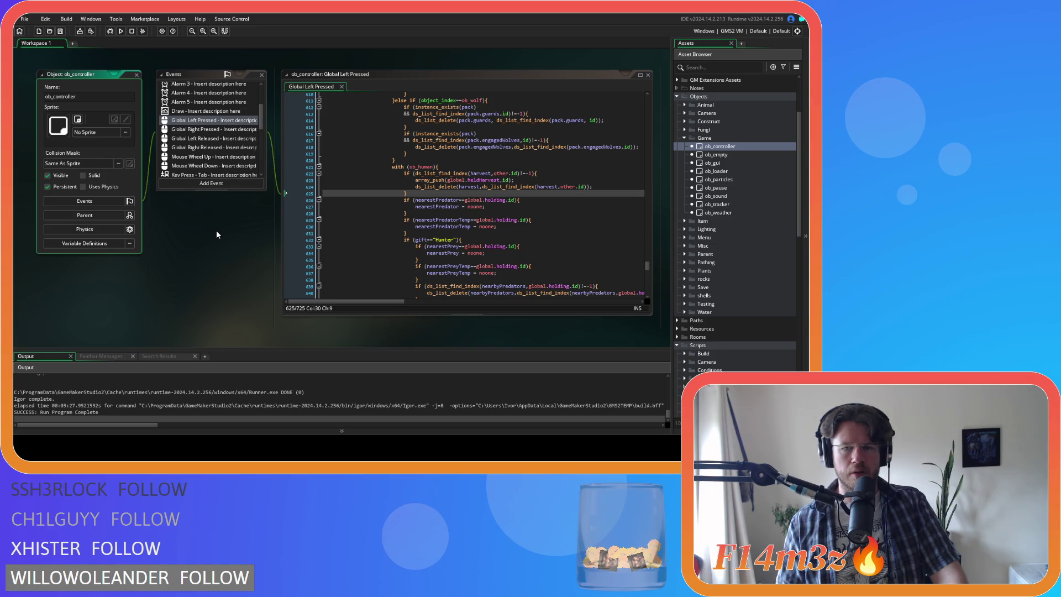
scroll(217, 230, down, 3)
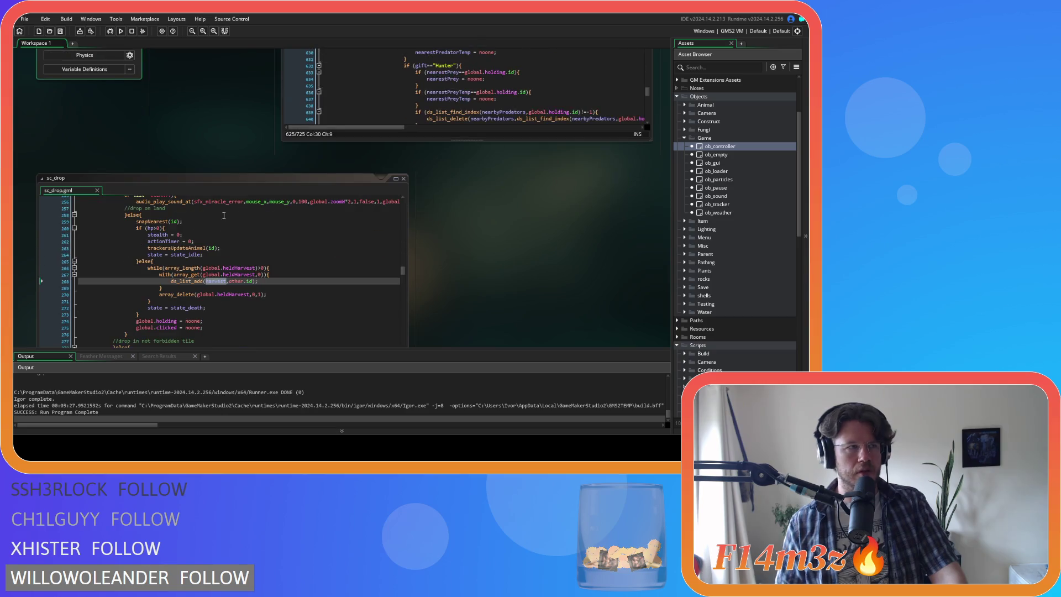
scroll(406, 254, down, 1)
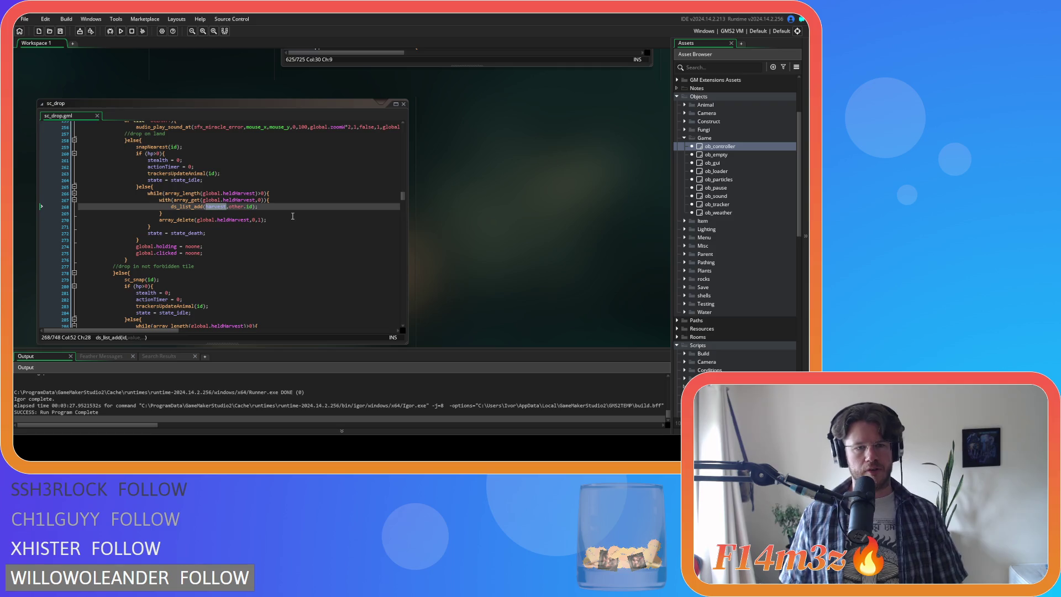
click(231, 206)
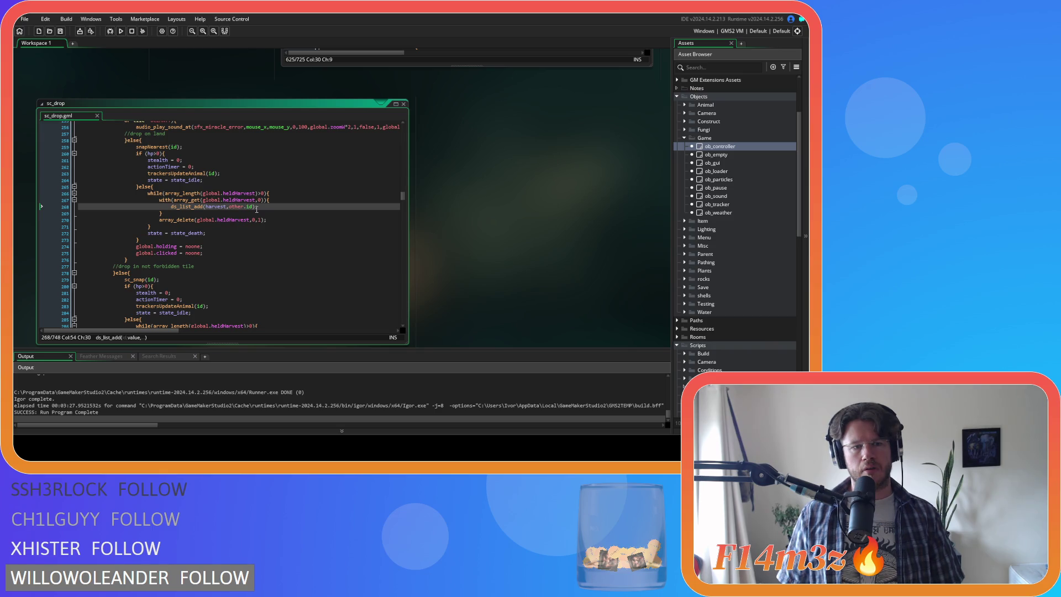
scroll(256, 210, up, 20)
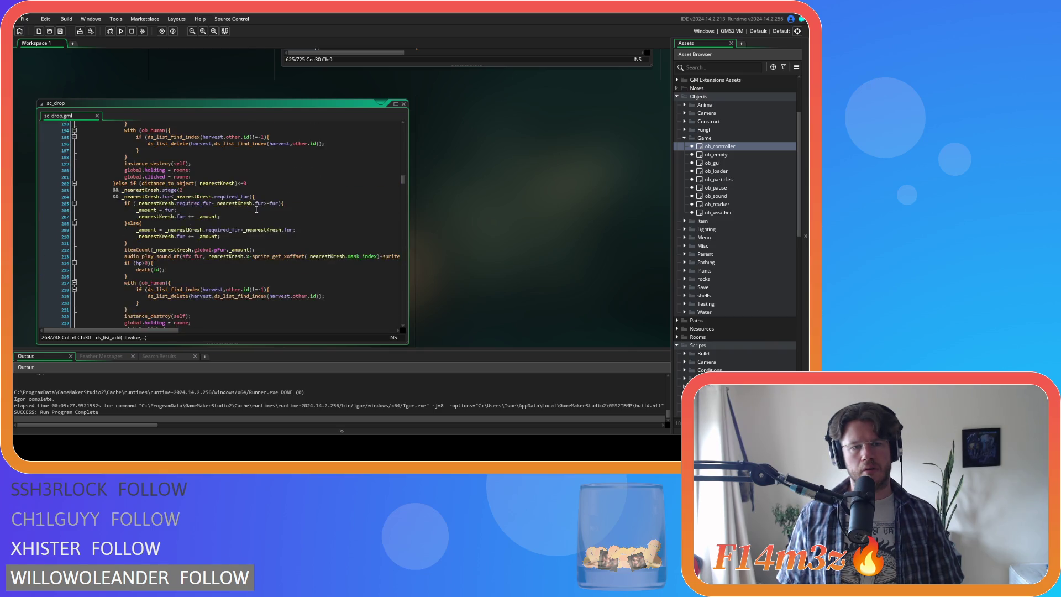
scroll(256, 209, down, 11)
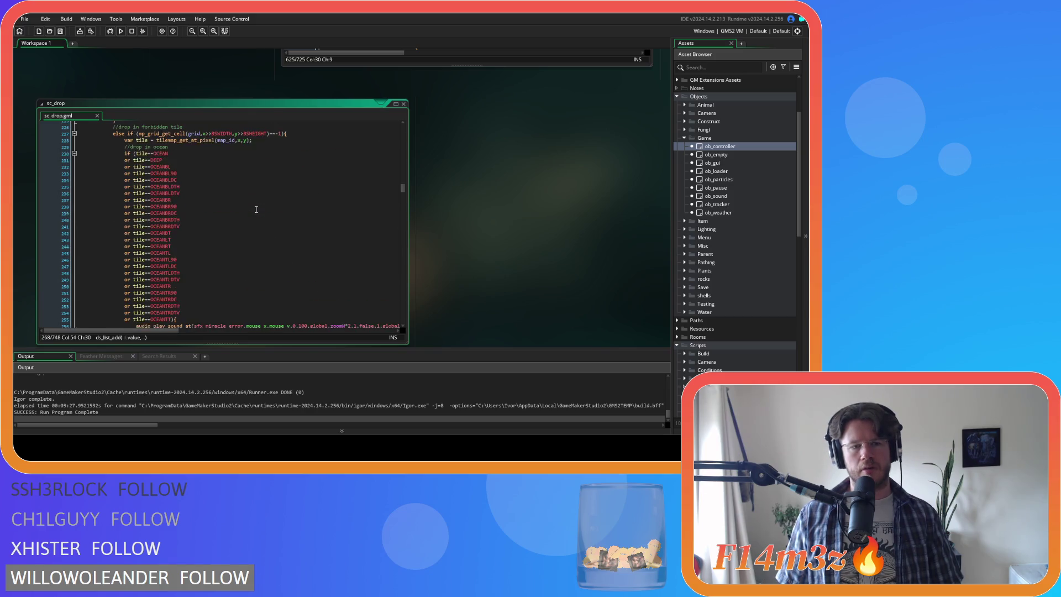
scroll(256, 209, down, 7)
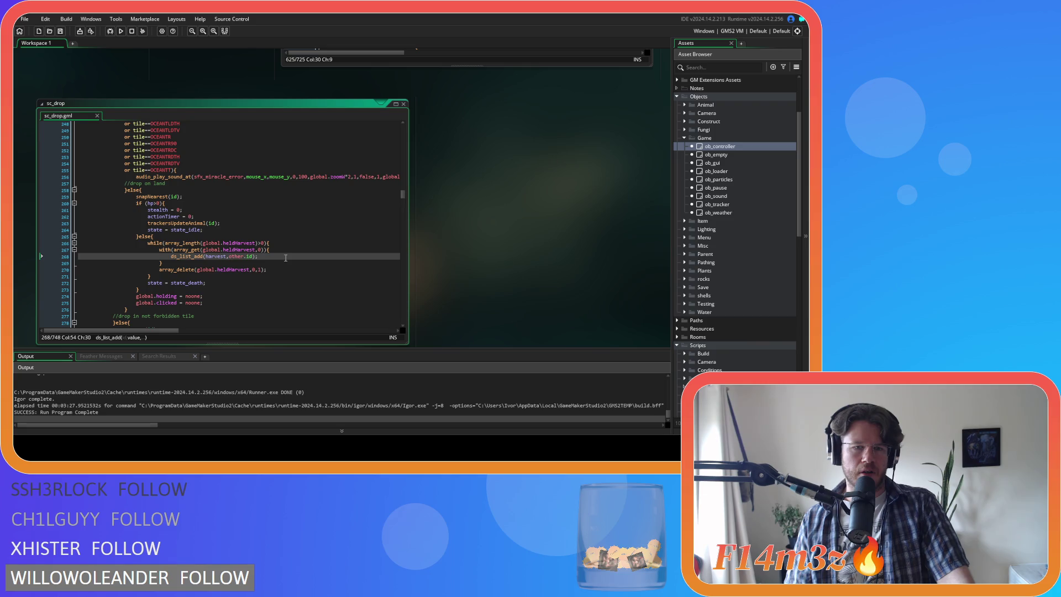
click(285, 258)
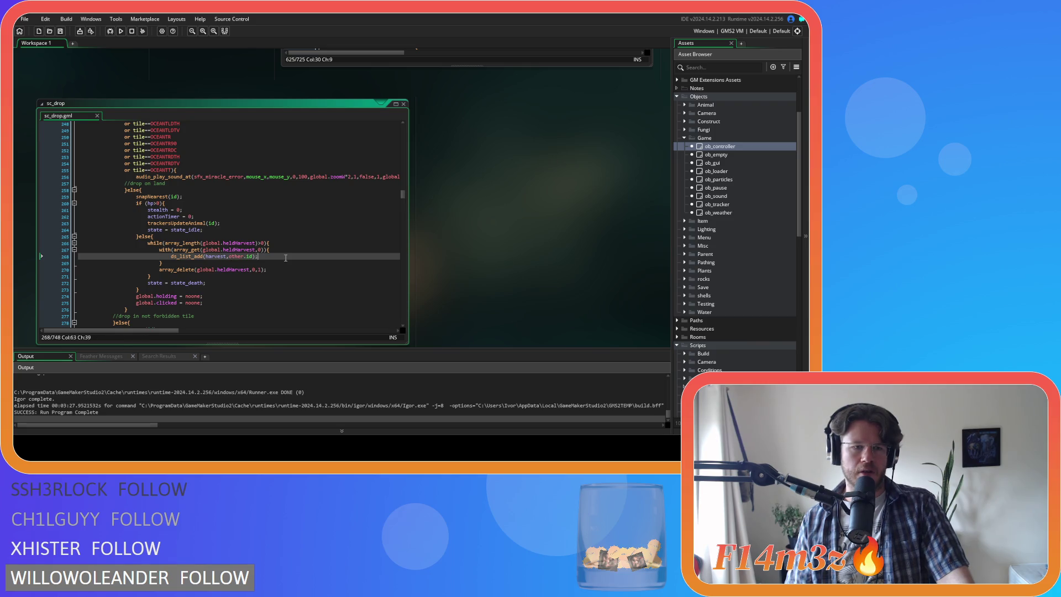
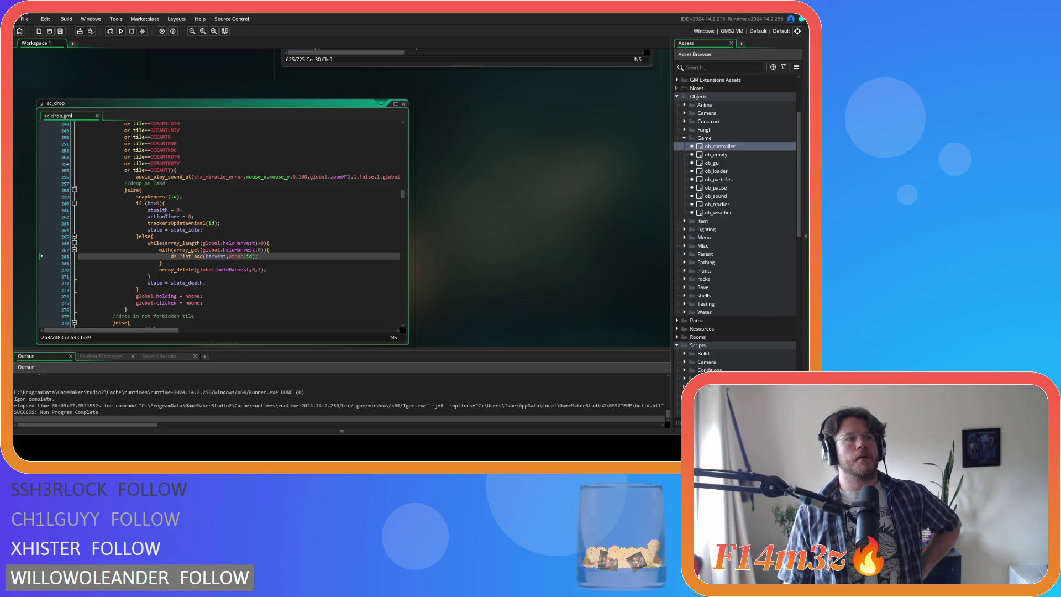
Add the comment '//add back to harvest lists' on a new line below the else in sc_drop
click(173, 243)
click(174, 236)
key(Return)
text(//add back to harvest )
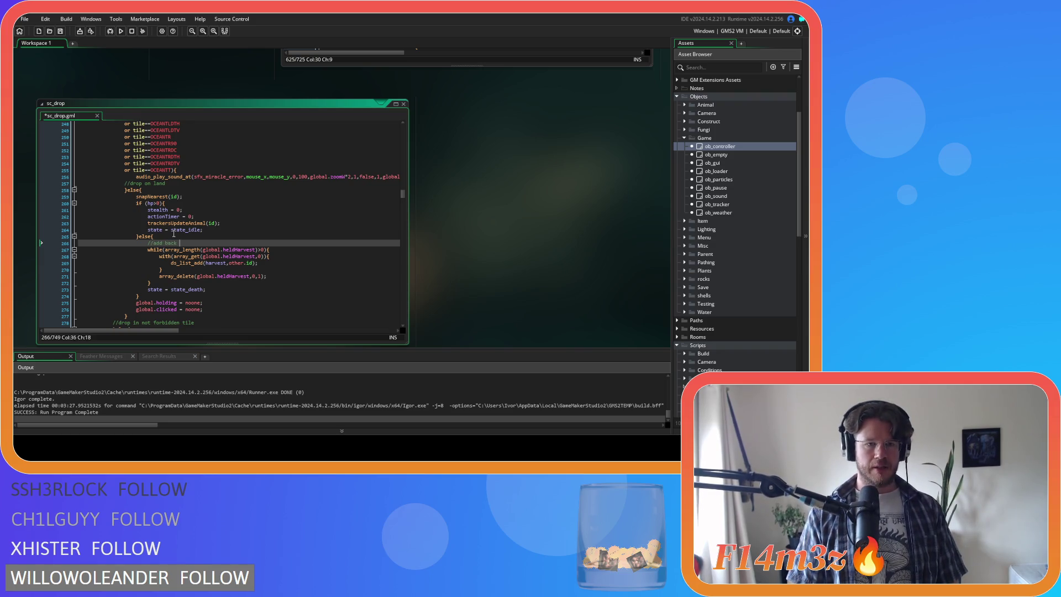
text(lists)
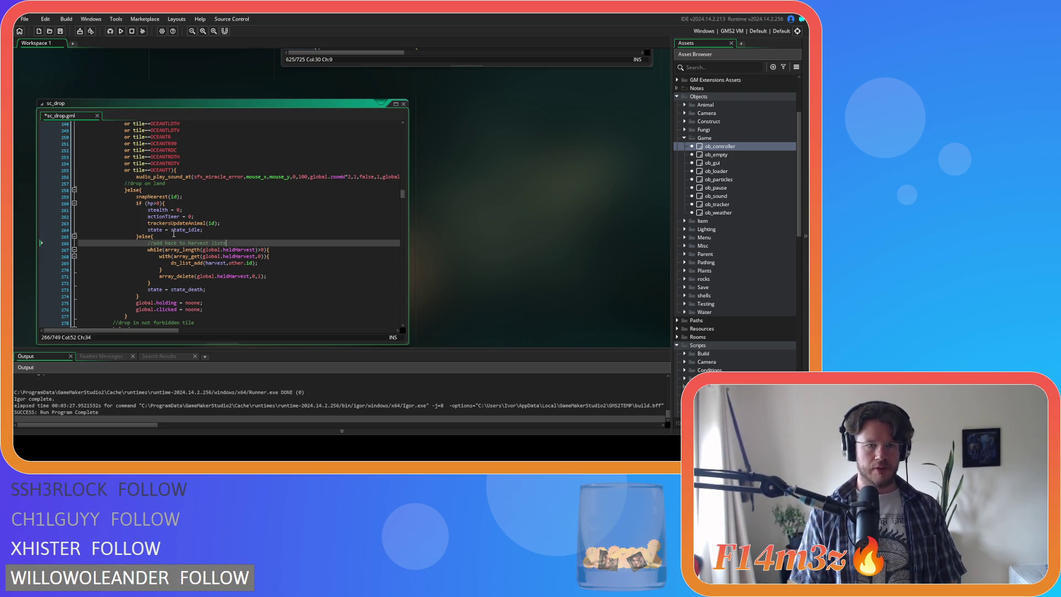
Add '//add to harvest lists' on a new line after the loop's closing brace
click(202, 283)
key(Return)
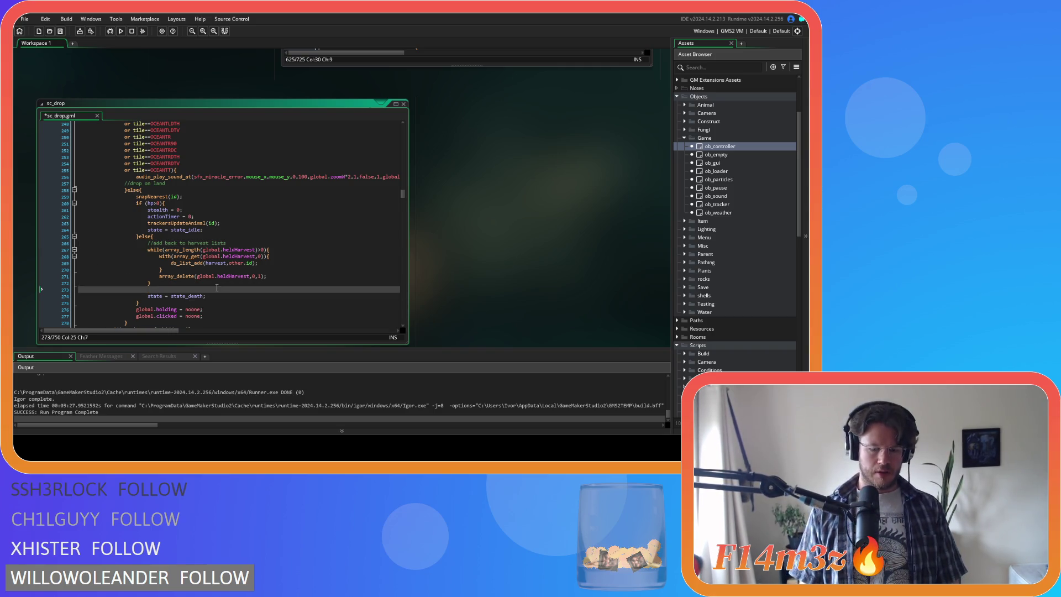
text(//add to harvest lists)
key(Return)
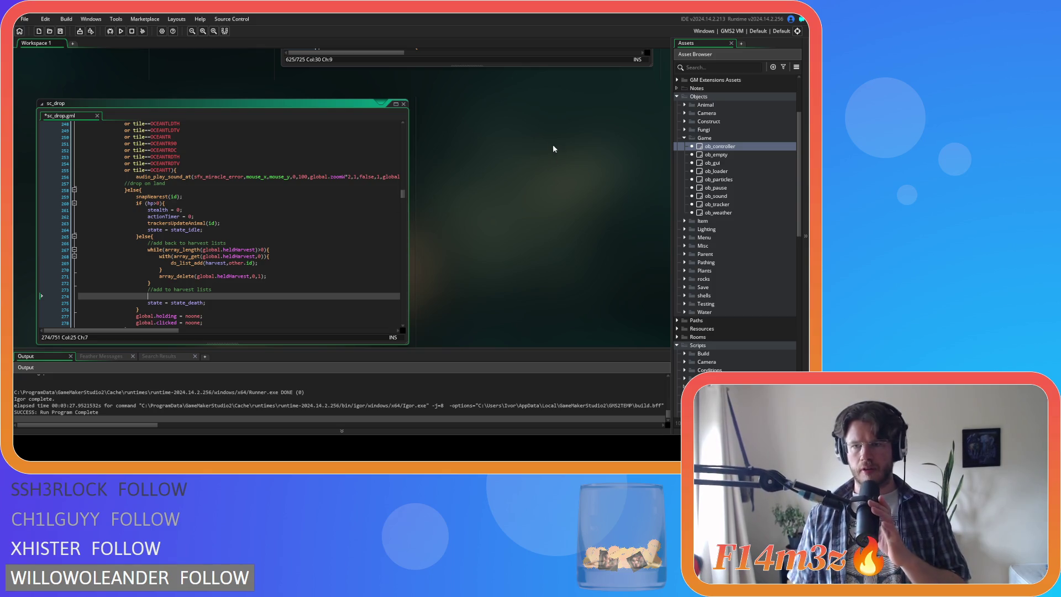
Open ob_human from the Animal > Human folder in the Asset Browser
scroll(719, 154, up, 3)
click(684, 197)
click(691, 206)
click(722, 214)
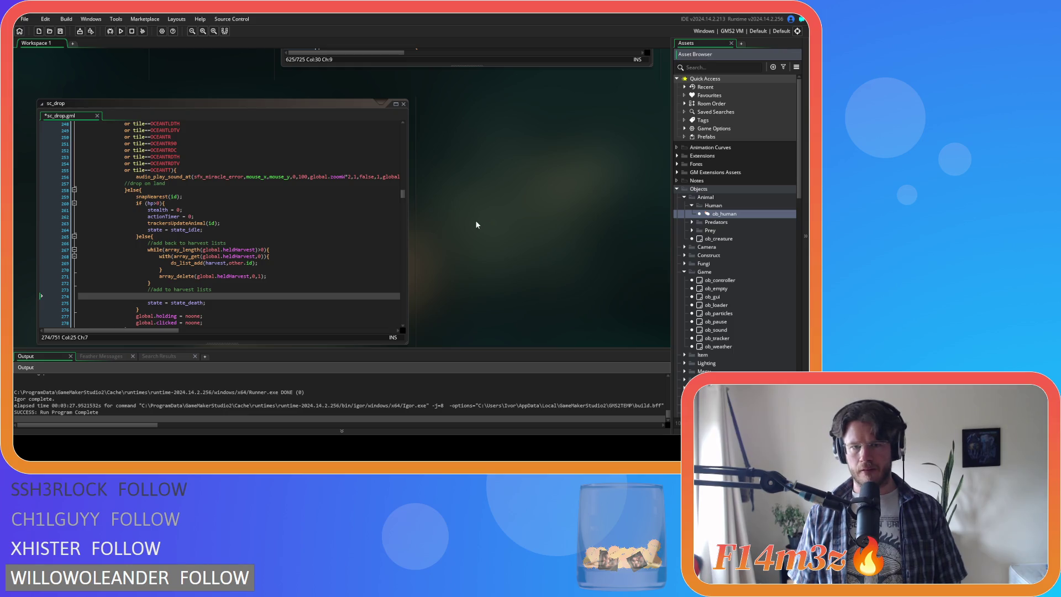
Find and select the hunter-scanning block in ob_human's Step event
scroll(480, 235, down, 20)
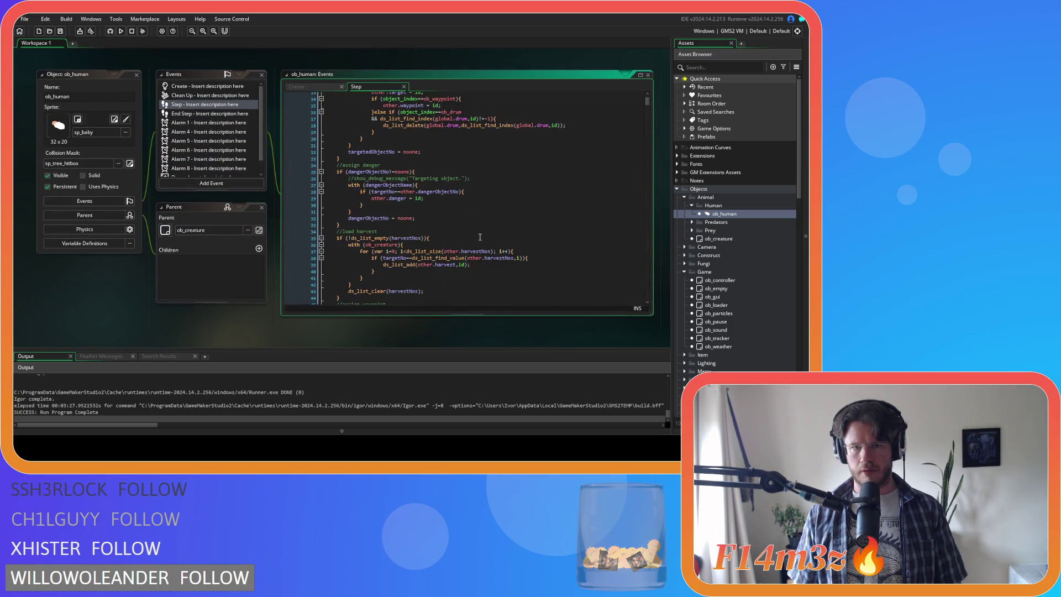
scroll(479, 235, down, 20)
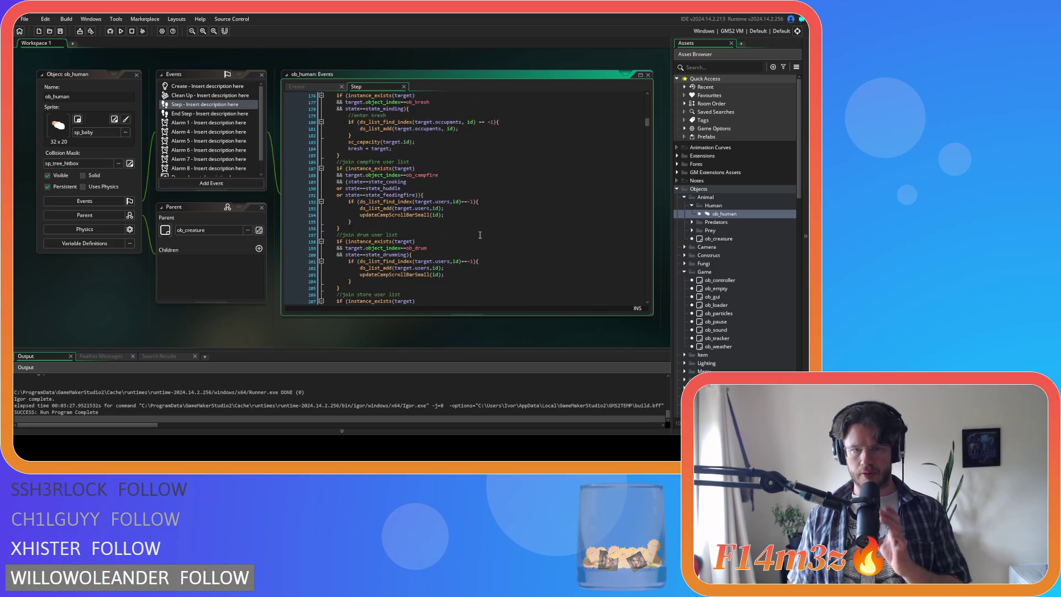
scroll(480, 235, down, 20)
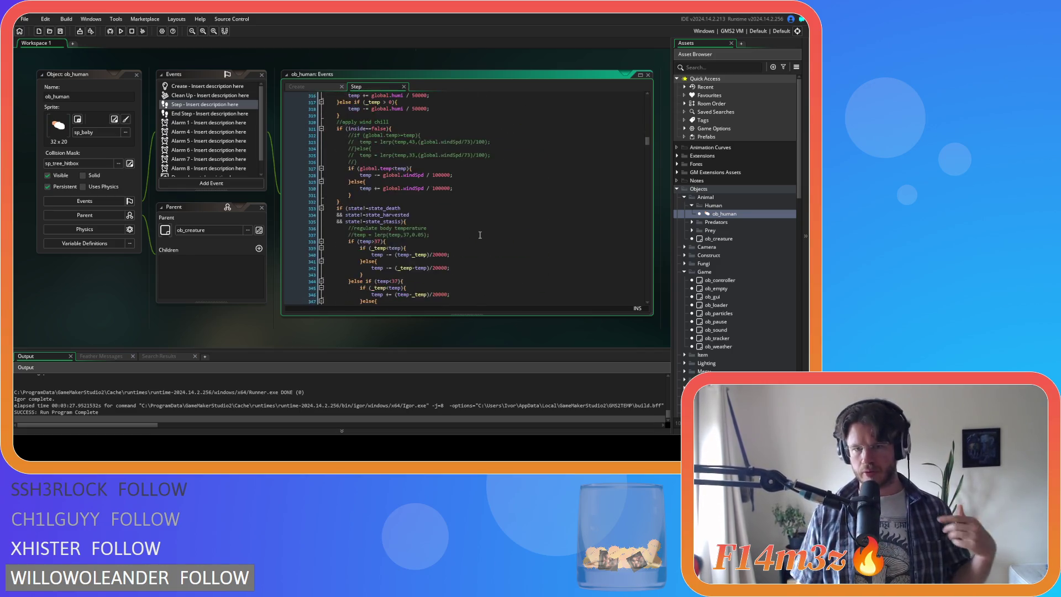
scroll(480, 235, down, 12)
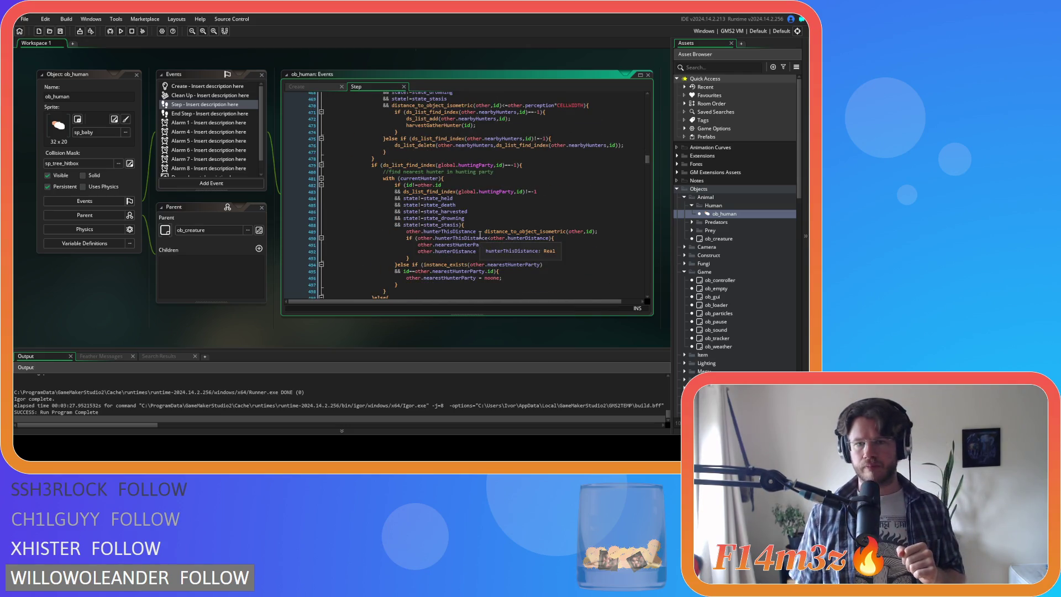
scroll(480, 235, up, 4)
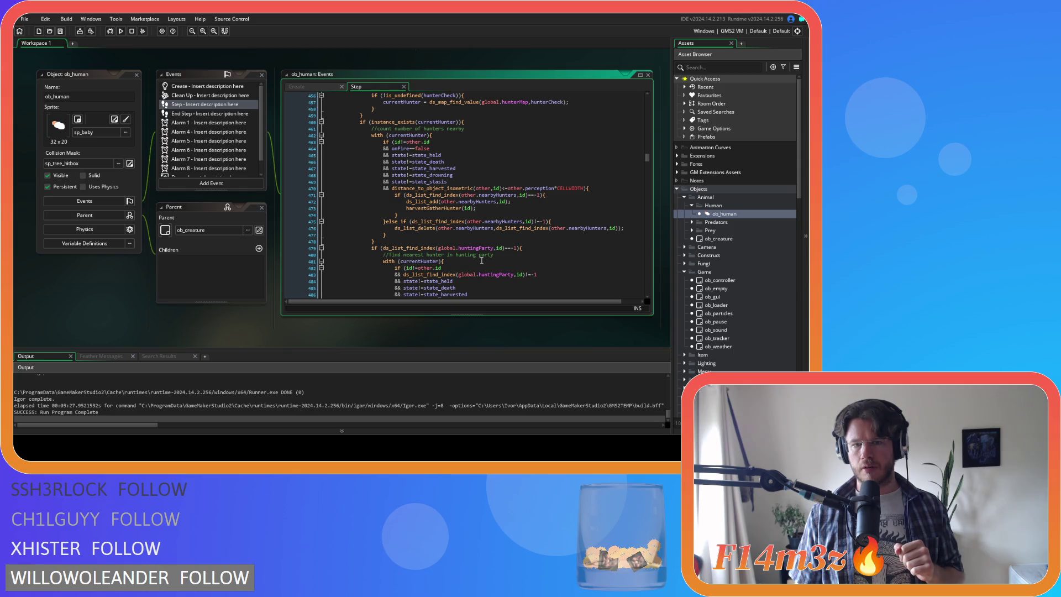
scroll(481, 259, up, 5)
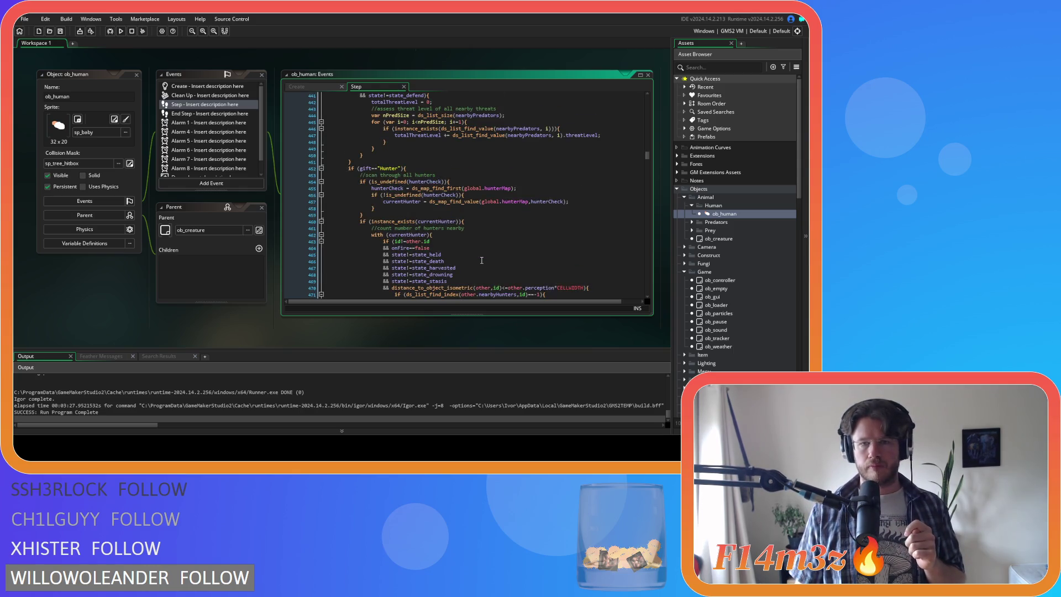
scroll(482, 260, up, 2)
mouse_move(364, 216)
mouse_down()
mouse_move(413, 250)
mouse_move(437, 250)
mouse_move(454, 234)
mouse_up()
Close the ob_human object windows
scroll(436, 250, down, 1)
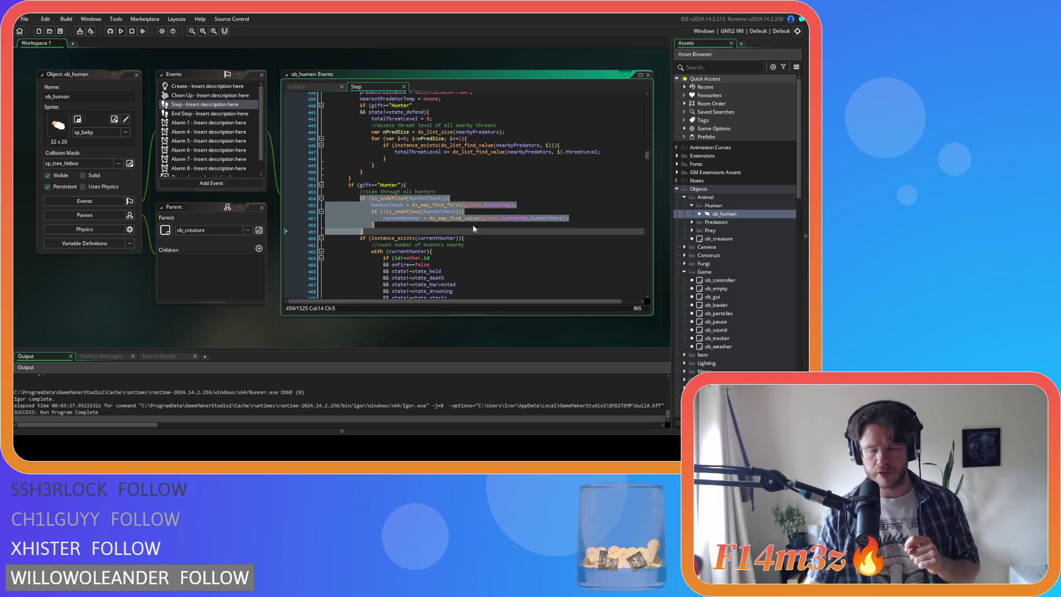
scroll(727, 265, down, 10)
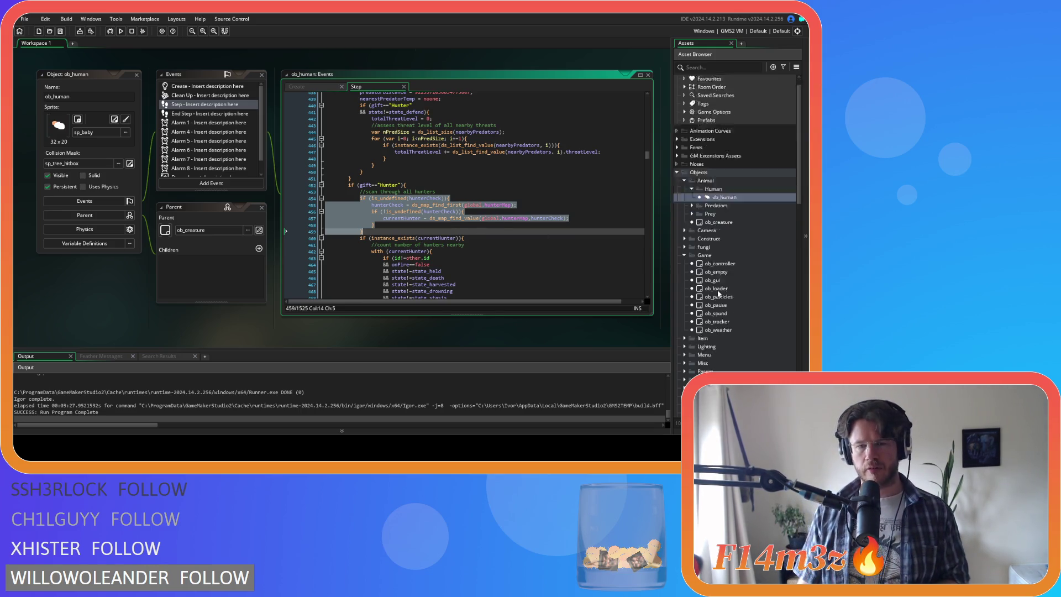
click(137, 75)
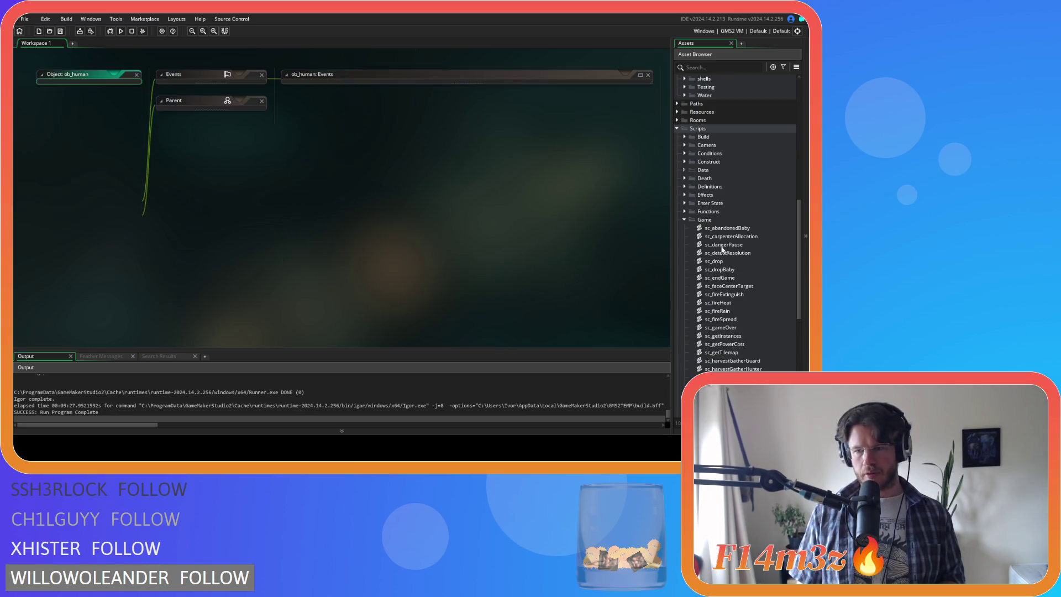
Open sc_trackersUpdate from the Scripts > Trackers folder
scroll(741, 304, down, 10)
click(685, 336)
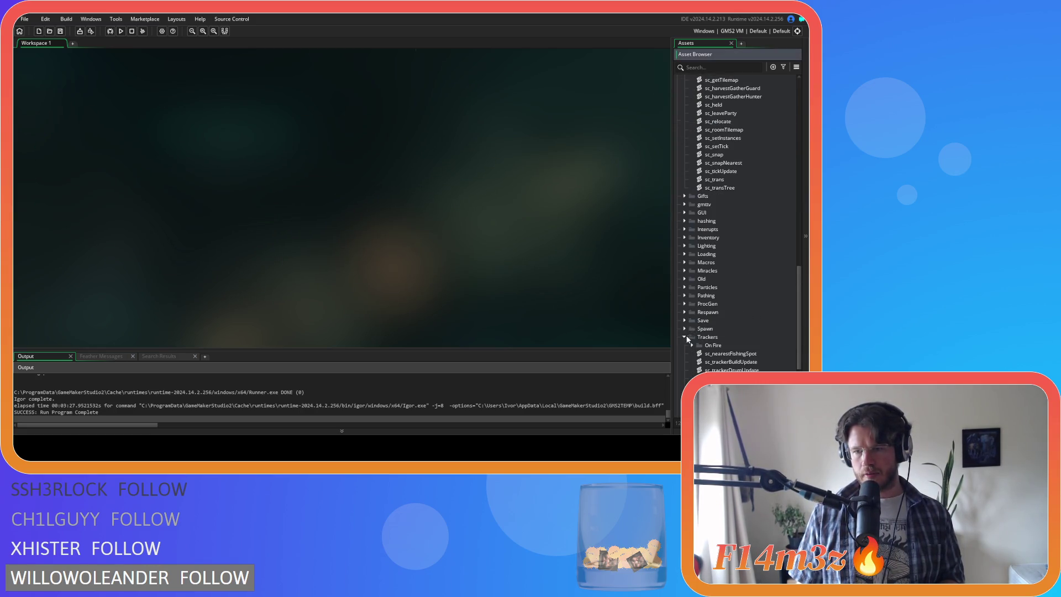
scroll(745, 348, down, 3)
double_click(752, 330)
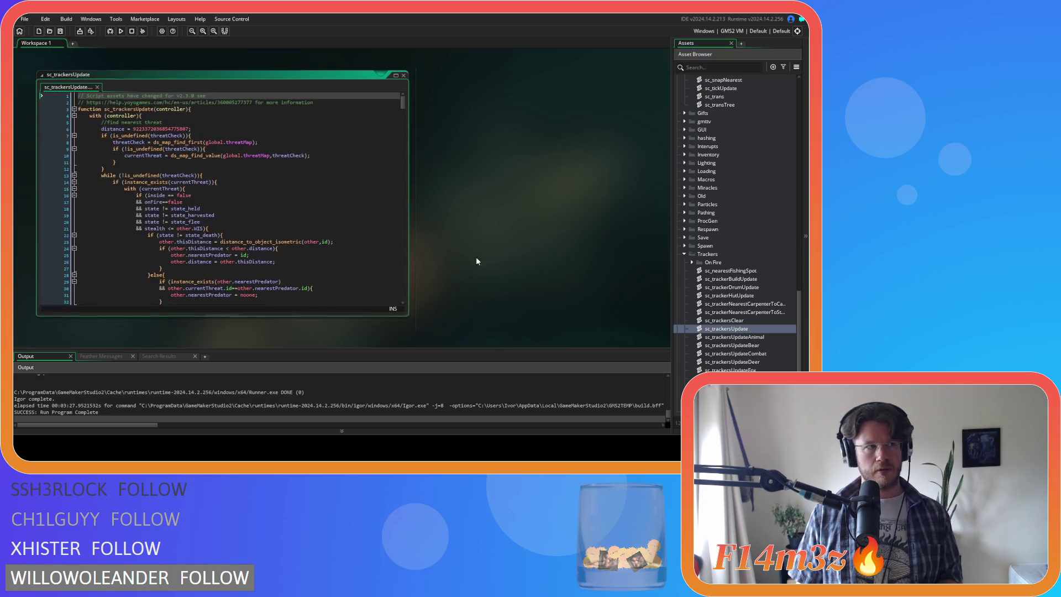
Select the hunter-scanning block, lines 96–150, in sc_trackersUpdate for copying
scroll(289, 181, up, 3)
scroll(289, 181, down, 3)
scroll(289, 181, up, 3)
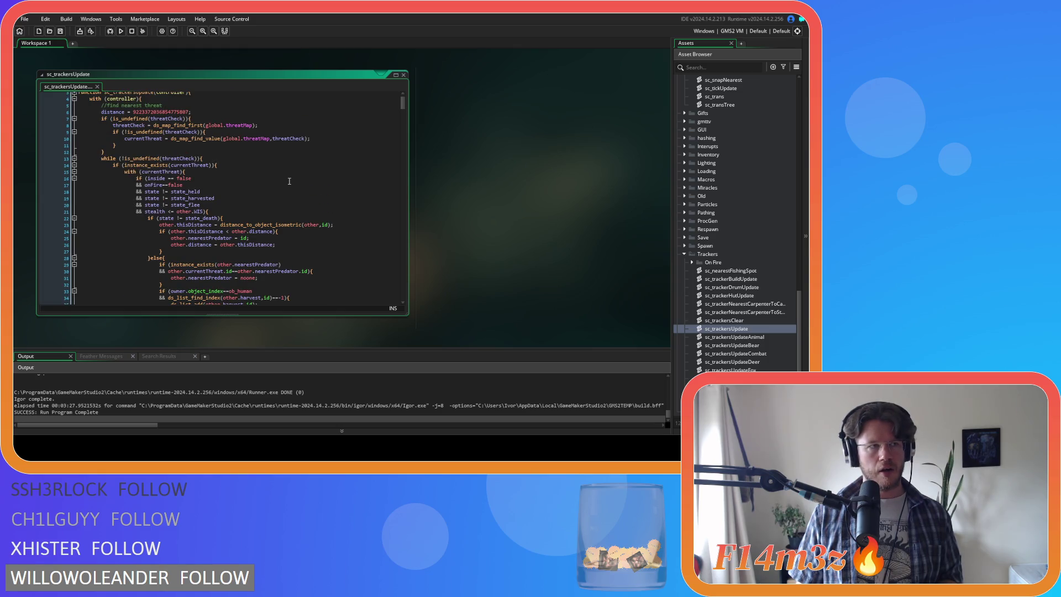
scroll(289, 181, down, 10)
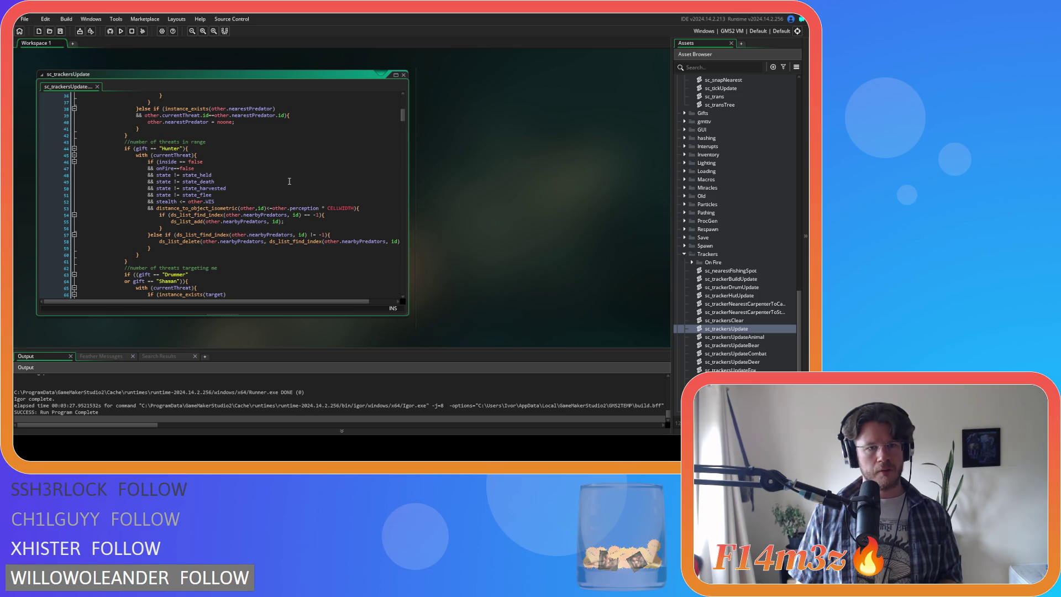
scroll(289, 181, down, 17)
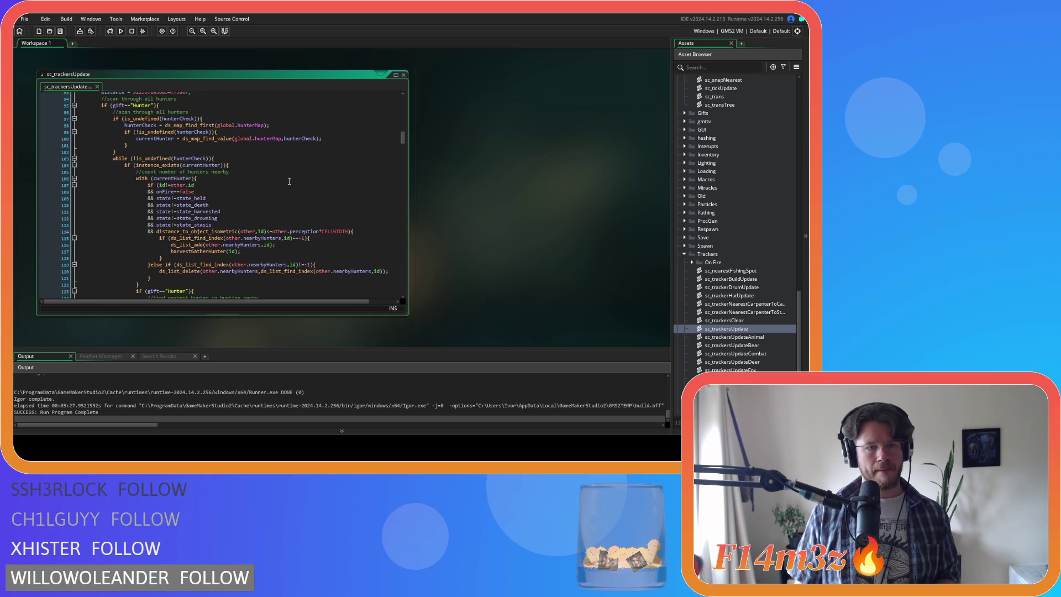
scroll(289, 181, down, 4)
scroll(289, 182, down, 6)
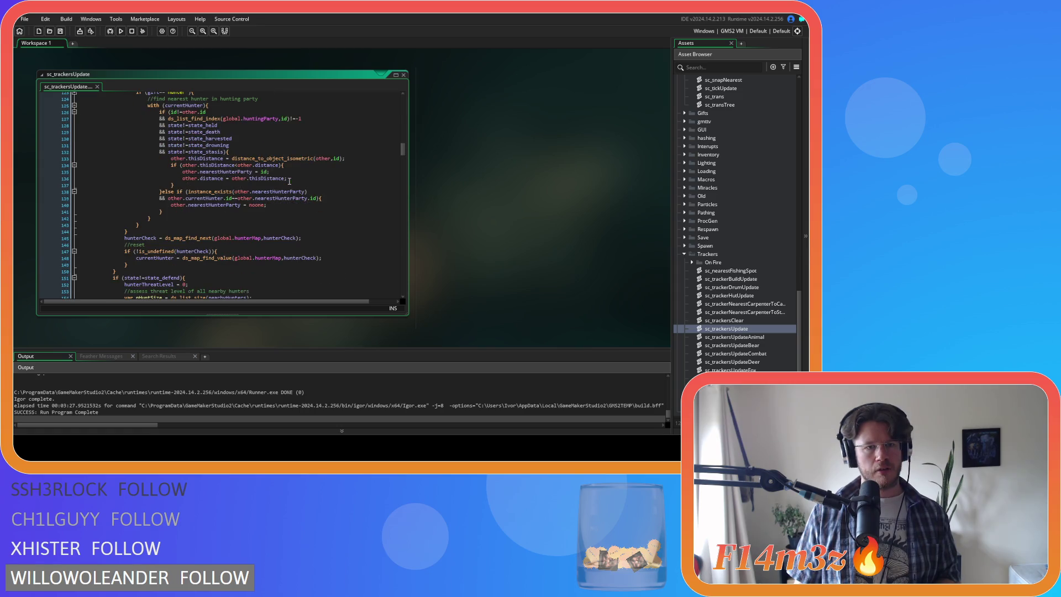
scroll(289, 181, down, 3)
scroll(289, 181, up, 12)
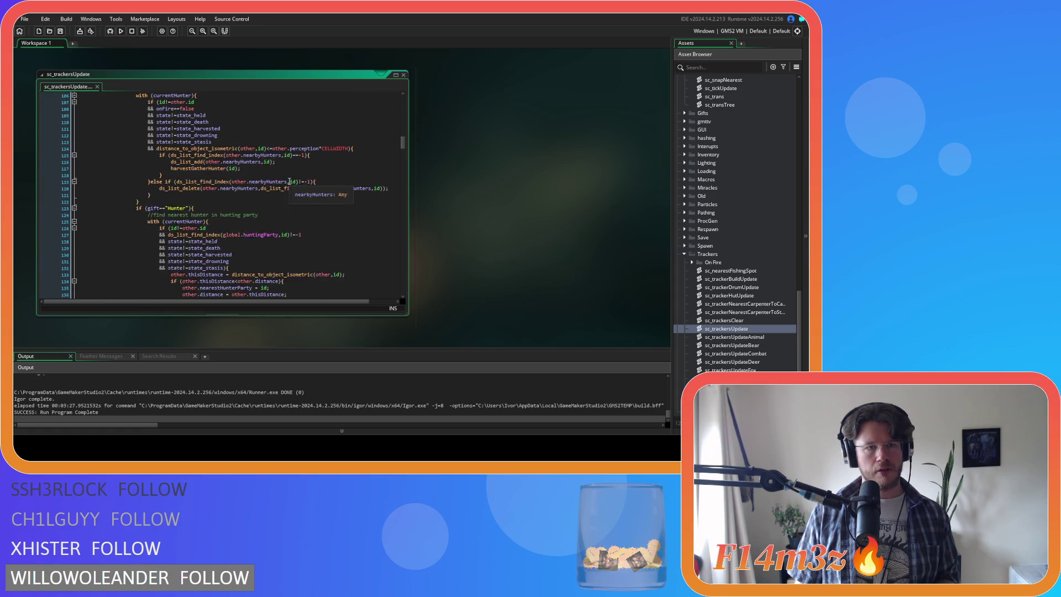
scroll(289, 181, up, 1)
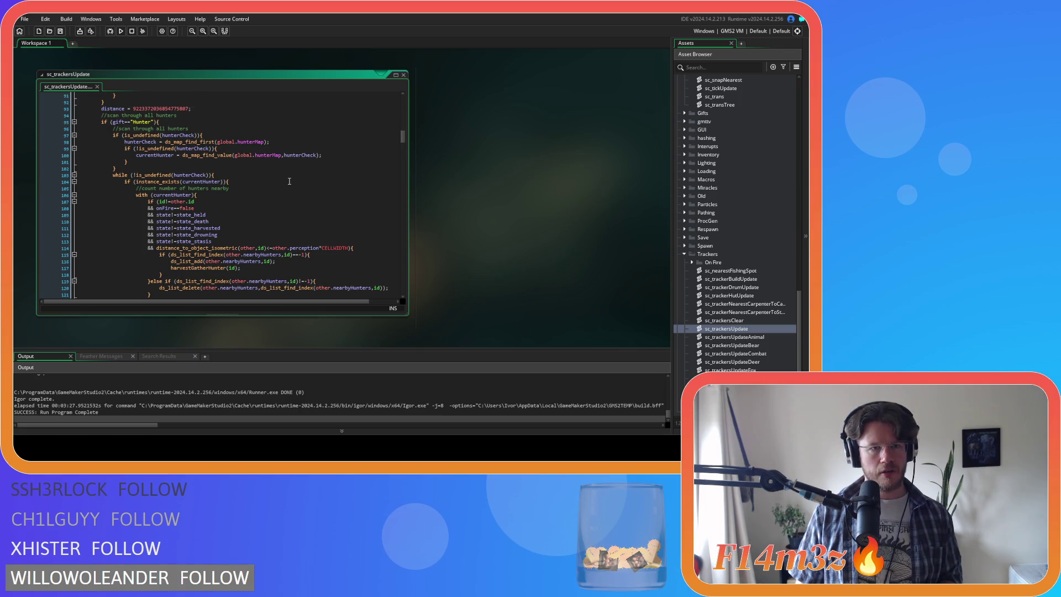
mouse_move(111, 130)
mouse_down()
mouse_move(210, 198)
mouse_move(188, 246)
mouse_move(146, 276)
mouse_move(125, 277)
mouse_up()
Scroll the workspace back to the sc_drop script
scroll(204, 185, down, 3)
scroll(204, 188, down, 7)
scroll(209, 193, down, 1)
scroll(124, 277, down, 3)
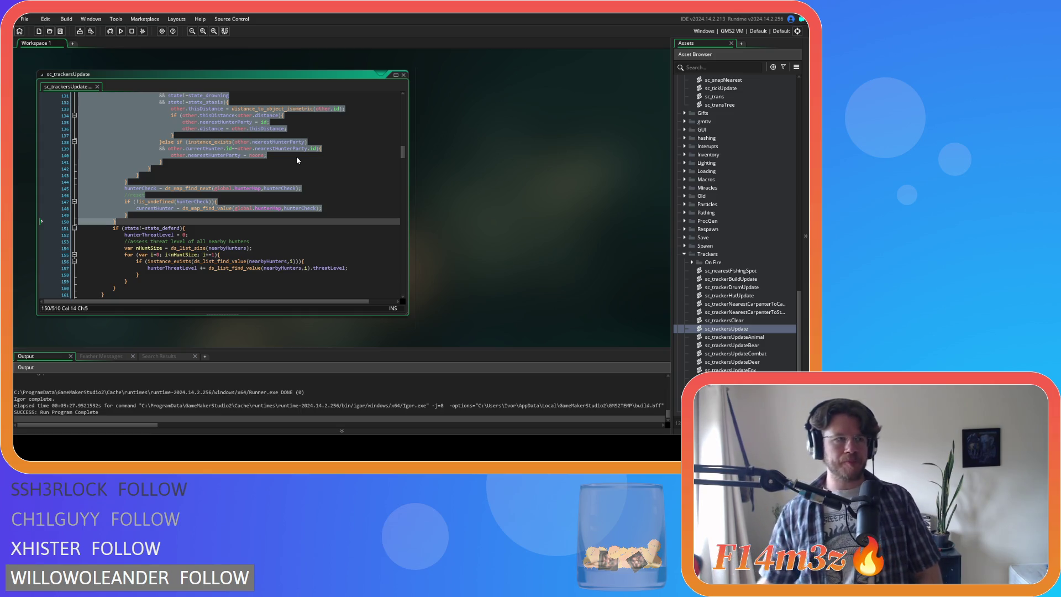
mouse_move(206, 114)
scroll(472, 174, down, 5)
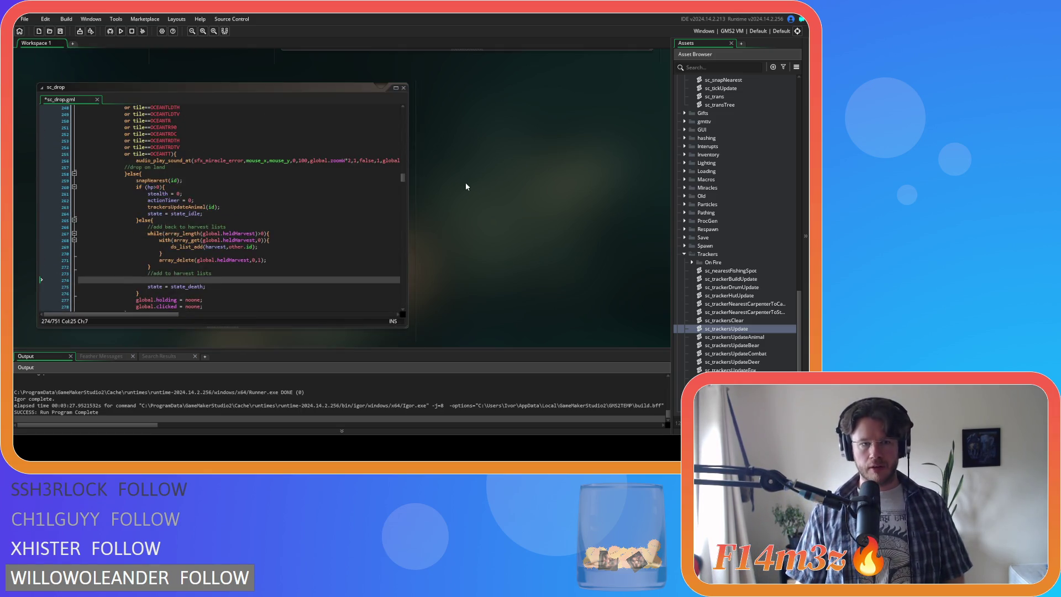
Paste the copied hunter-scanning block into sc_drop and indent it two levels
key(ctrl+v)
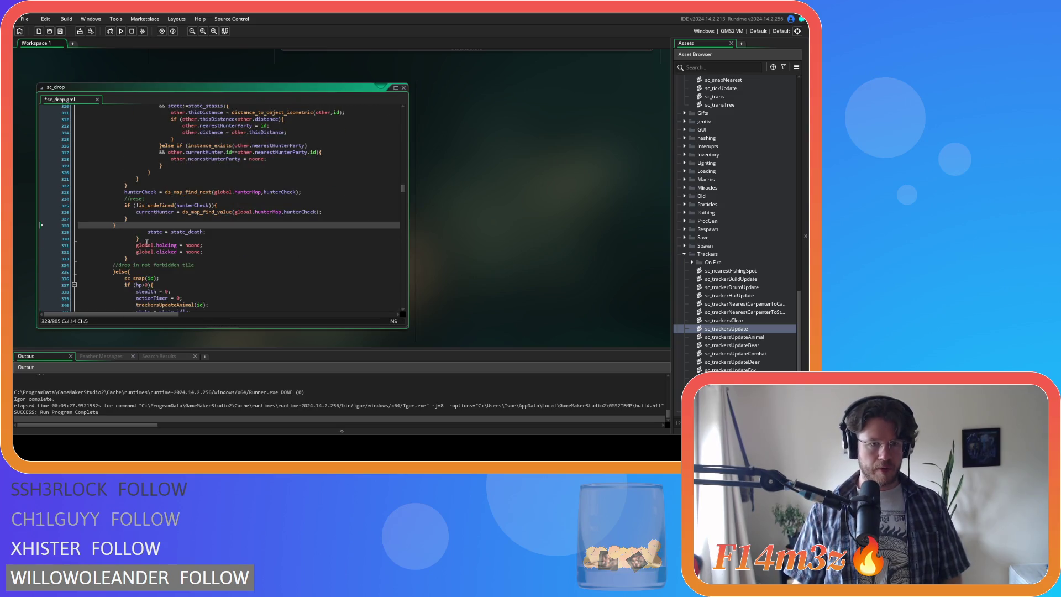
drag(118, 228, 94, 173)
scroll(100, 189, up, 3)
key(Tab)
key(Tab)
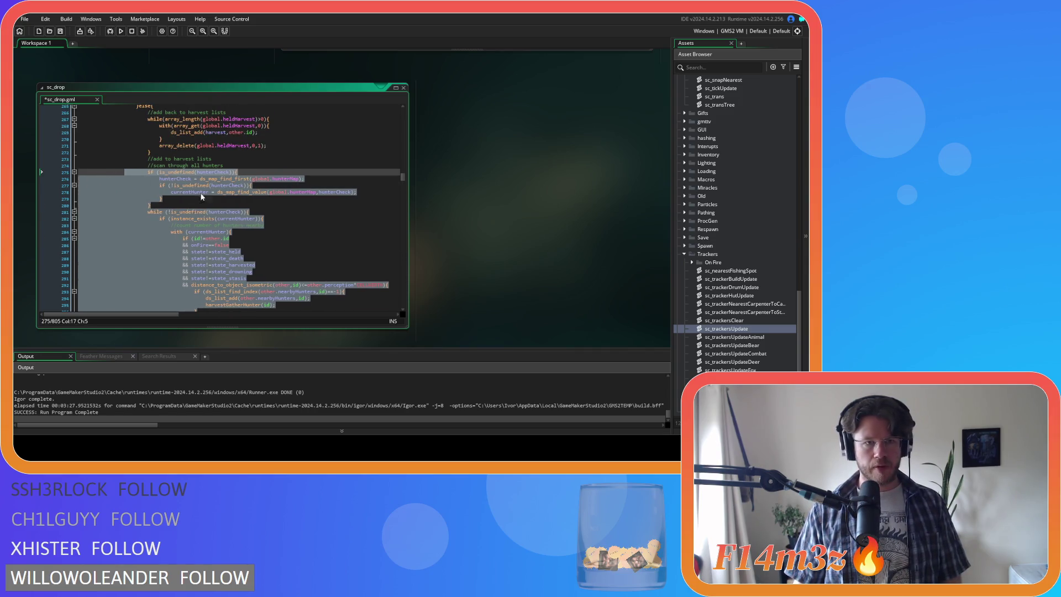
click(240, 161)
click(251, 172)
key(Up)
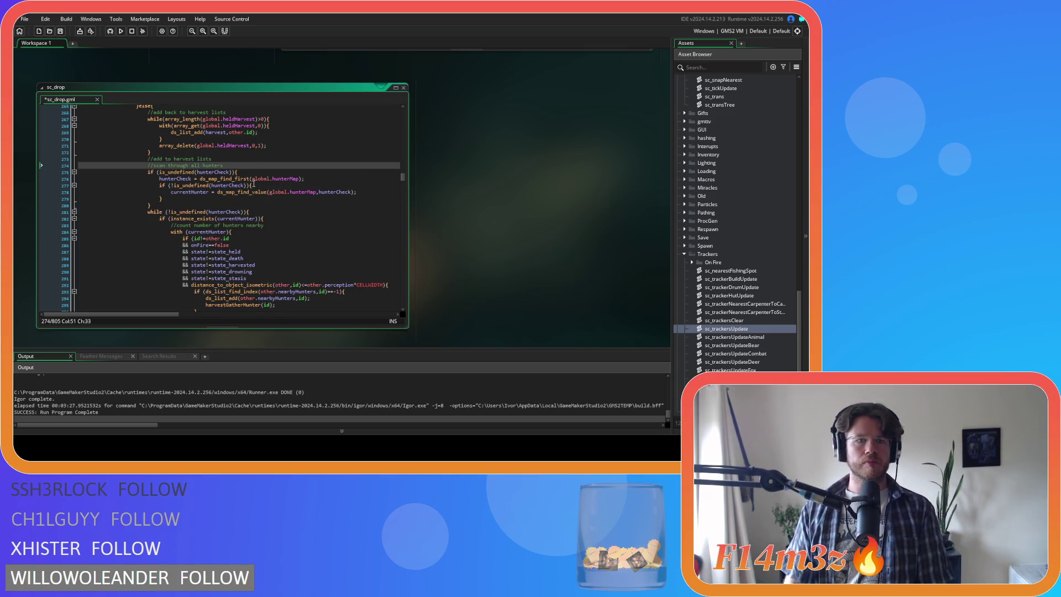
scroll(276, 166, down, 3)
Delete the id!=other.id, onFire==false and state!=state_held checks from the hunter condition
click(290, 152)
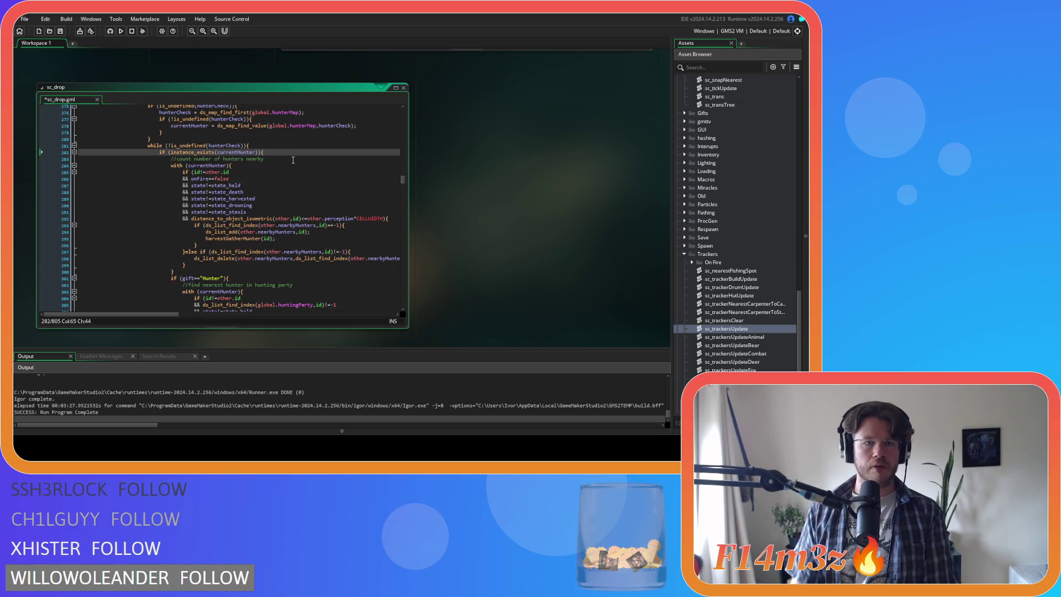
scroll(276, 170, down, 2)
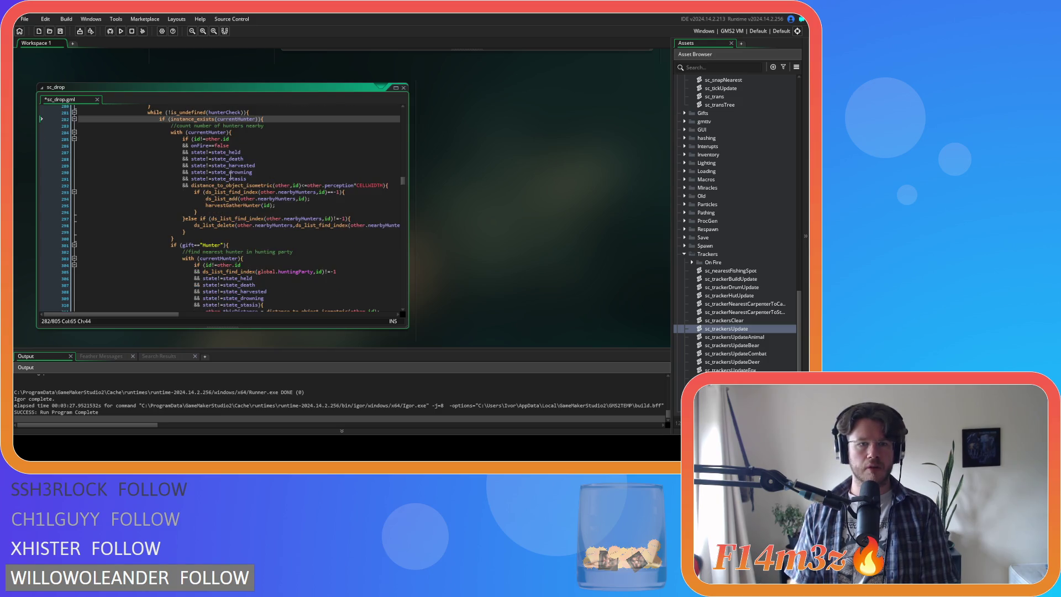
scroll(262, 183, up, 2)
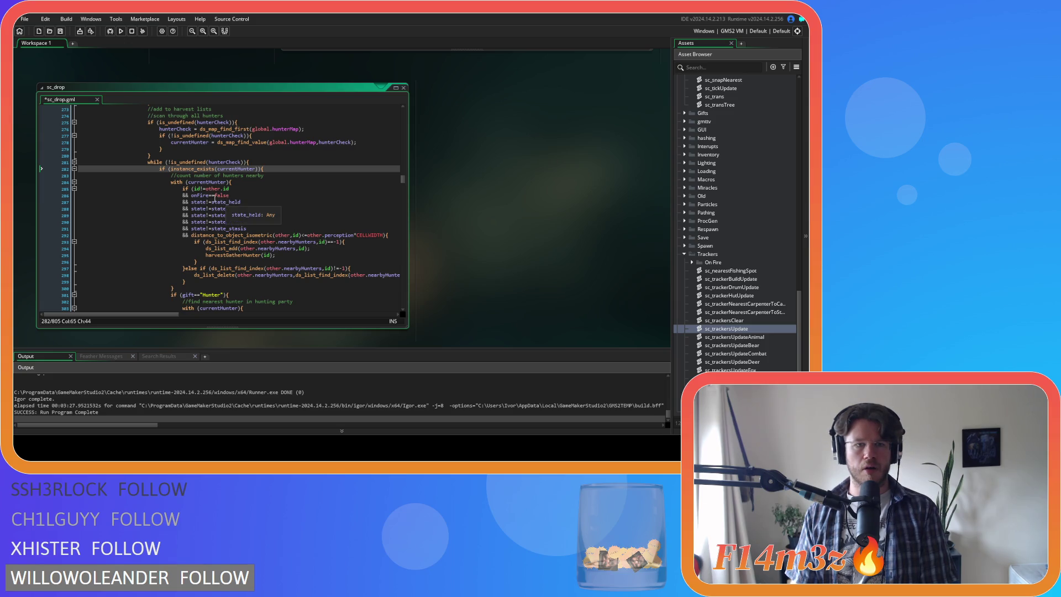
drag(195, 188, 228, 196)
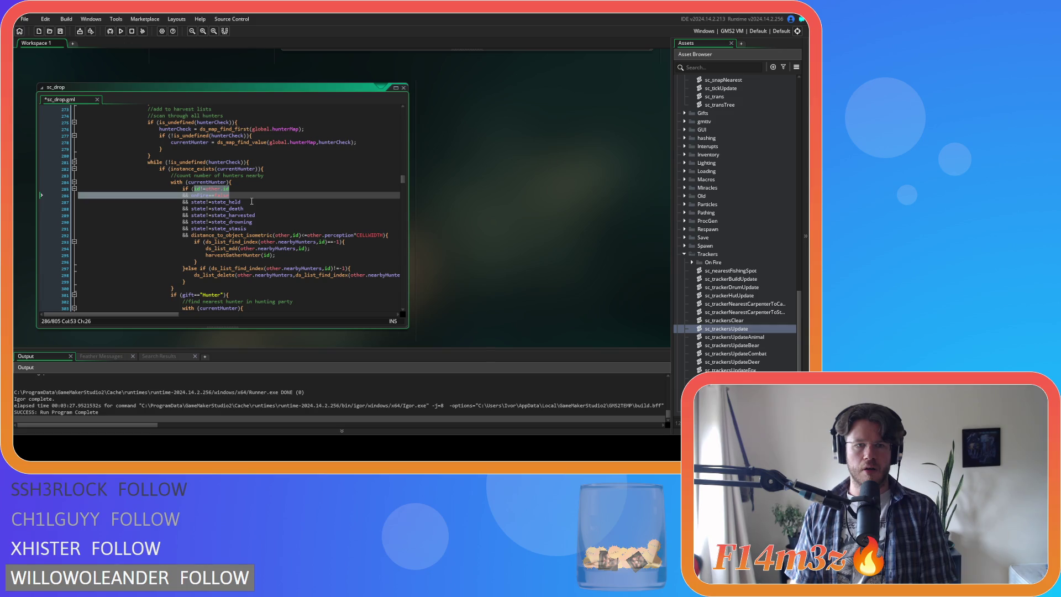
shift+click(251, 201)
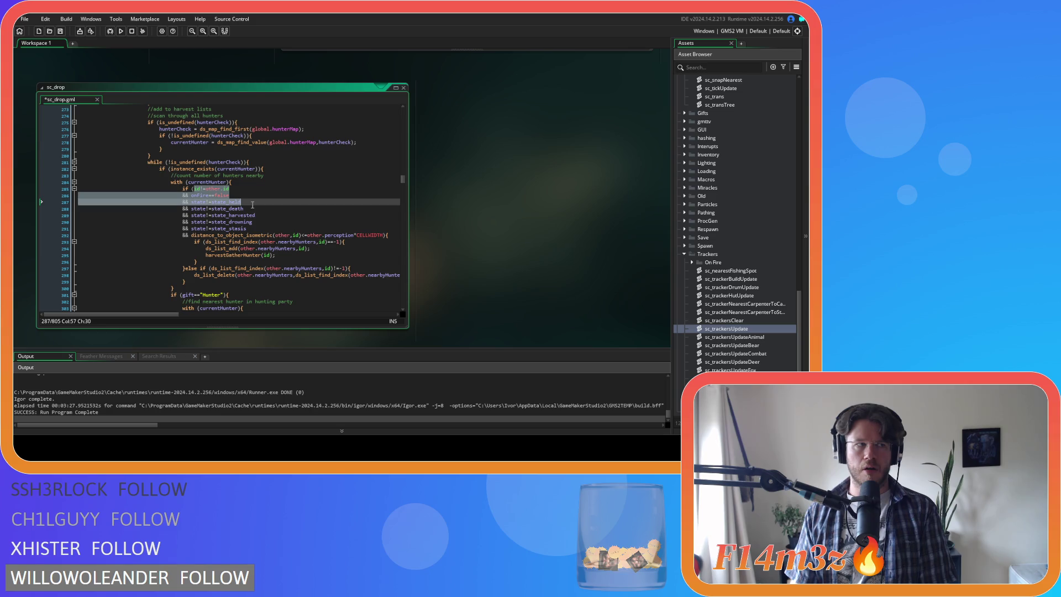
key(BackSpace)
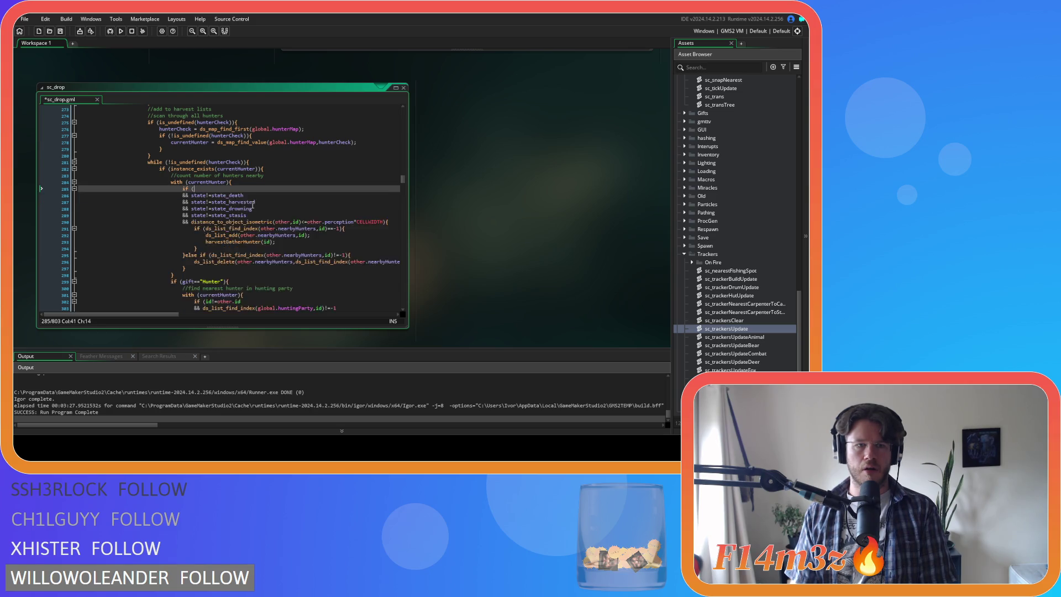
Join the hunter if onto the state_death check and remove 'other.' before perception
click(192, 197)
drag(192, 196, 78, 196)
key(BackSpace)
key(BackSpace)
click(266, 202)
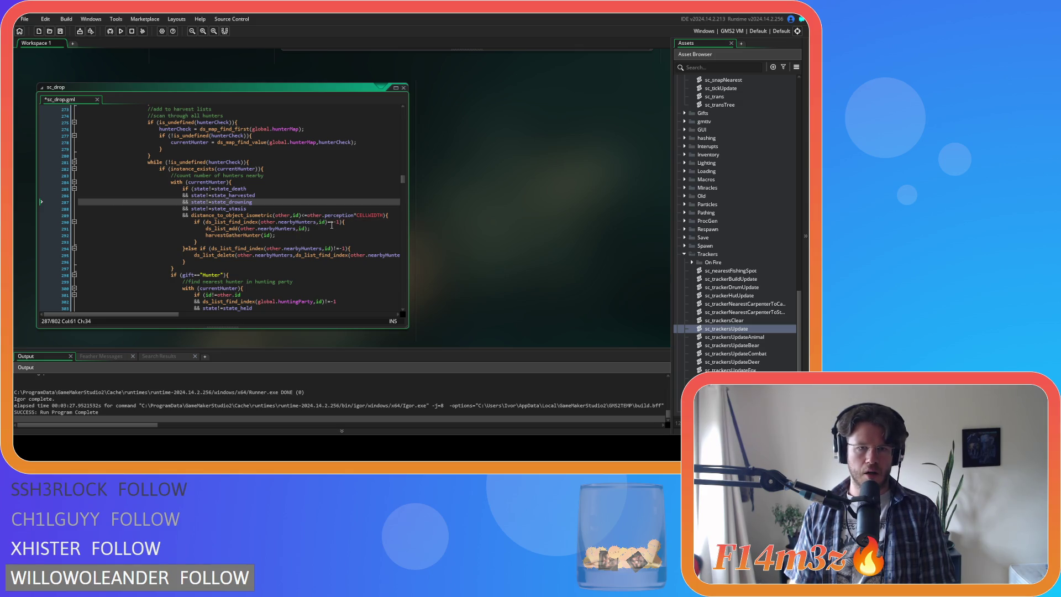
double_click(316, 216)
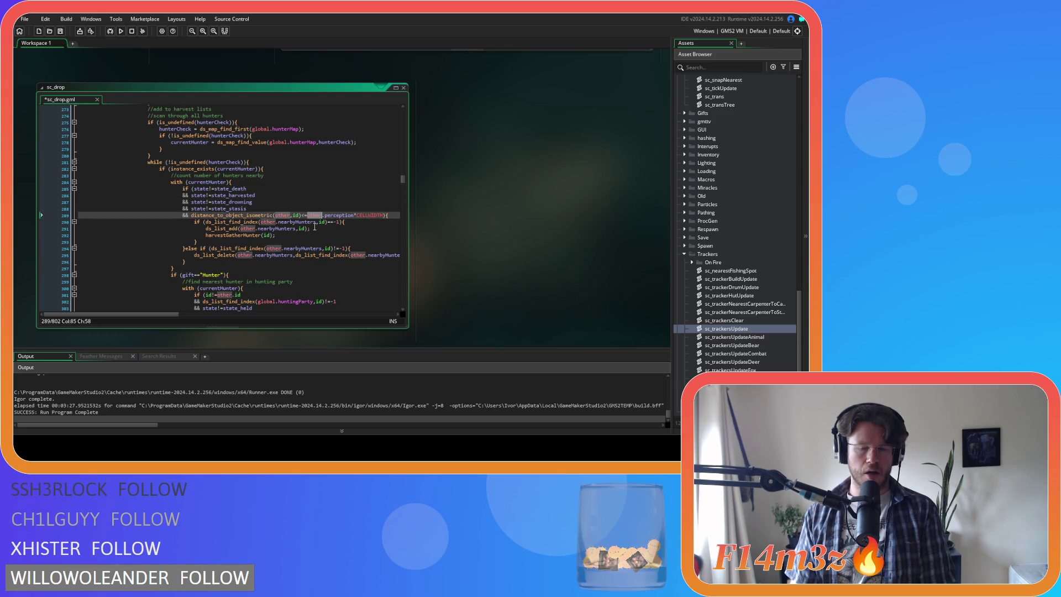
key(Delete)
key(Delete)
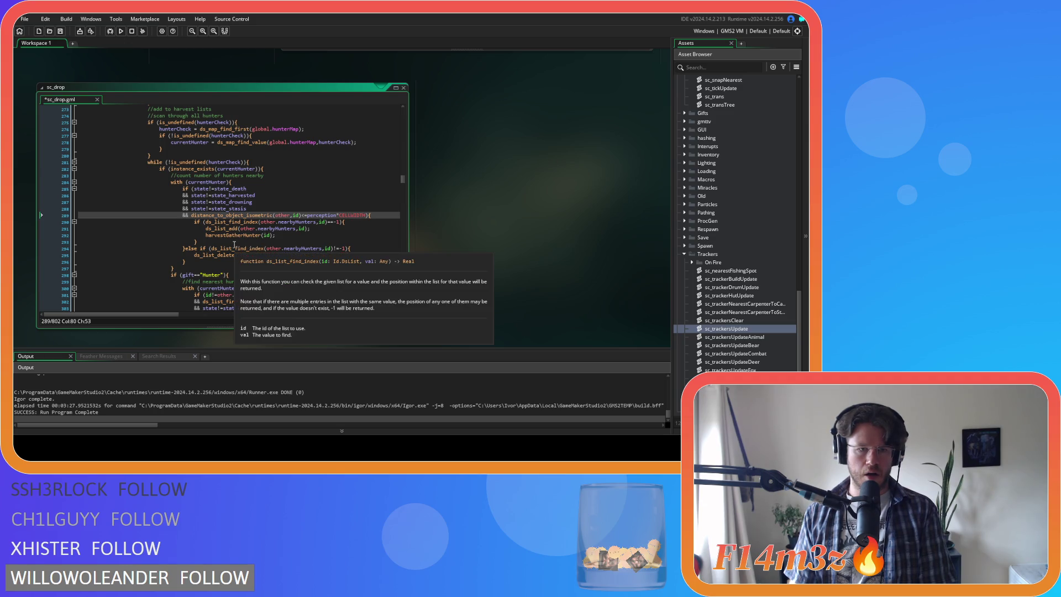
Replace the list add and remove branches with an '//add to harvest' comment
drag(218, 243, 196, 223)
key(Delete)
text(to harvest)
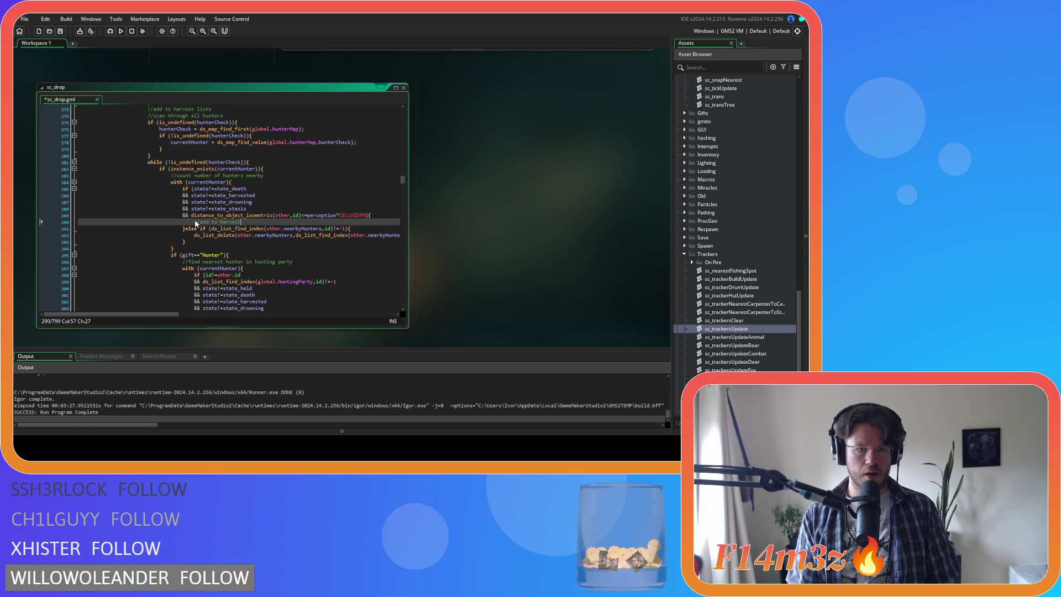
click(200, 245)
key(shift+Up)
key(shift+Up)
key(Delete)
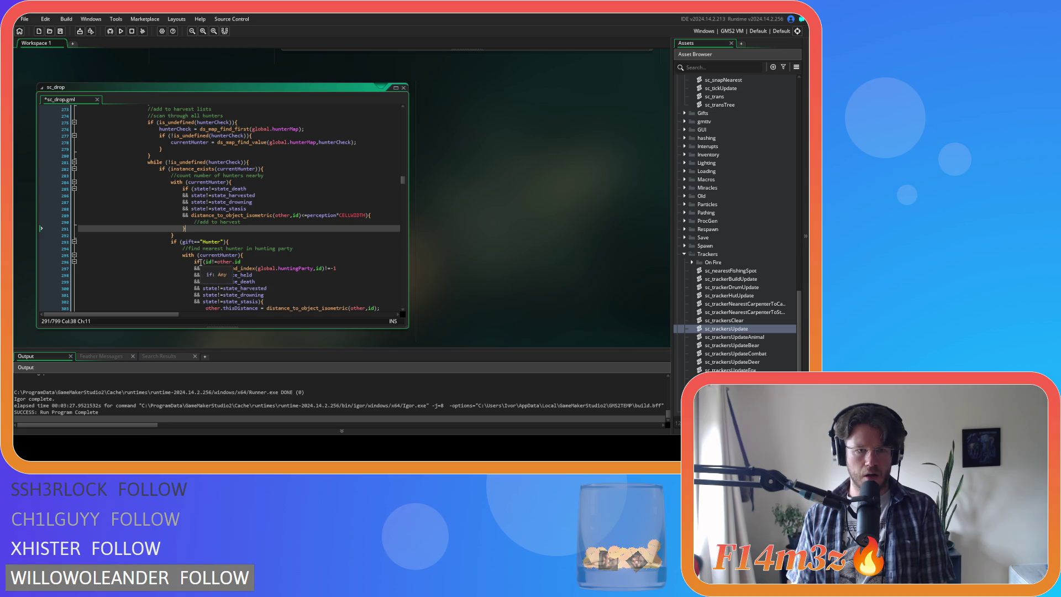
Delete the gift=="Hunter" block from sc_drop
scroll(200, 232, down, 3)
scroll(201, 210, down, 1)
click(231, 175)
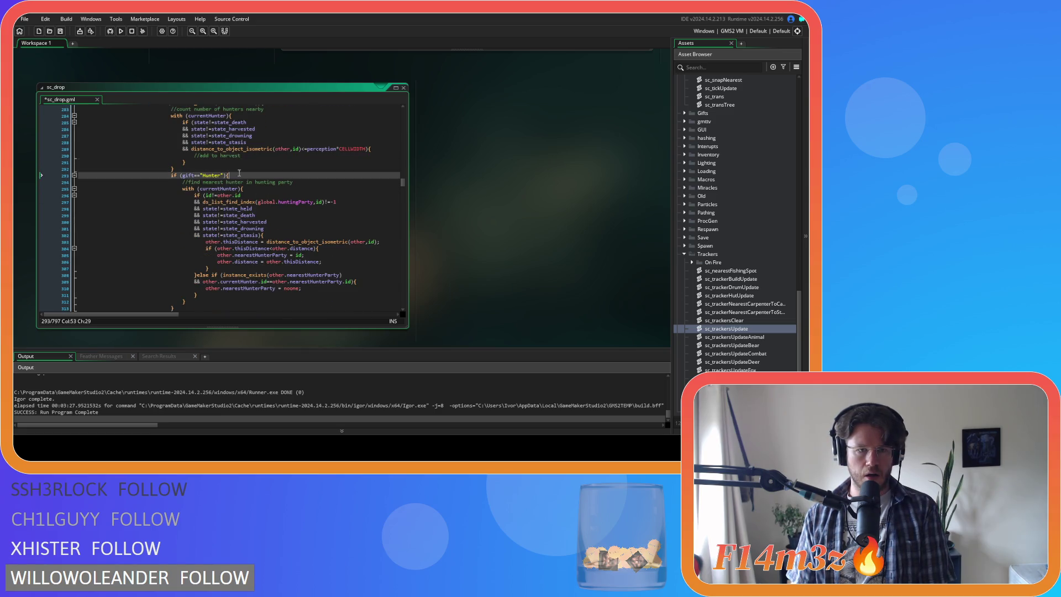
scroll(247, 236, down, 2)
mouse_move(177, 274)
mouse_down()
mouse_move(116, 151)
mouse_move(92, 143)
mouse_up()
key(BackSpace)
key(BackSpace)
key(BackSpace)
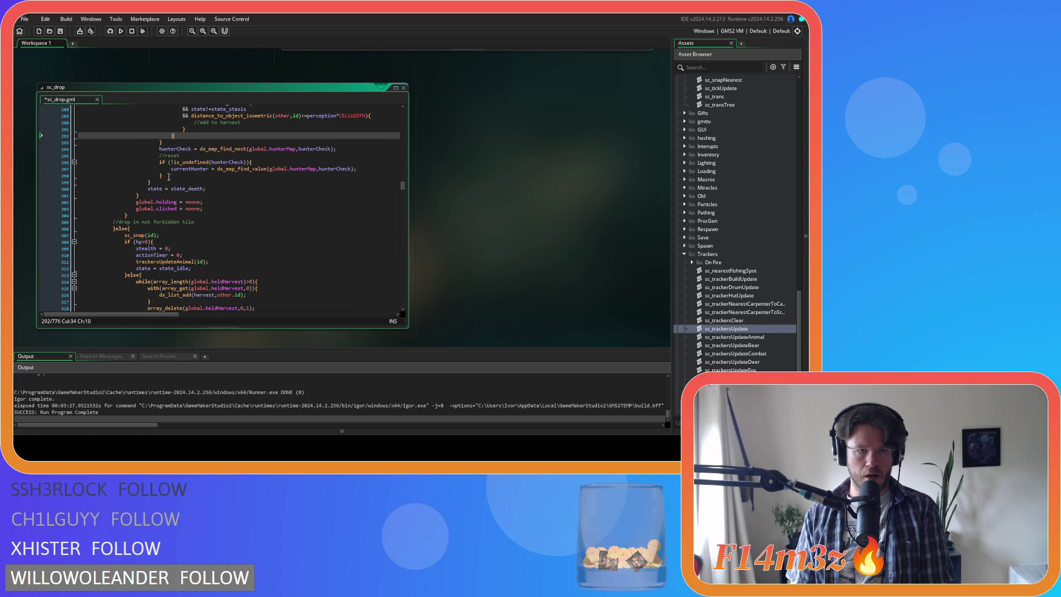
Review the held-harvest re-adding loop under '//add back to harvest lists'
click(231, 166)
click(226, 192)
scroll(206, 208, up, 1)
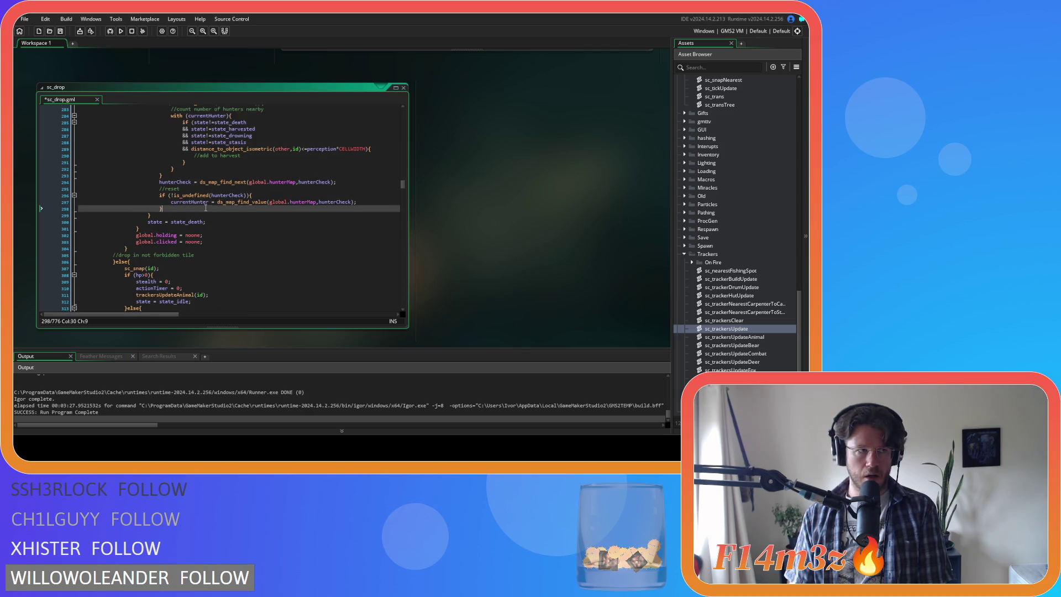
scroll(205, 208, up, 10)
click(265, 197)
scroll(267, 197, up, 3)
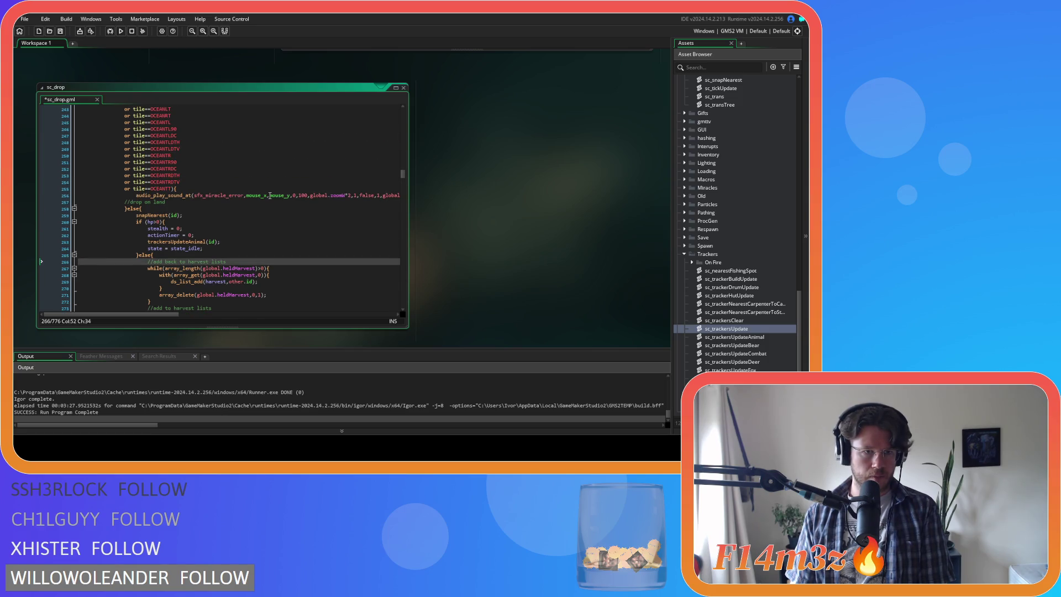
scroll(270, 195, down, 2)
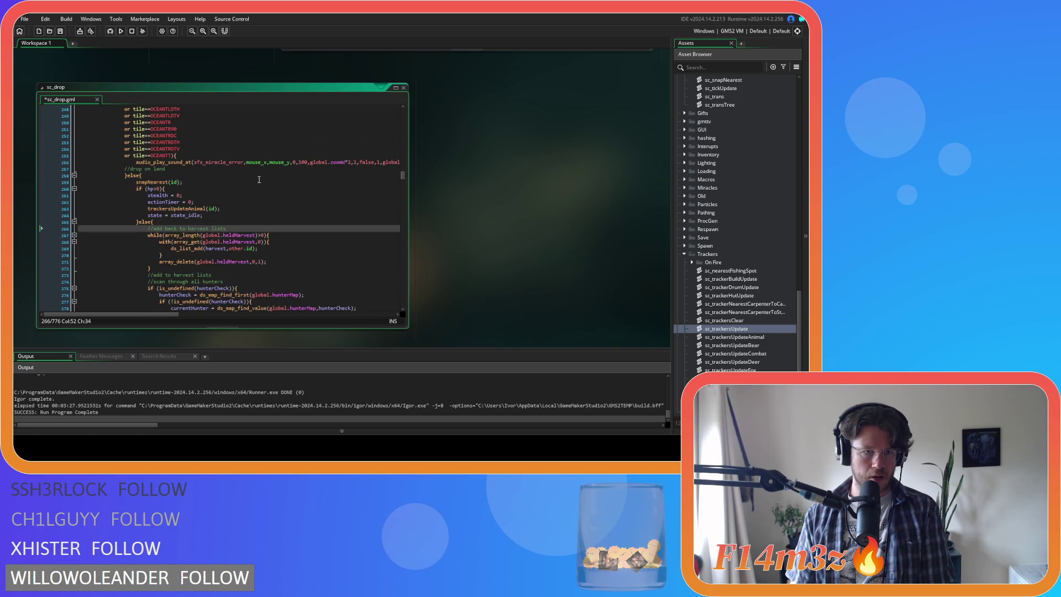
scroll(259, 179, down, 3)
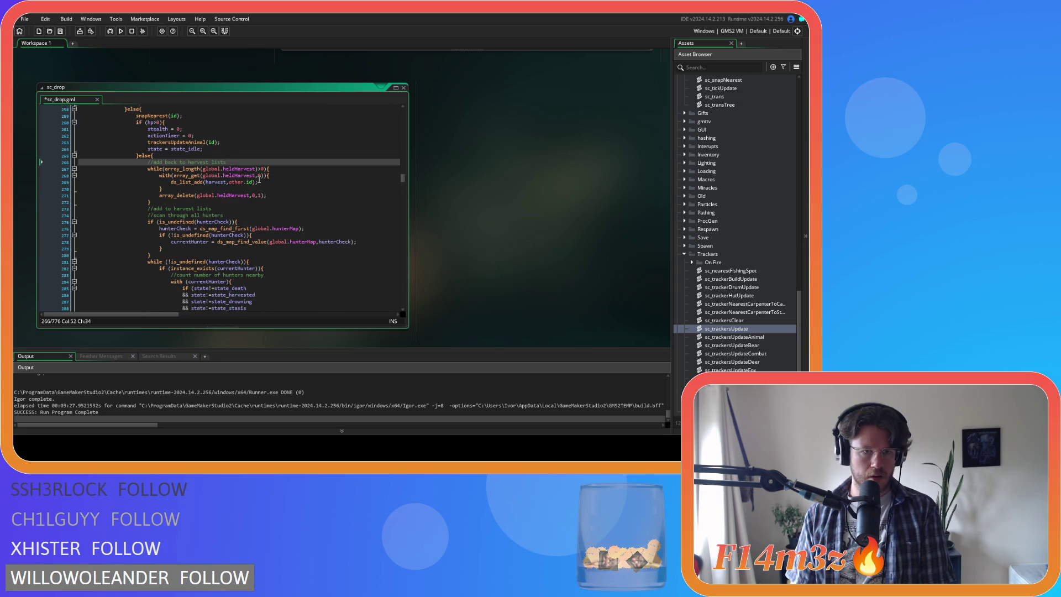
drag(204, 168, 211, 198)
click(220, 201)
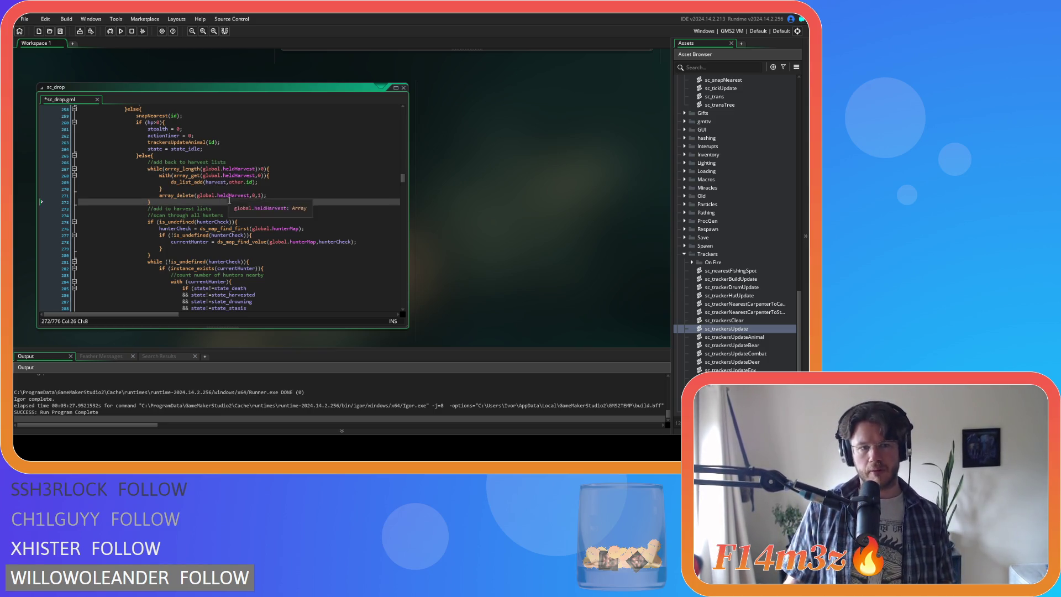
Review the hunter loop's state and perception conditions and select the '//add to harvest' placeholder
click(229, 209)
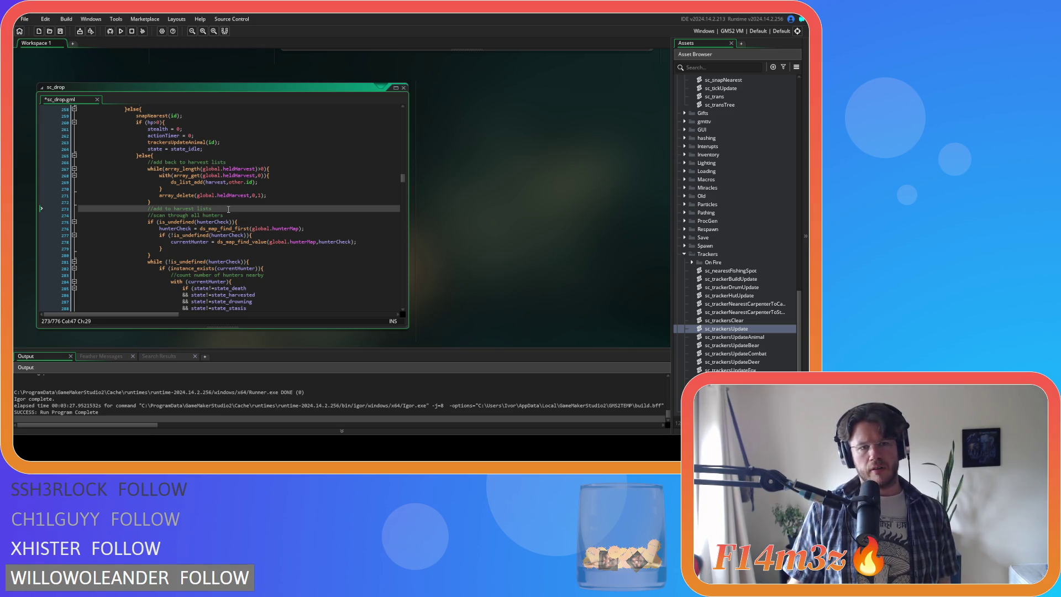
scroll(229, 209, down, 1)
click(257, 199)
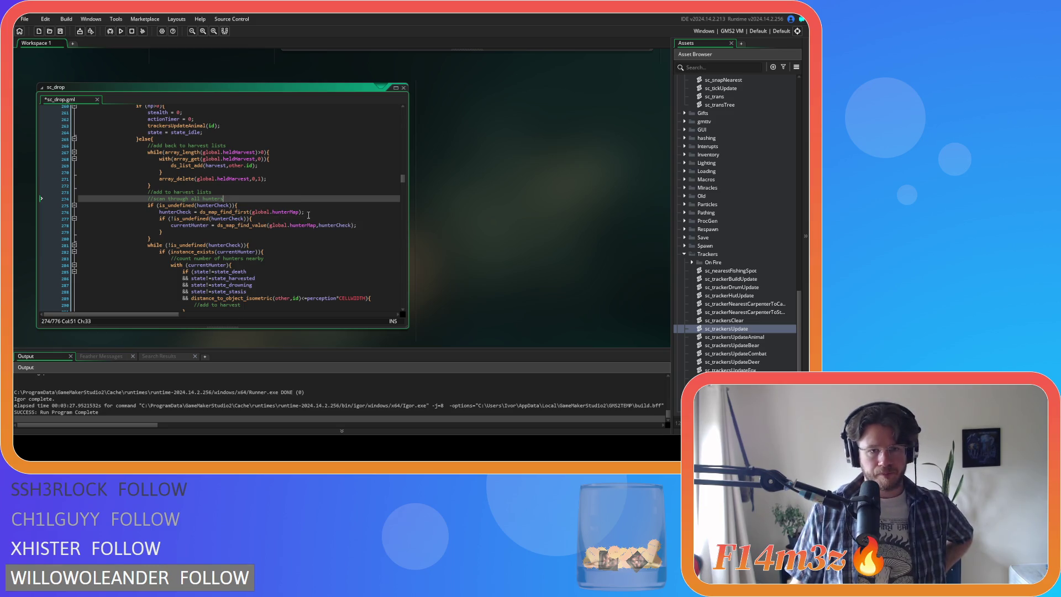
scroll(261, 213, down, 2)
scroll(319, 213, down, 2)
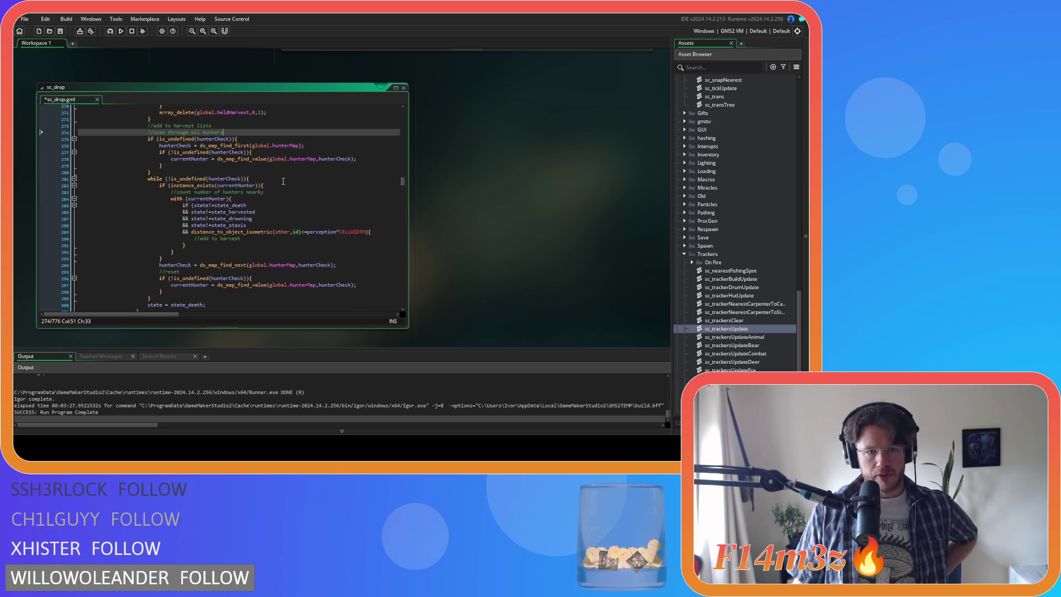
mouse_move(239, 205)
mouse_down()
mouse_move(276, 231)
mouse_move(325, 234)
mouse_up()
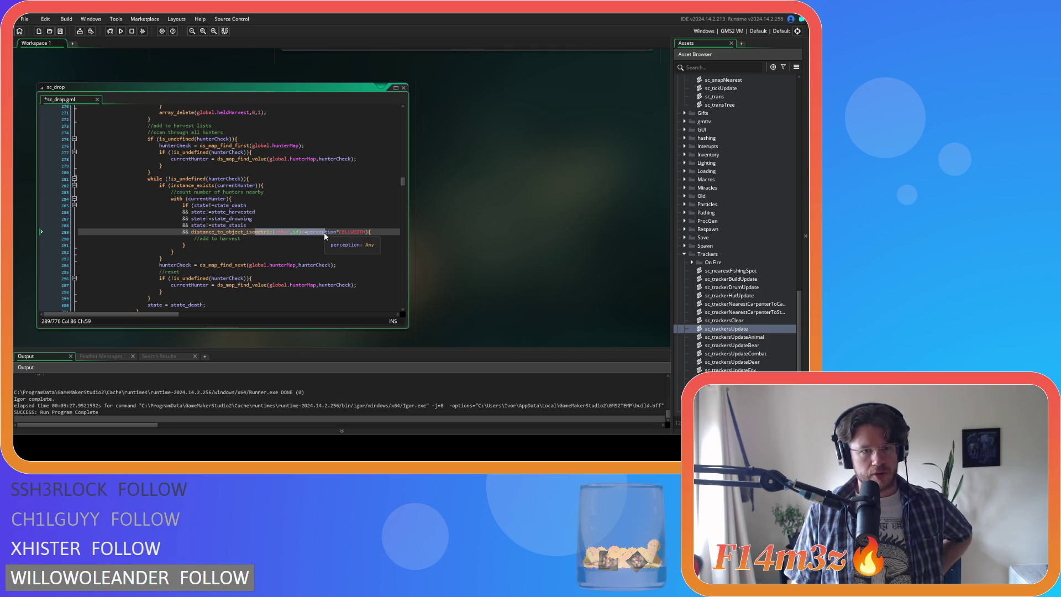
click(250, 233)
drag(241, 239, 187, 238)
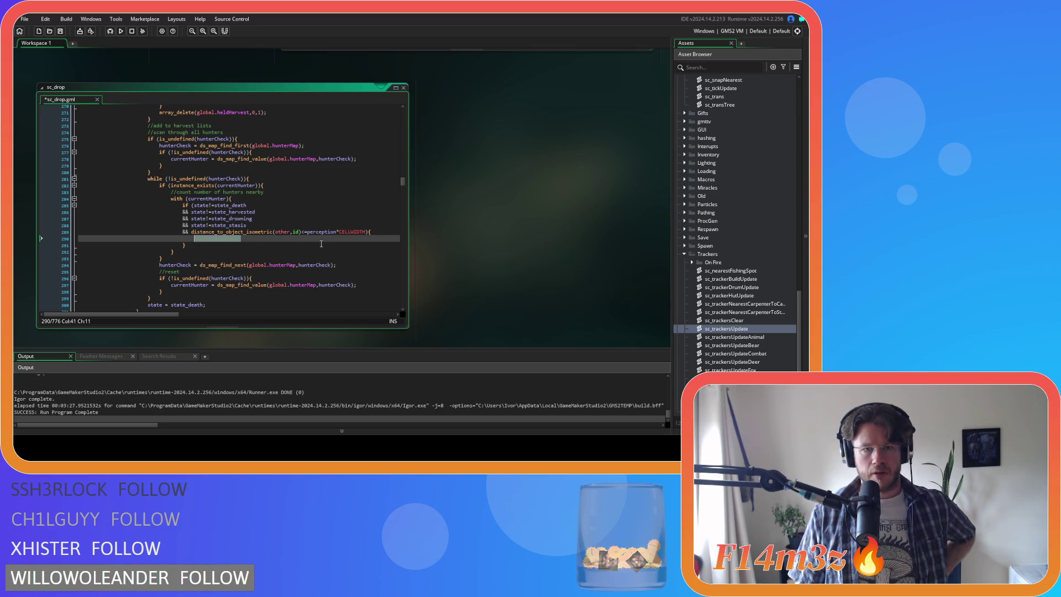
Append && ds_list_find_index(harvest,other.id)==-1 to the hunter condition and select the '//add to harvest' comment
click(362, 232)
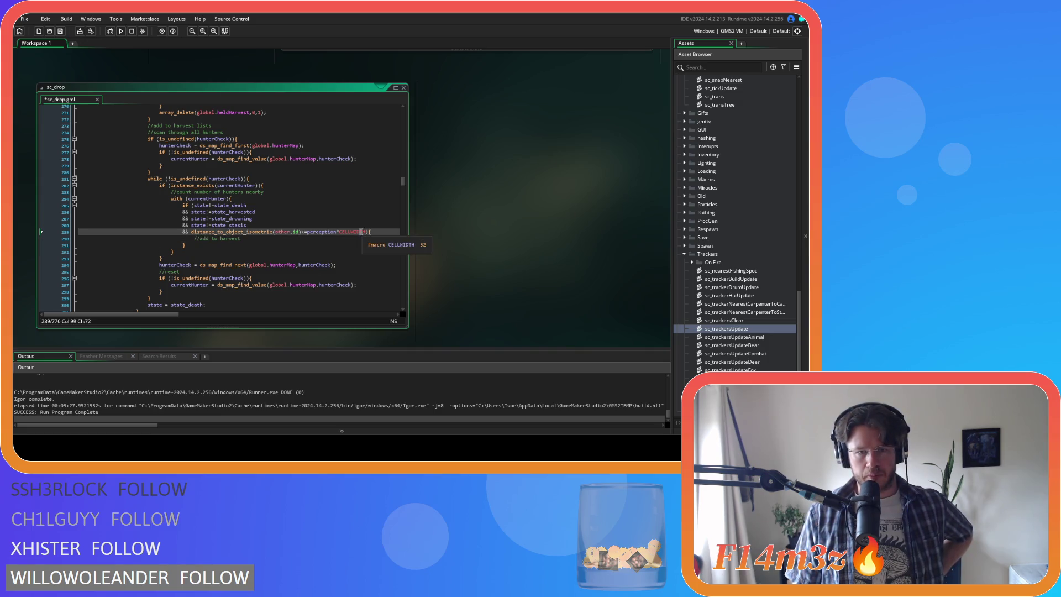
key(End)
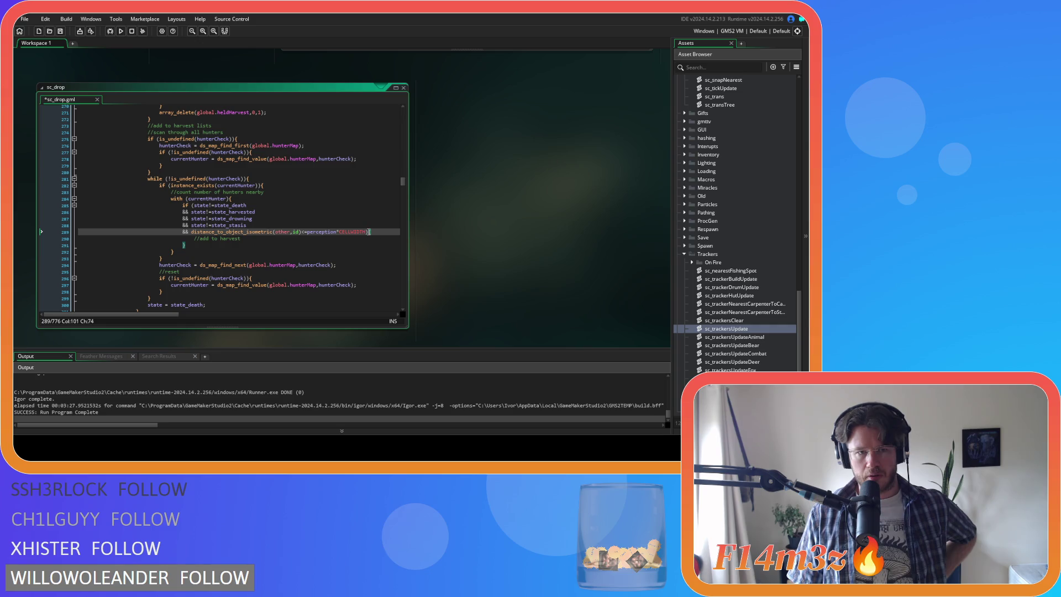
click(367, 233)
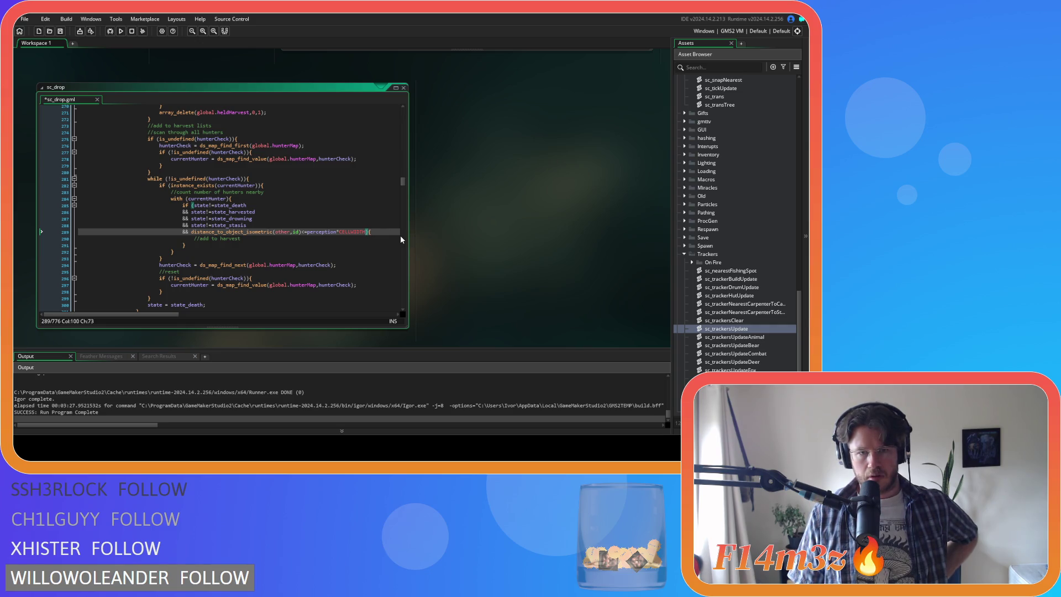
key(Return)
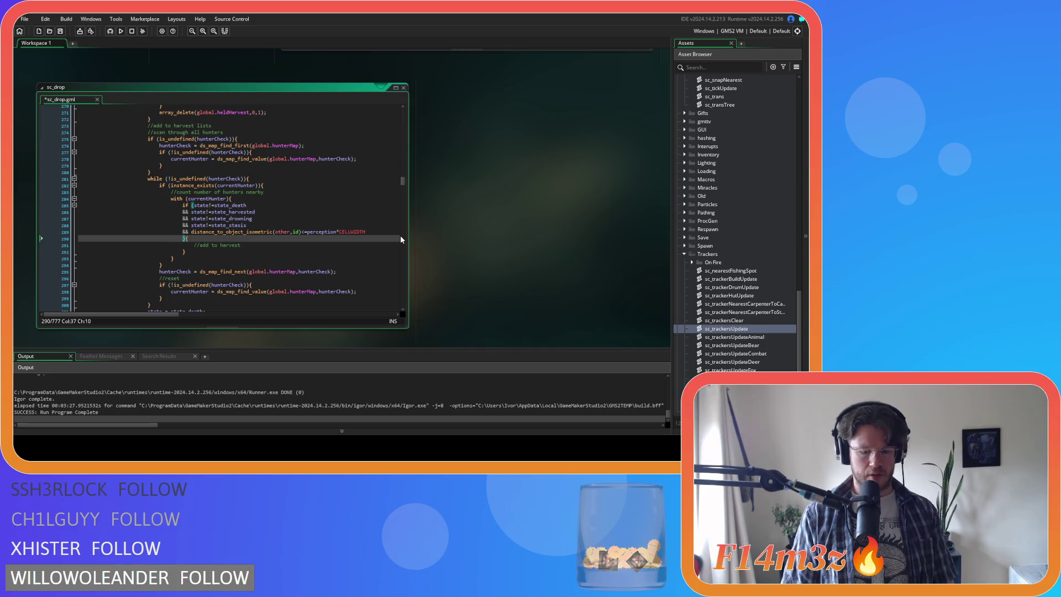
text(&& ds_)
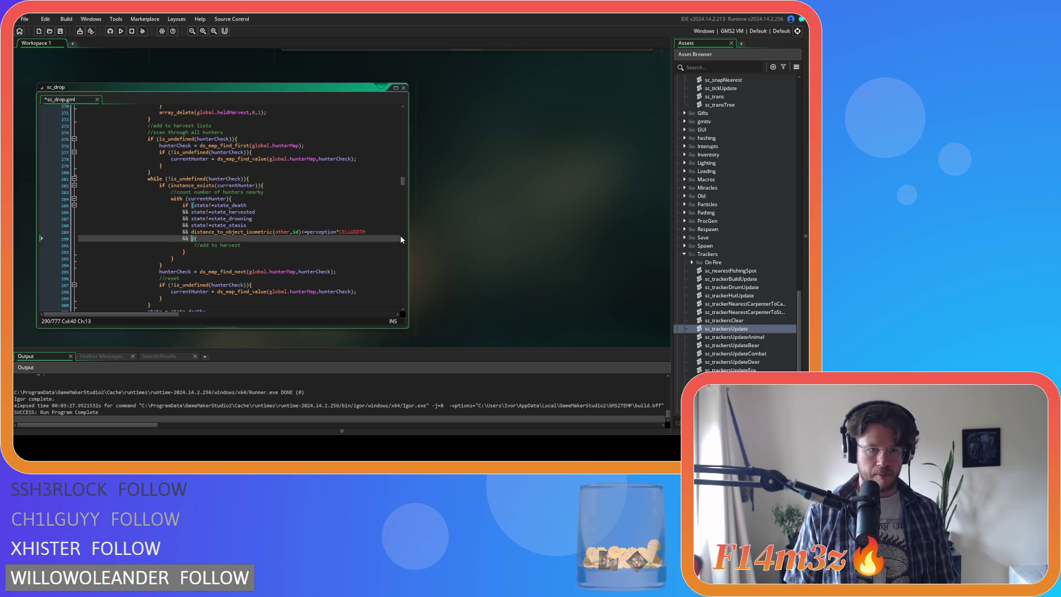
text(list_)
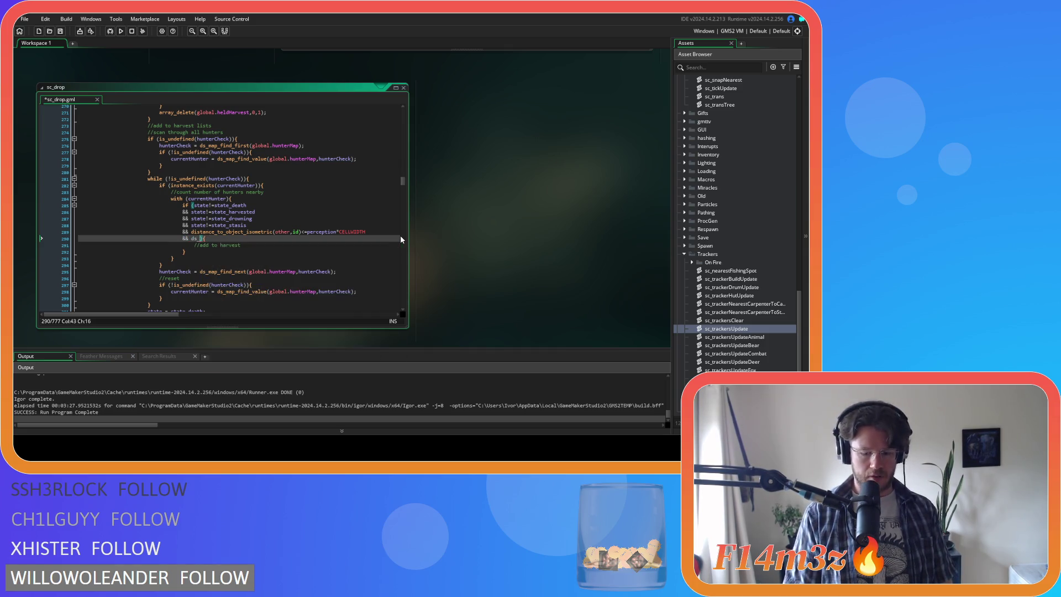
text(f)
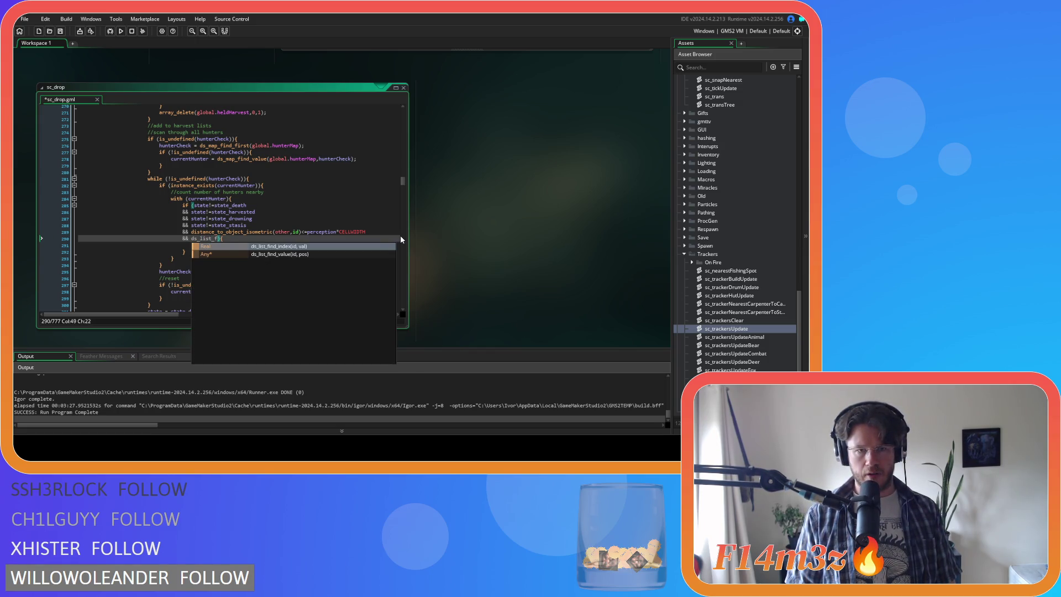
key(Return)
text(harvest,o)
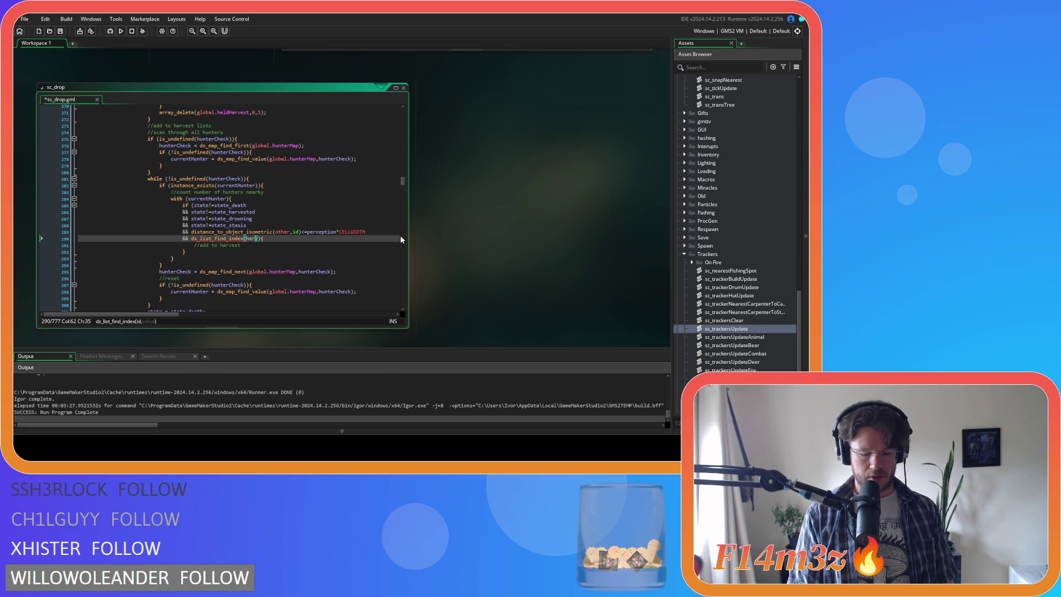
text(ther.id))
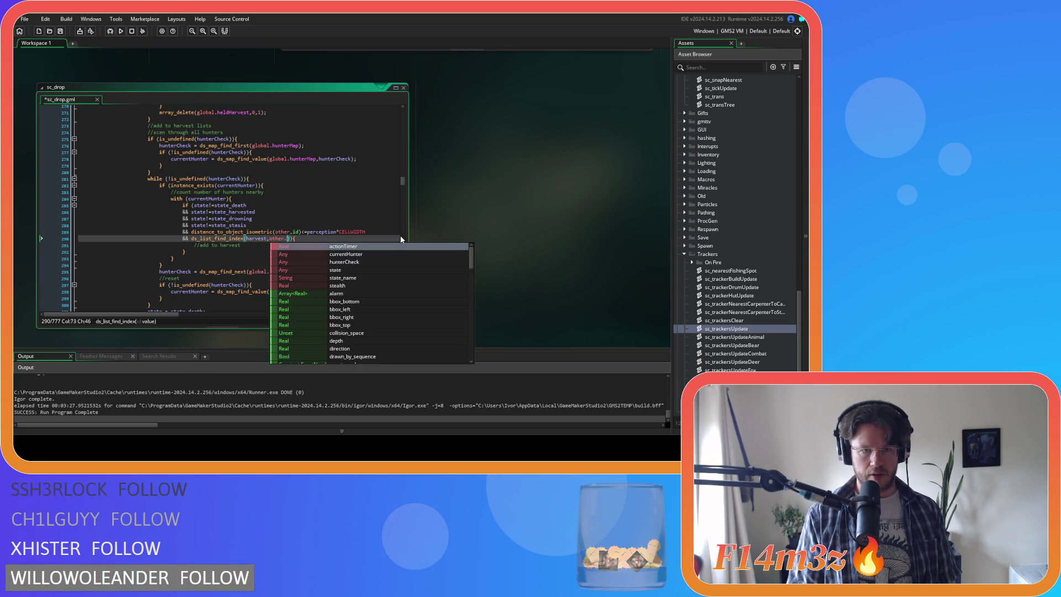
text(!=)
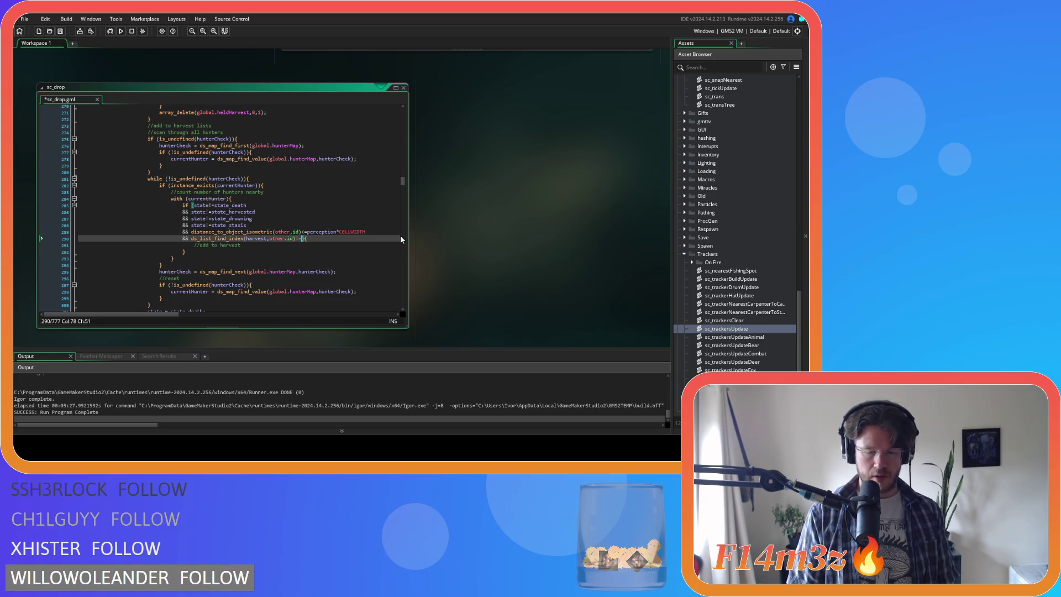
key(BackSpace)
key(BackSpace)
text(==-1)
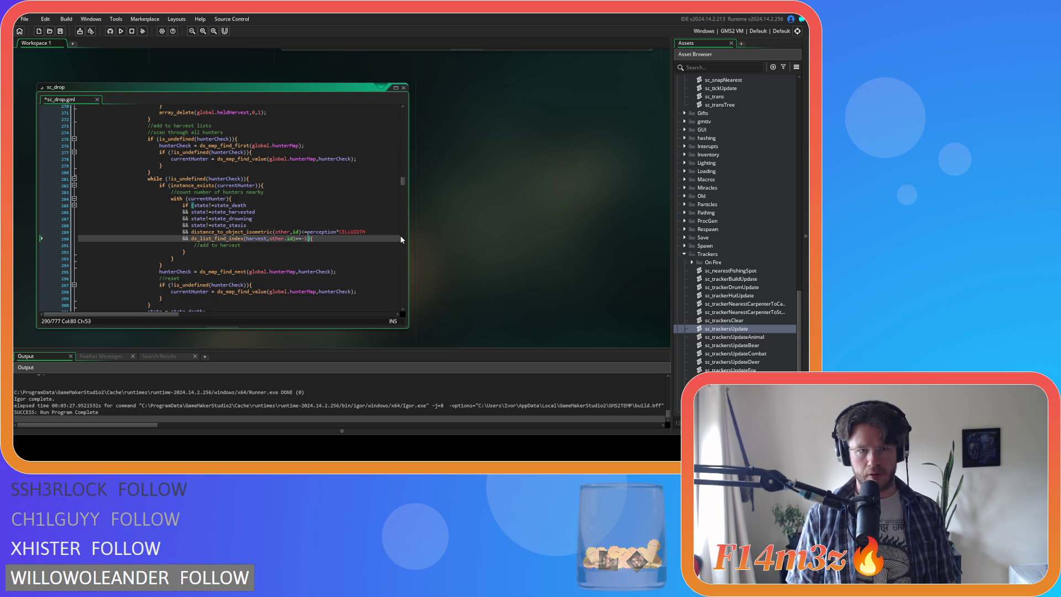
click(307, 247)
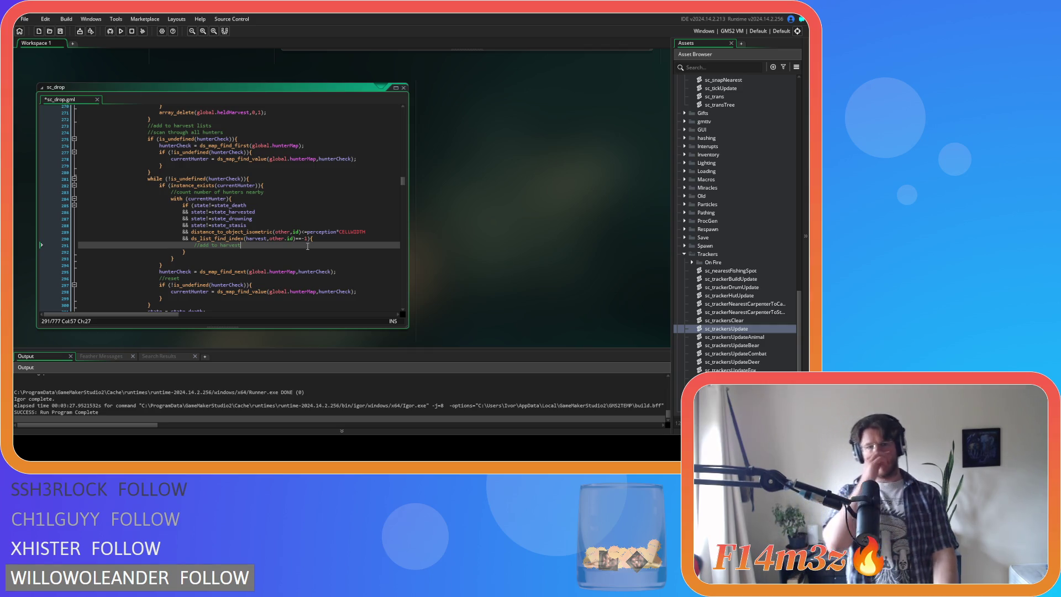
drag(252, 248, 195, 245)
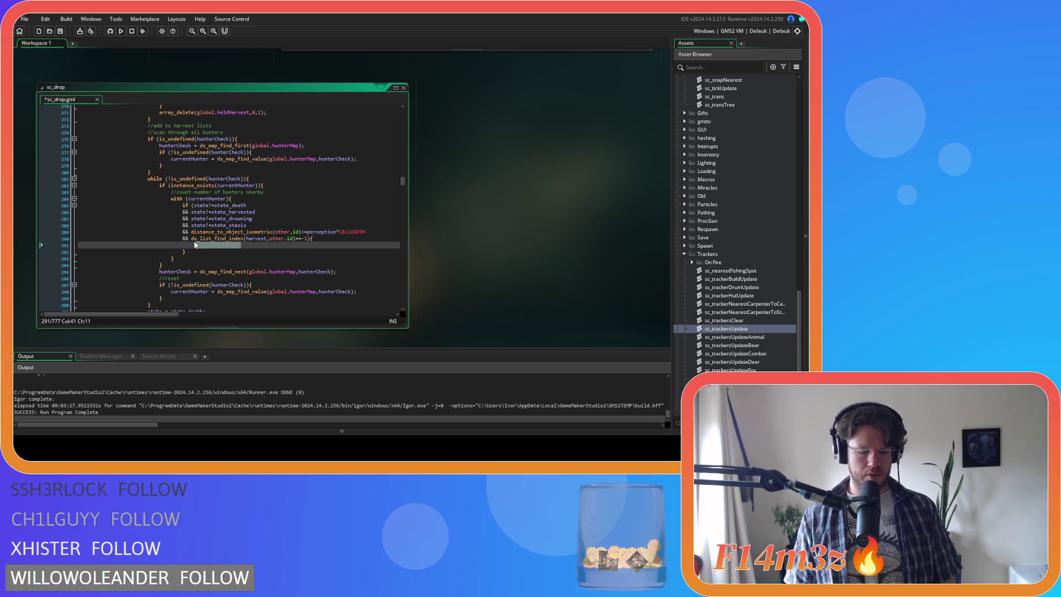
Write ds_list_add(harvest,other.id); on line 291, fixing the typo, and save sc_drop
text(ds_list_ad)
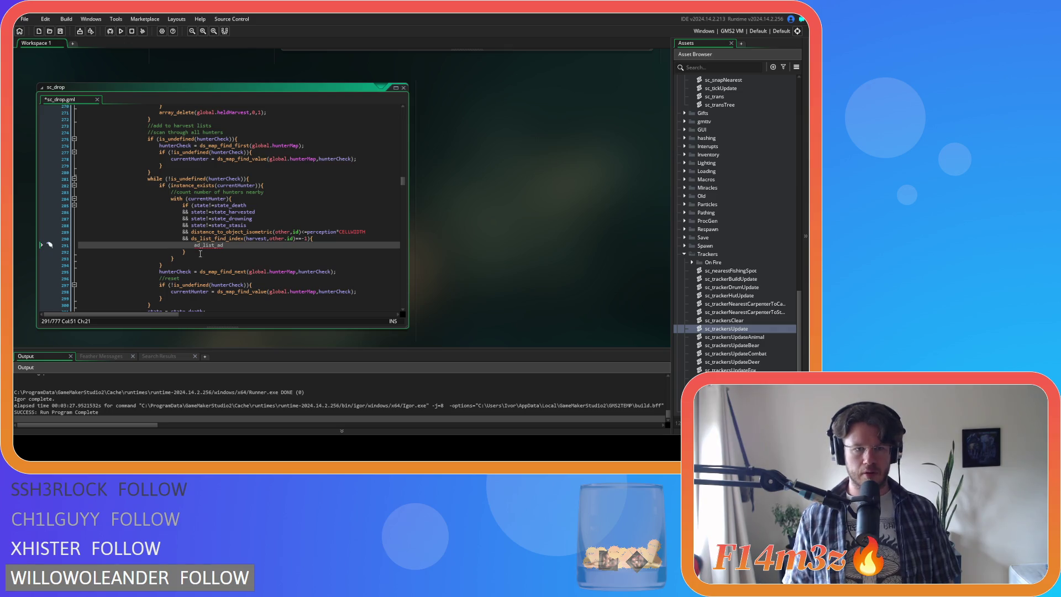
double_click(199, 246)
text(ds)
click(237, 246)
text(d()
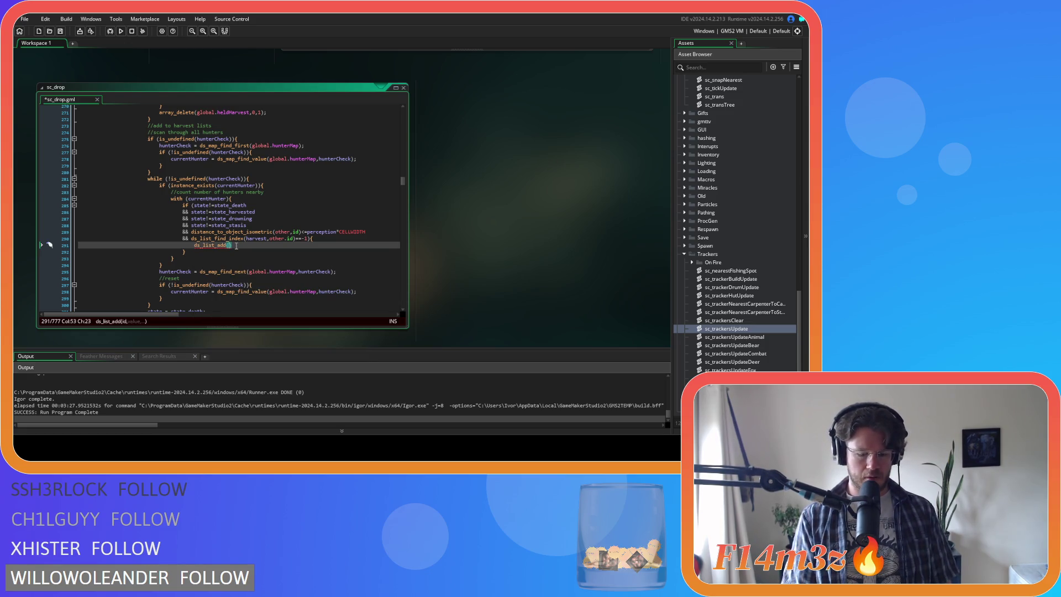
text(harvest)
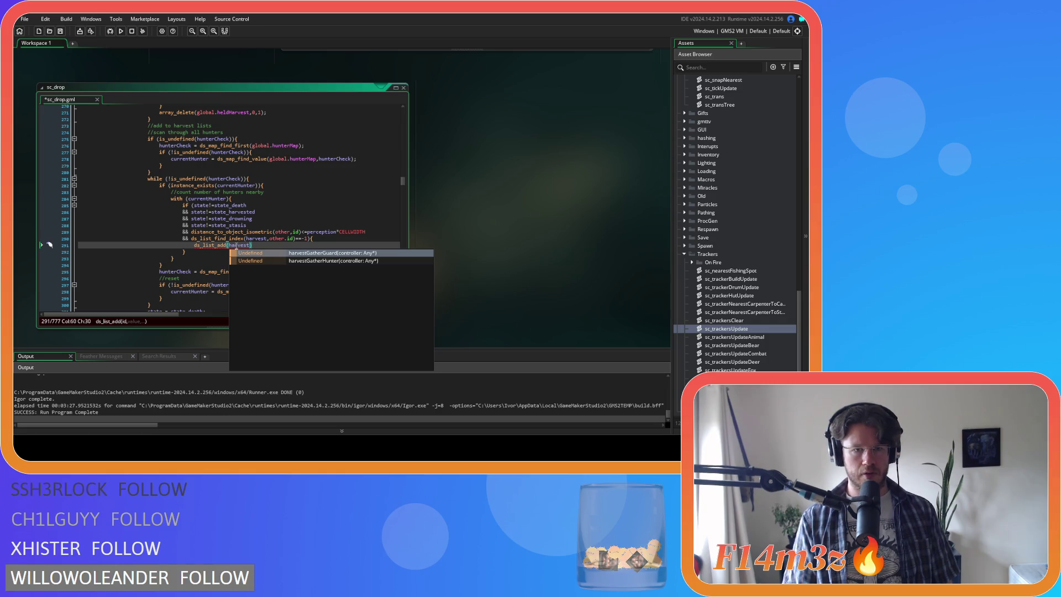
text(,other.id)
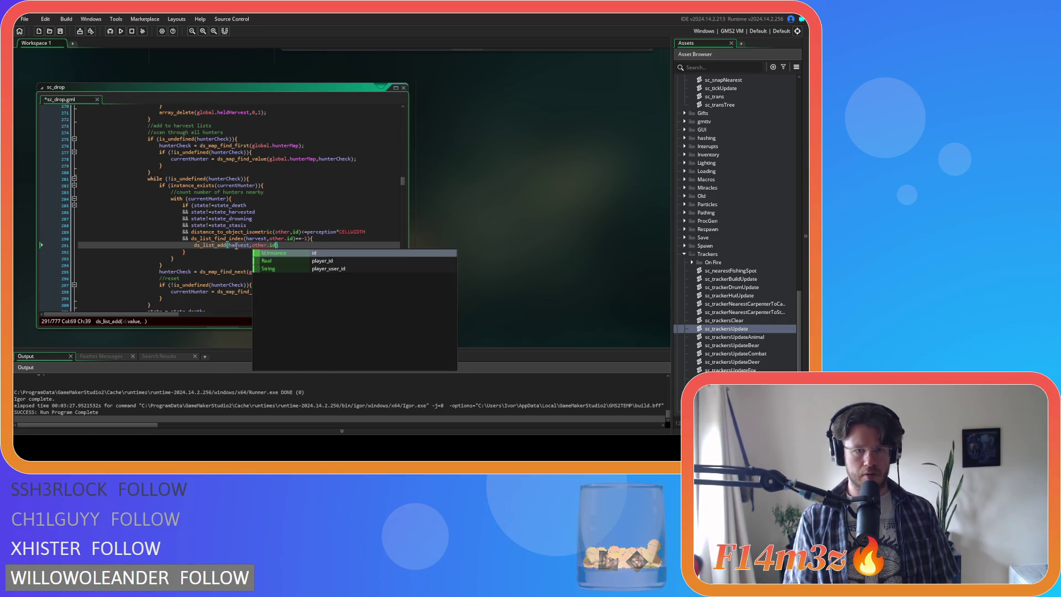
text())
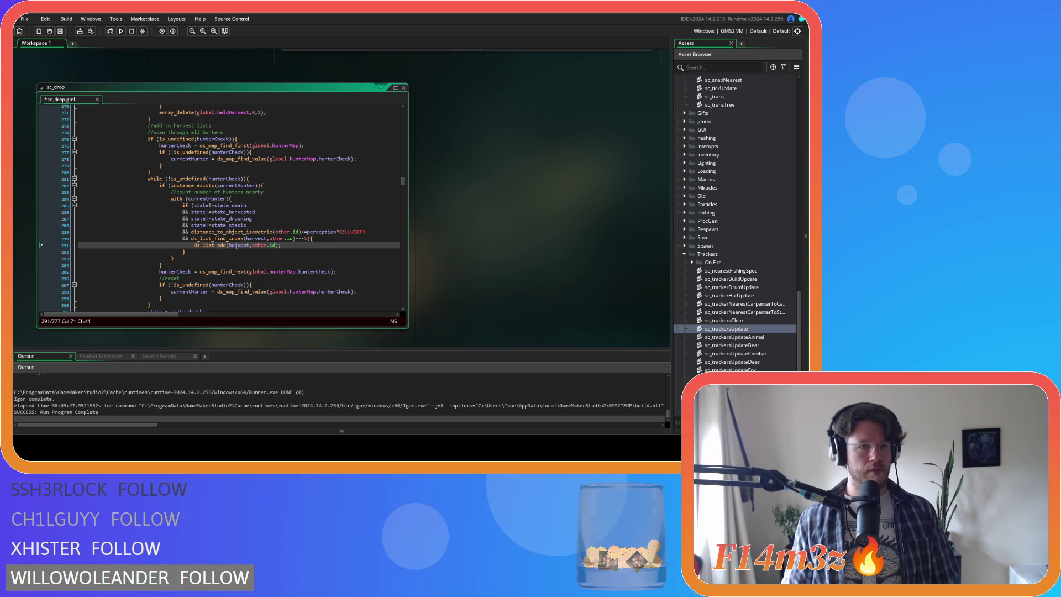
key(ctrl+s)
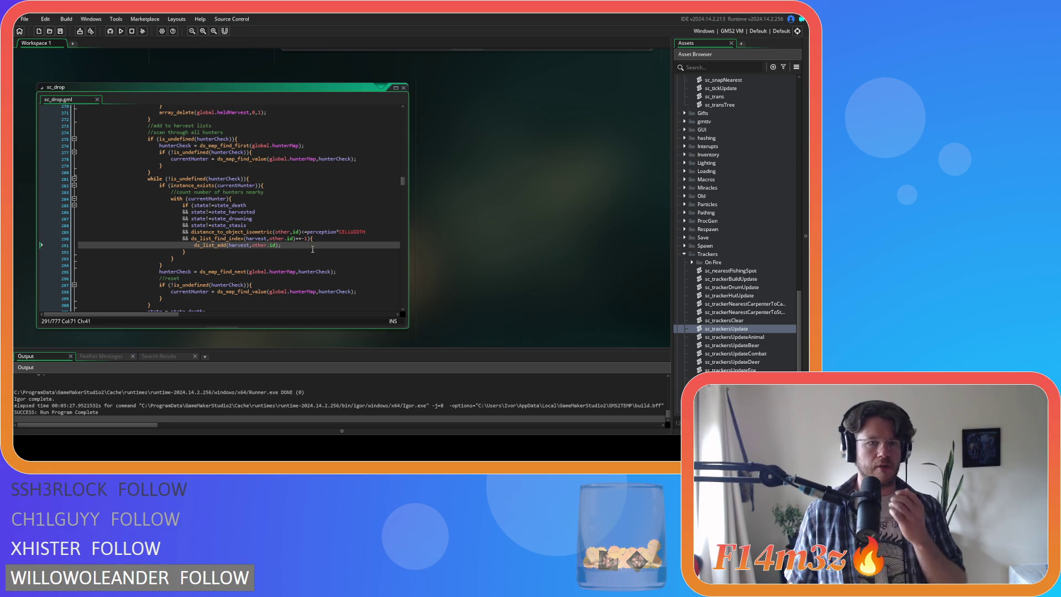
Review sc_drop's hunterCheck loop and hunterMap lookup, then switch to ob_controller's Global Left Pressed code
scroll(315, 250, down, 3)
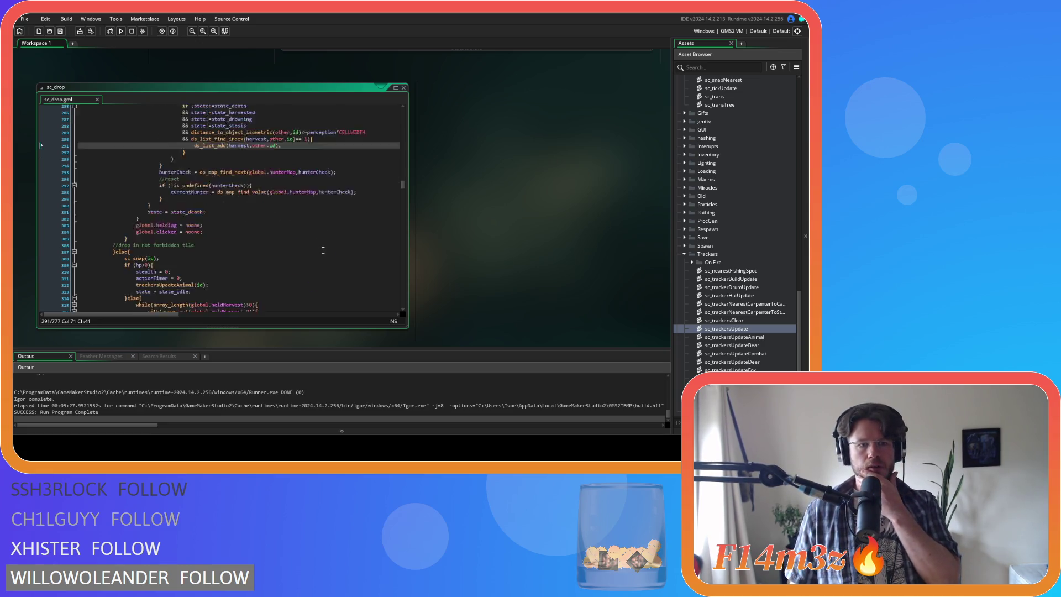
scroll(323, 250, up, 9)
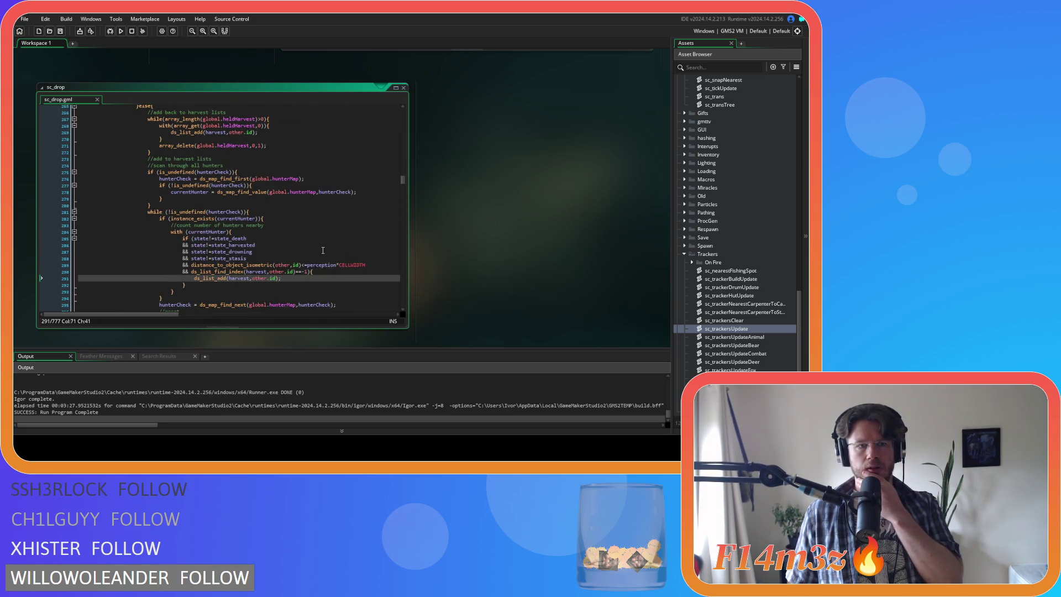
scroll(323, 250, up, 4)
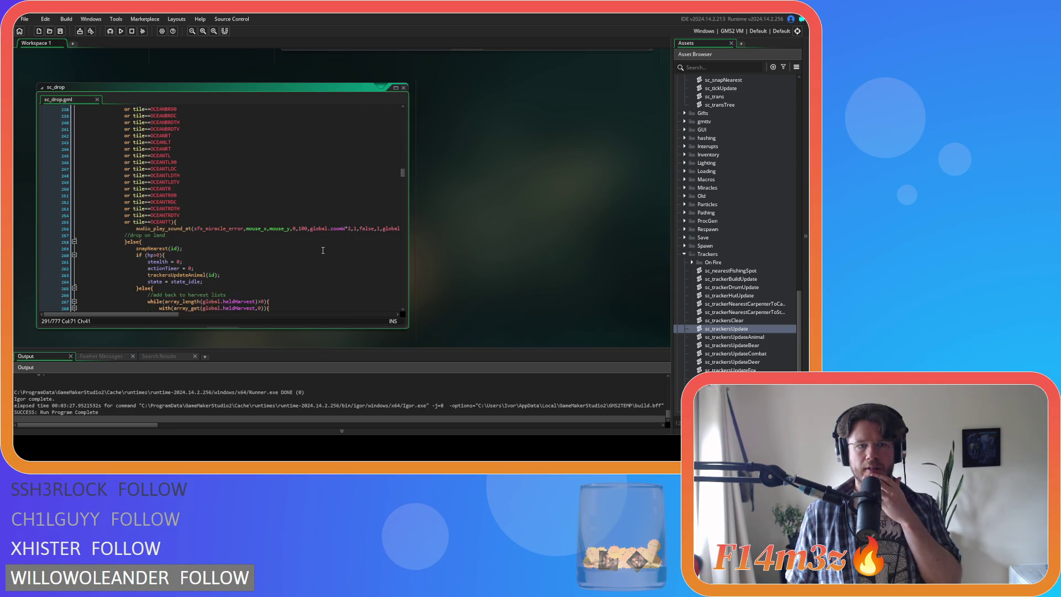
scroll(323, 251, down, 4)
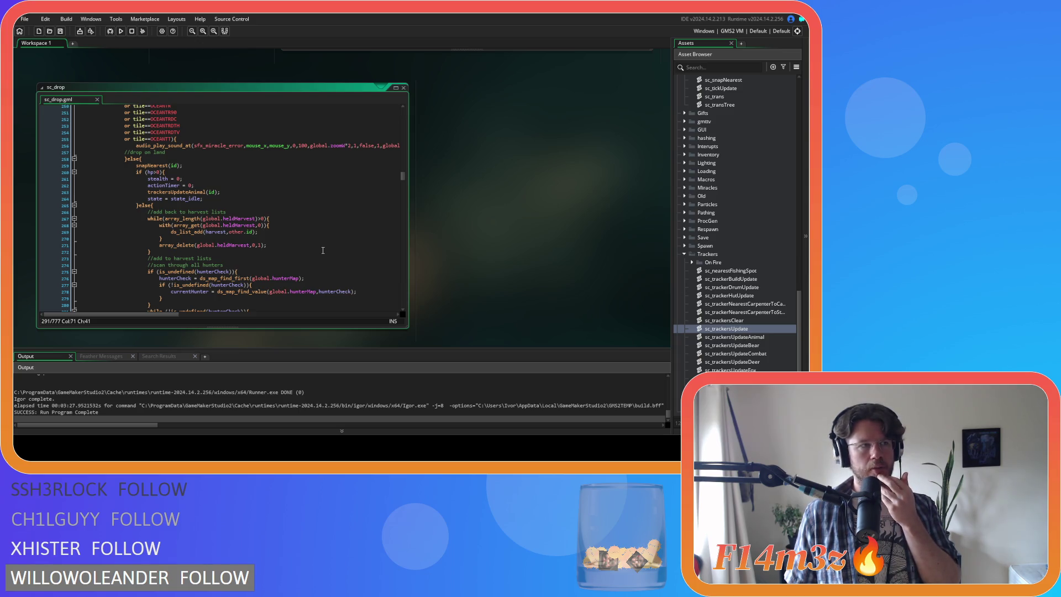
scroll(323, 251, down, 2)
scroll(323, 250, down, 3)
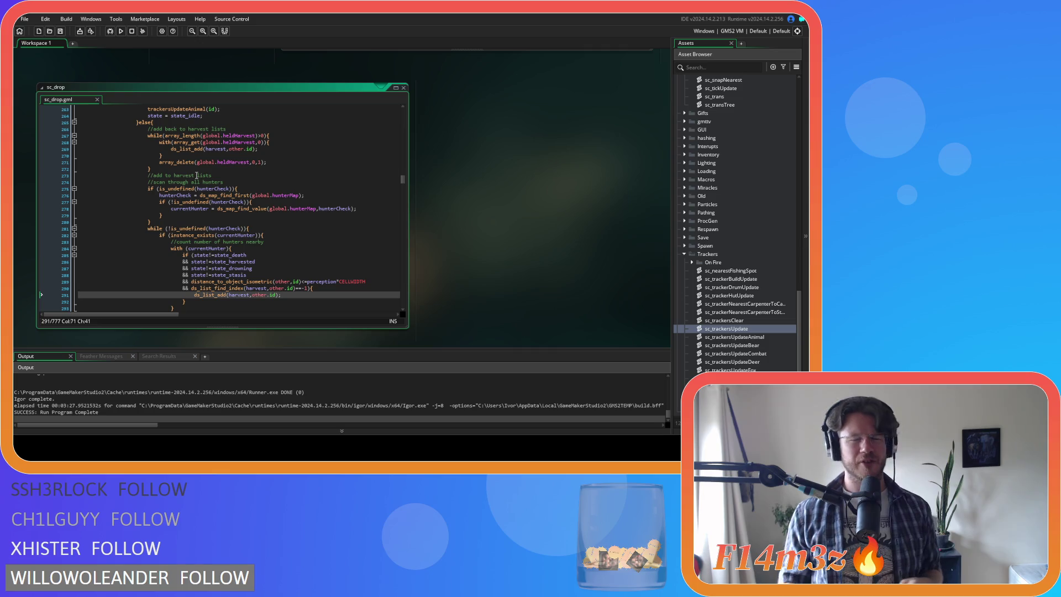
click(209, 228)
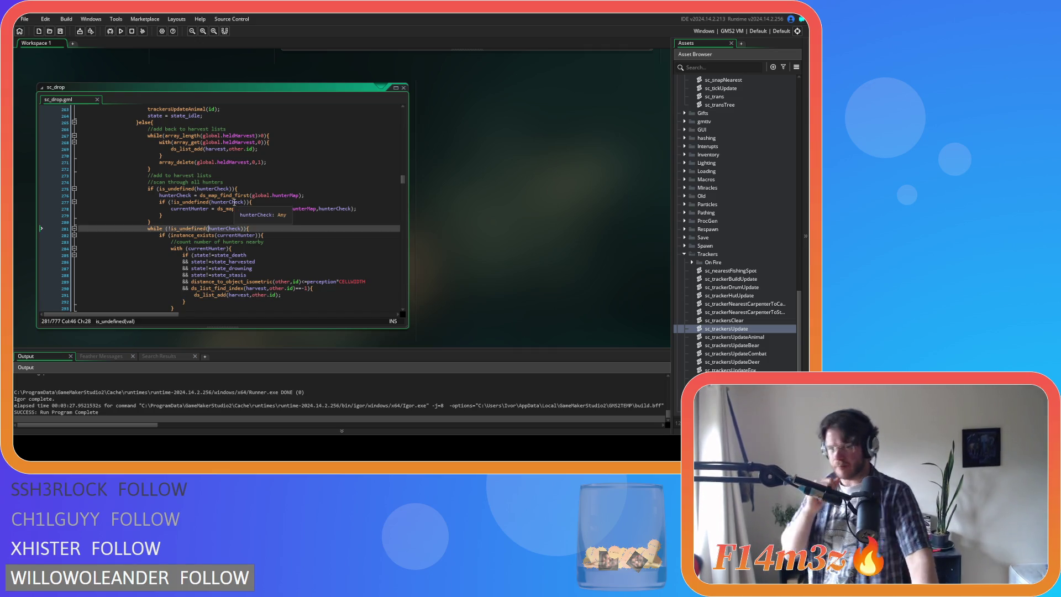
click(225, 196)
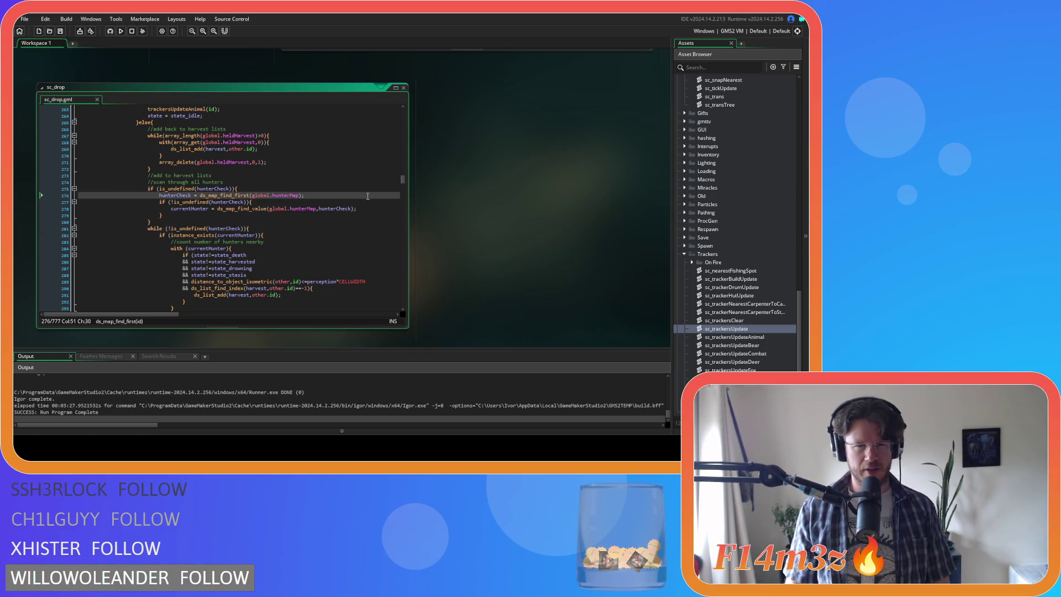
key(ctrl+Tab)
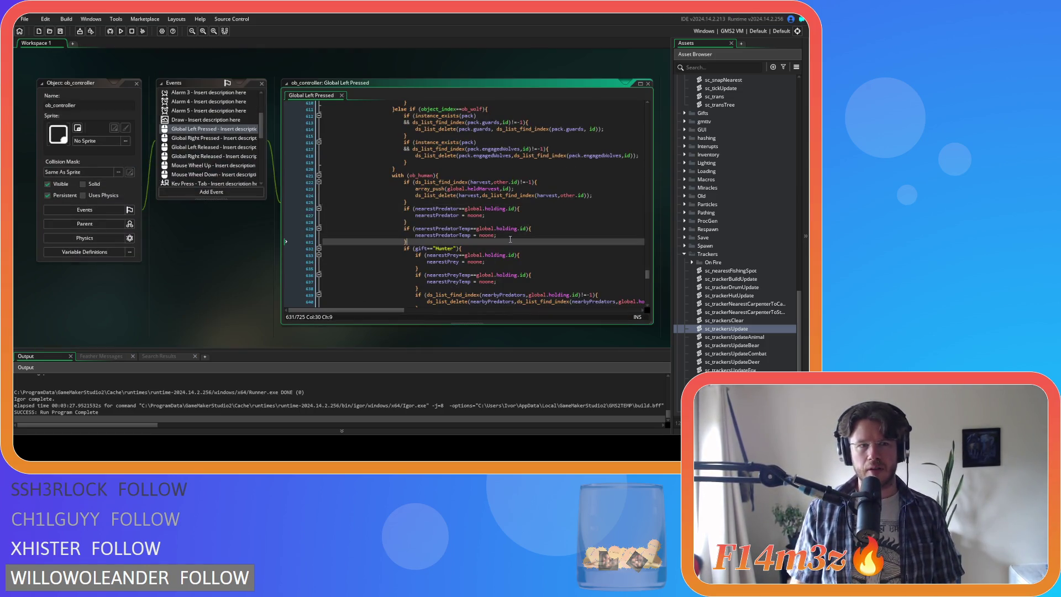
scroll(510, 238, up, 2)
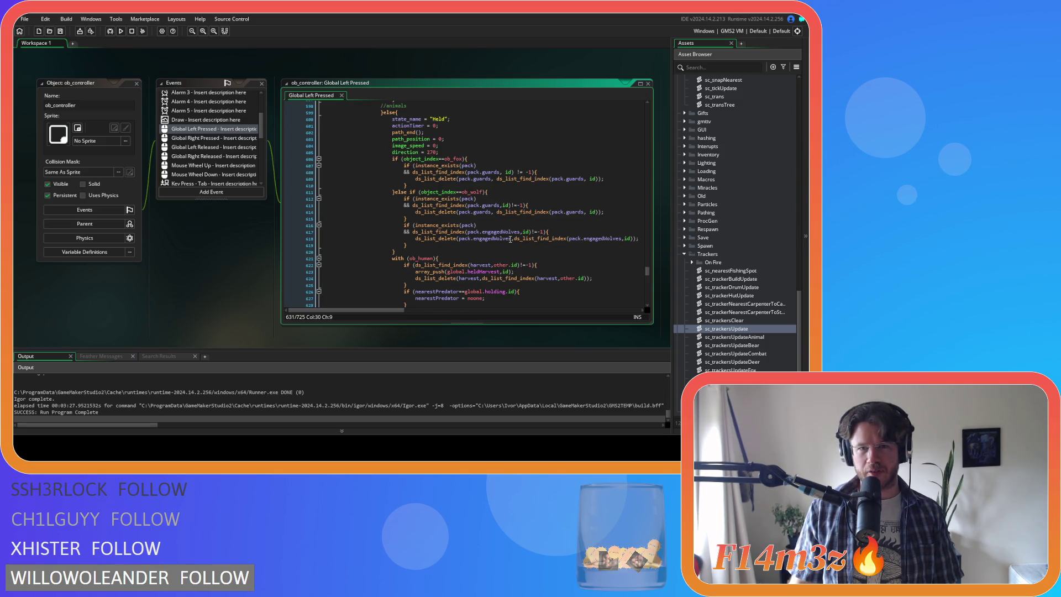
scroll(510, 239, up, 1)
scroll(510, 239, down, 10)
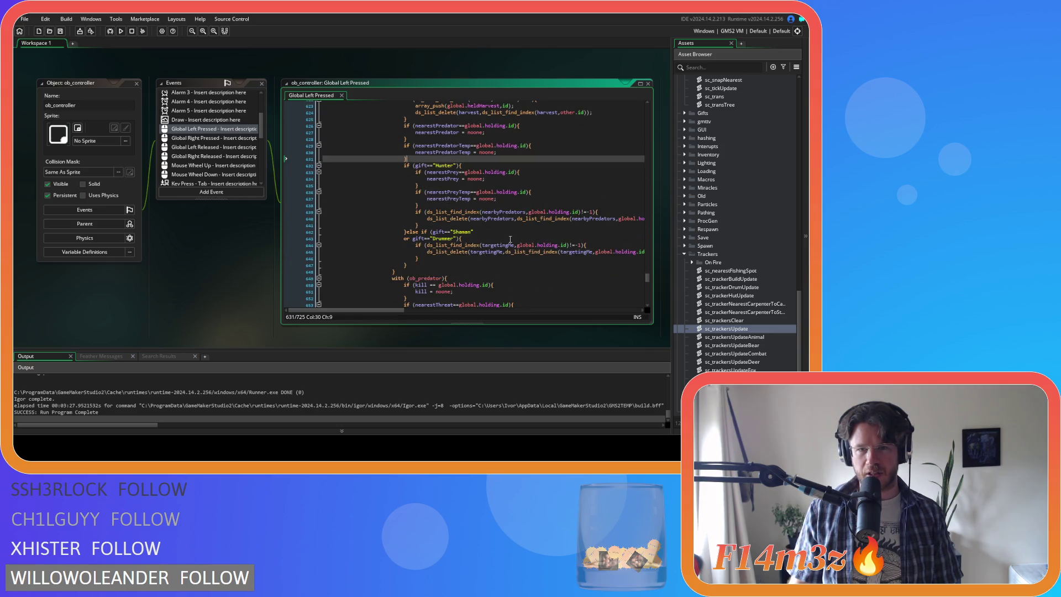
scroll(510, 238, down, 5)
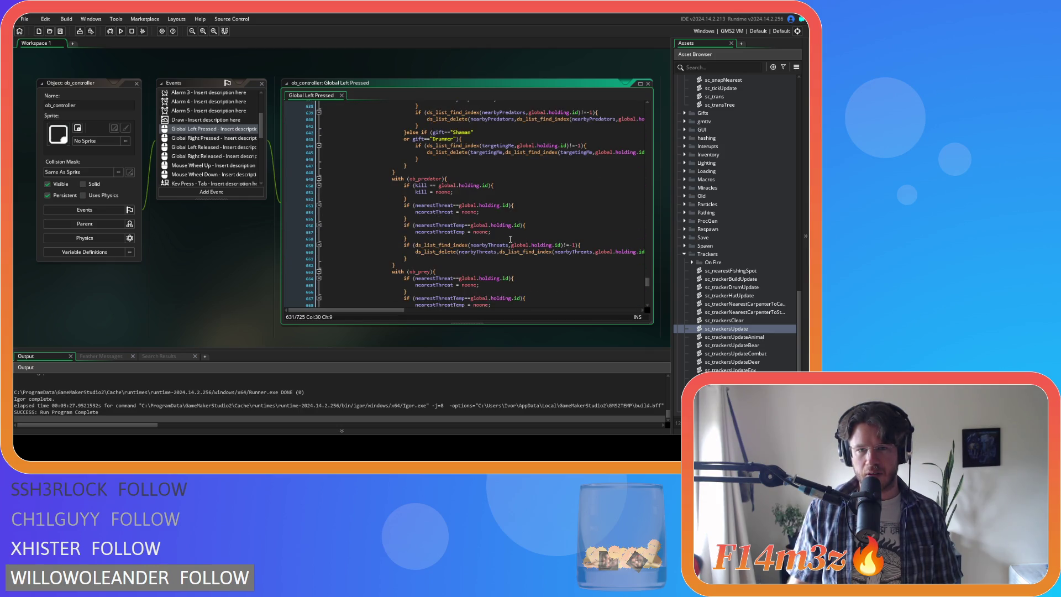
click(509, 200)
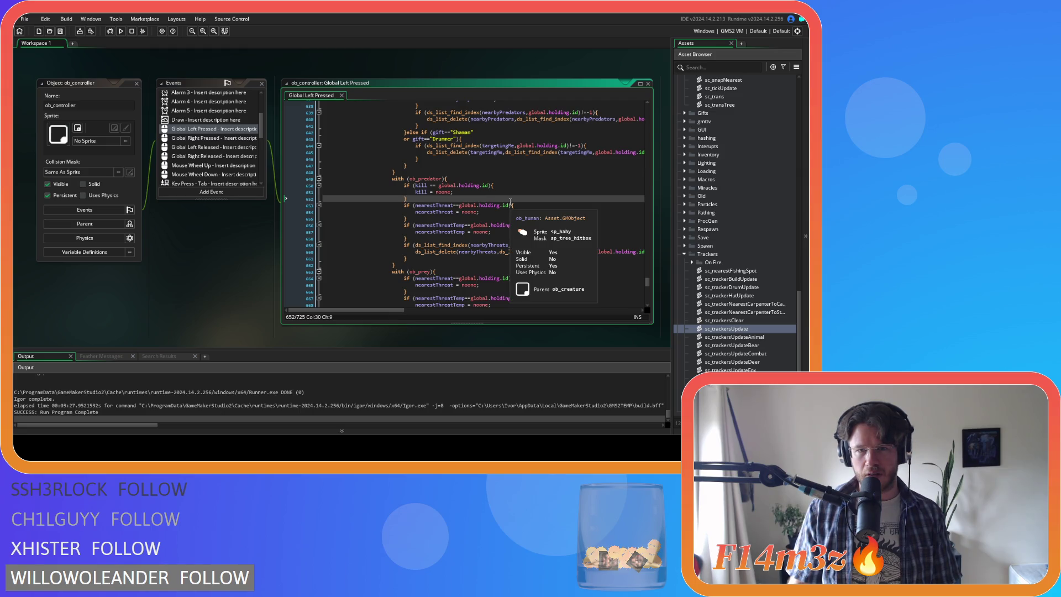
click(530, 190)
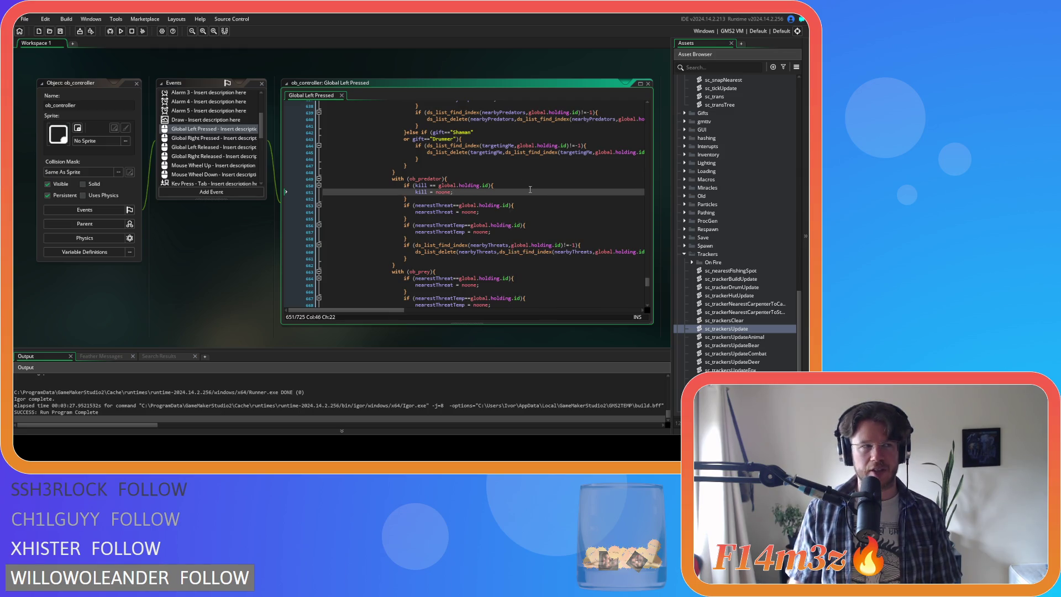
click(528, 186)
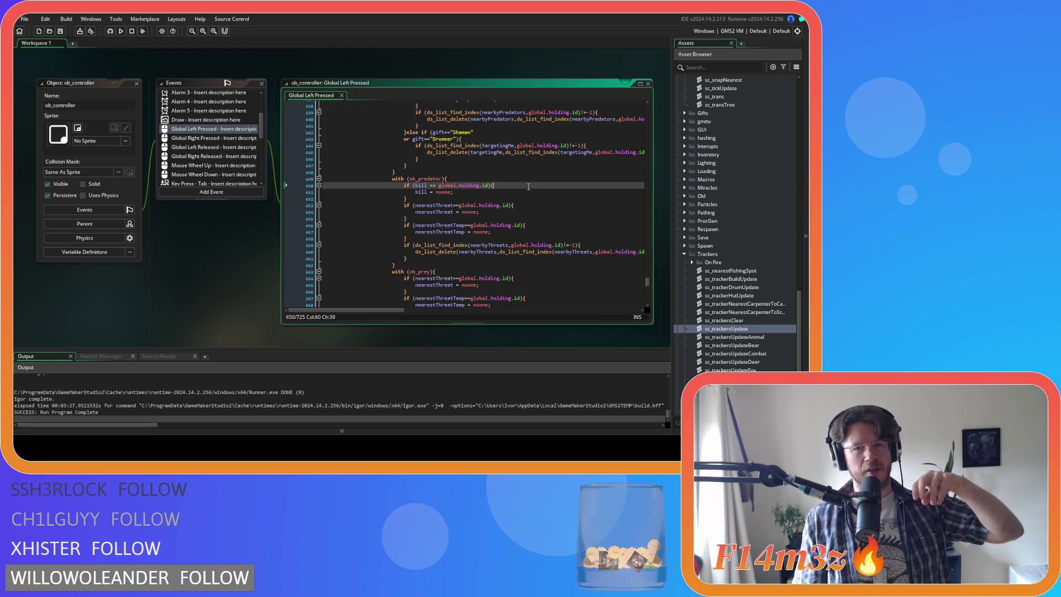
drag(408, 191, 473, 192)
click(464, 193)
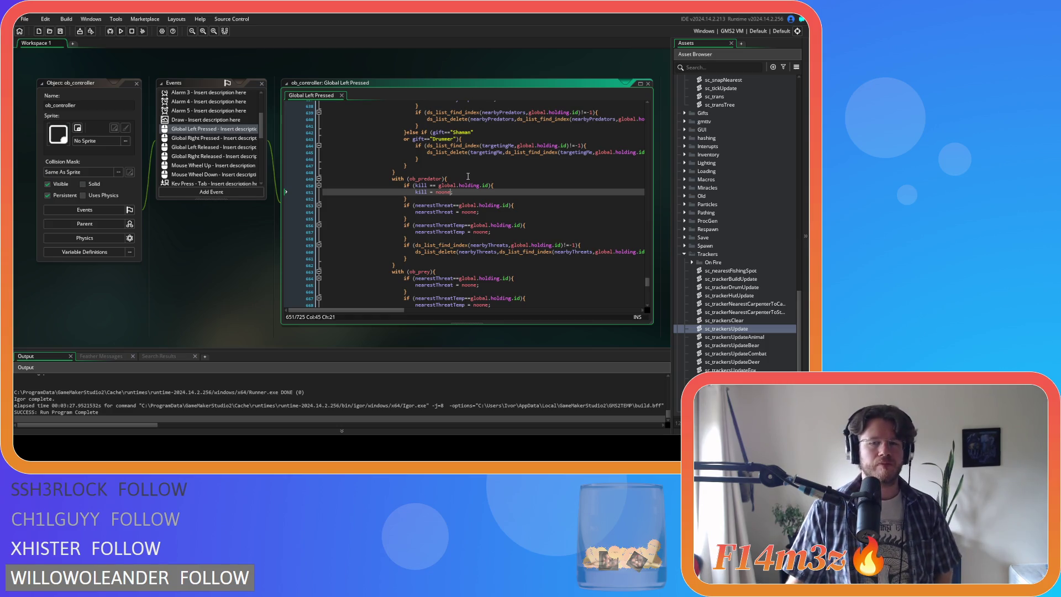
mouse_move(473, 181)
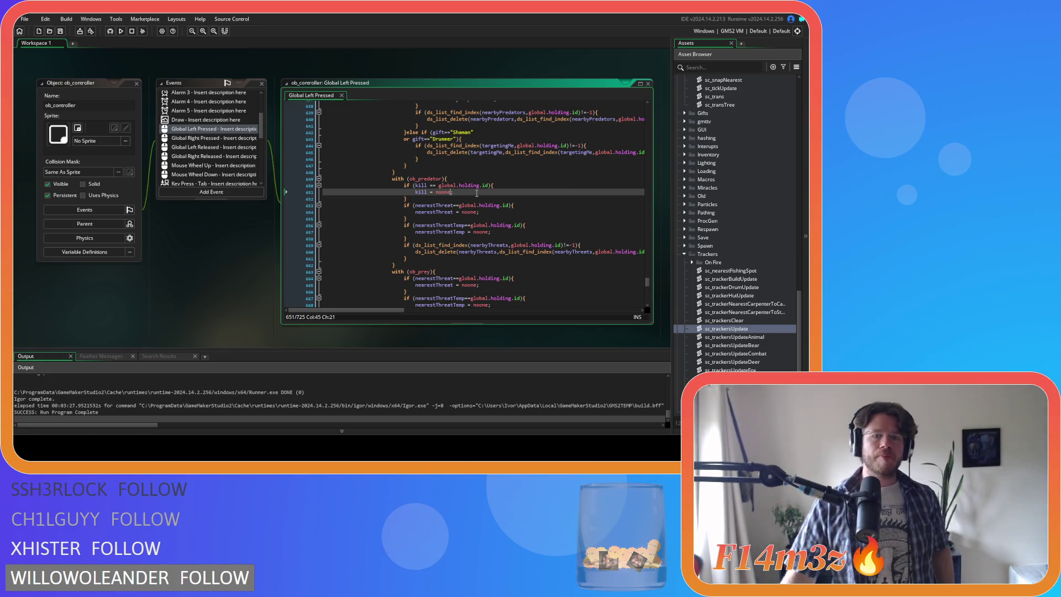
scroll(476, 193, up, 16)
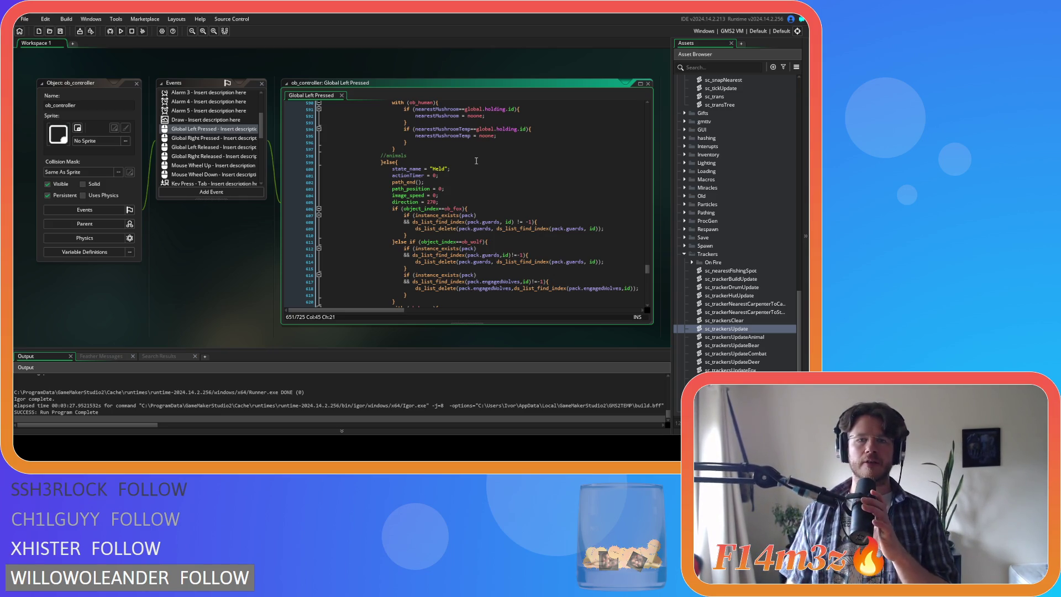
scroll(477, 161, down, 1)
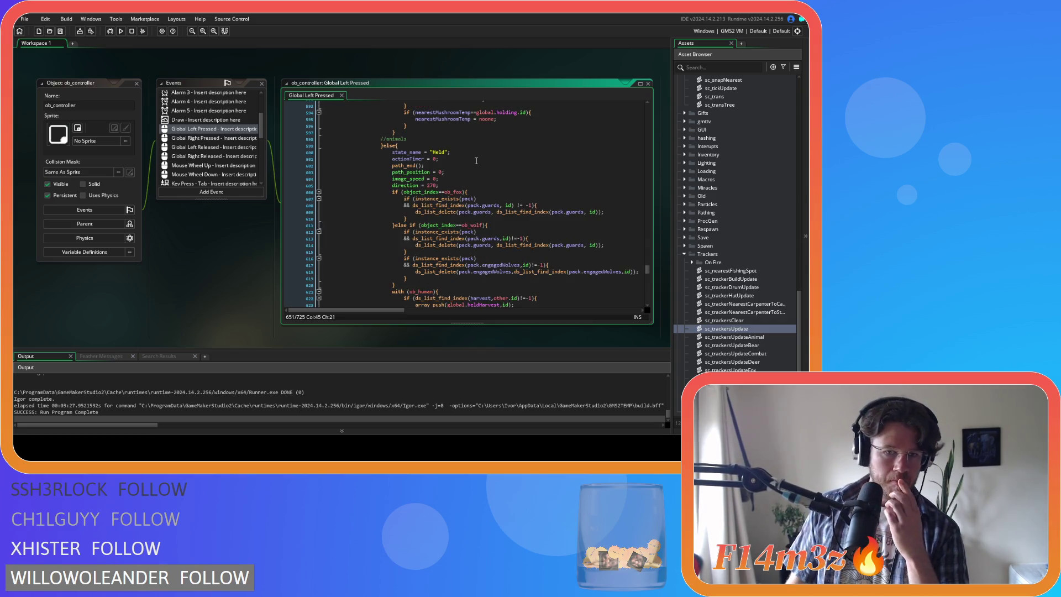
scroll(477, 160, down, 12)
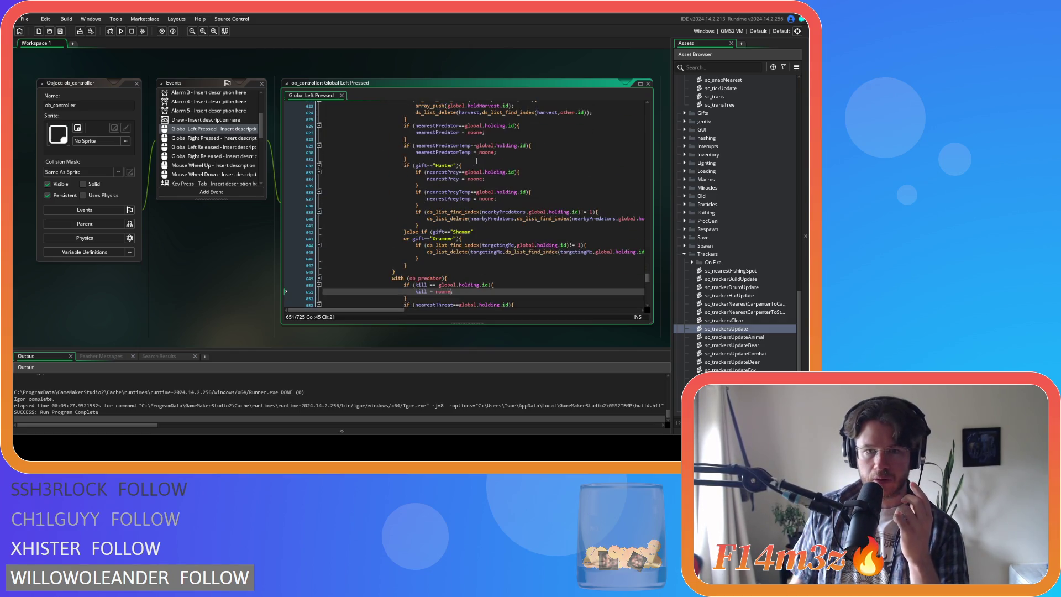
scroll(476, 161, down, 15)
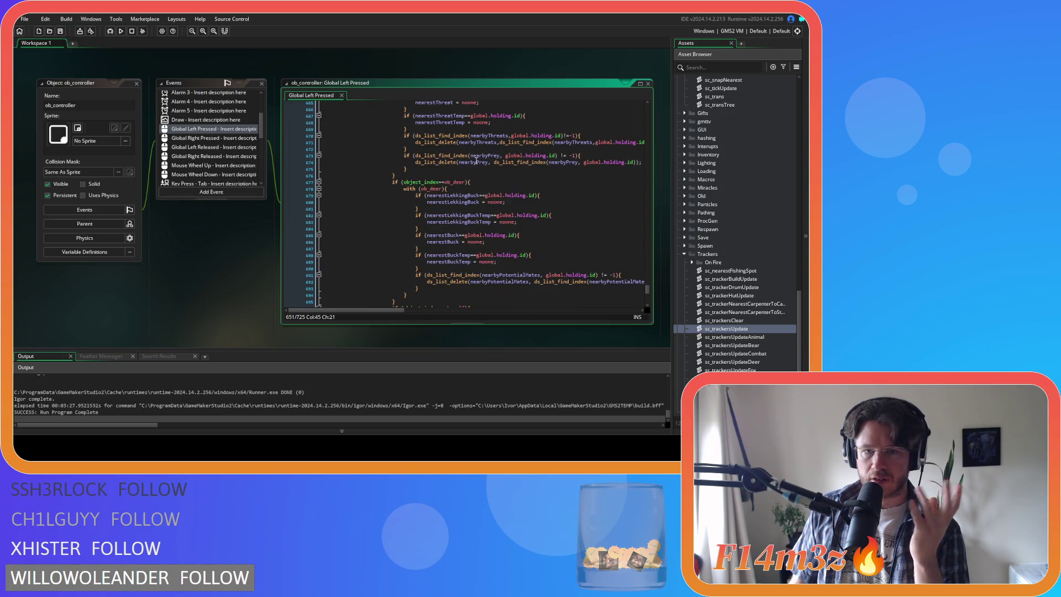
scroll(476, 161, down, 3)
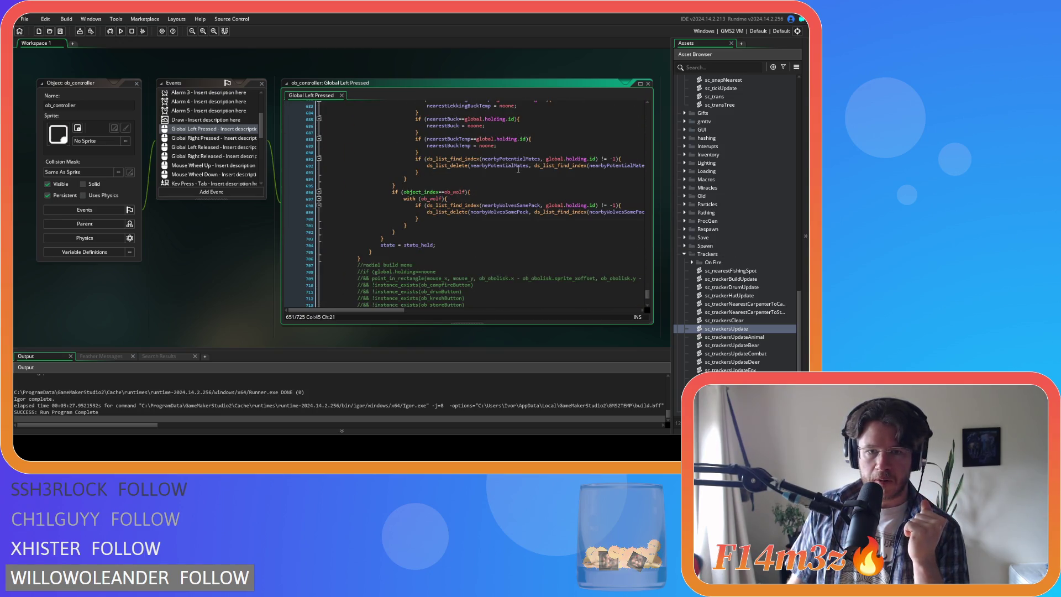
scroll(518, 168, up, 20)
scroll(518, 168, up, 6)
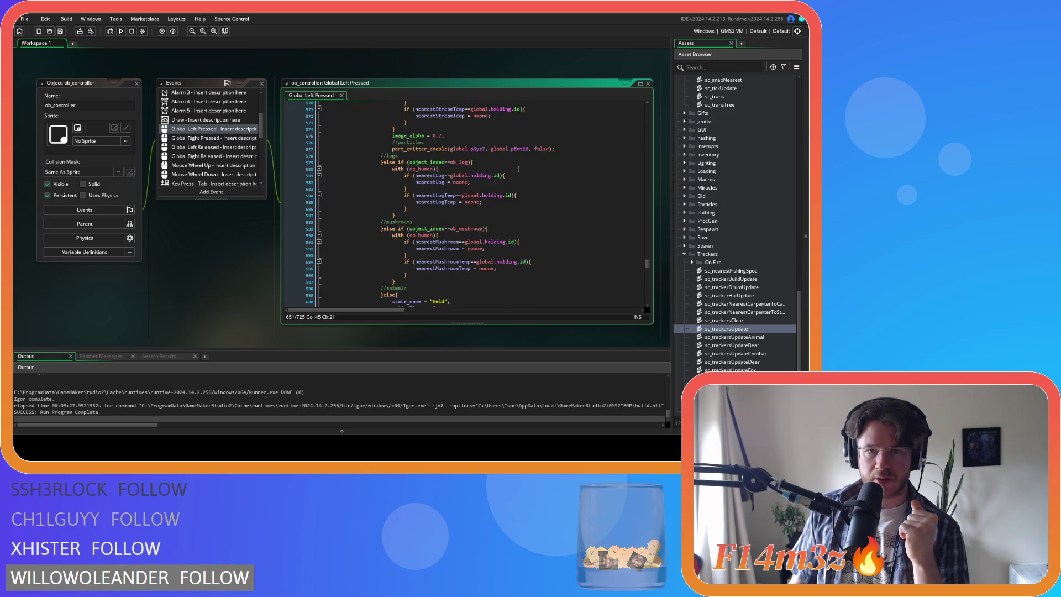
scroll(519, 168, down, 3)
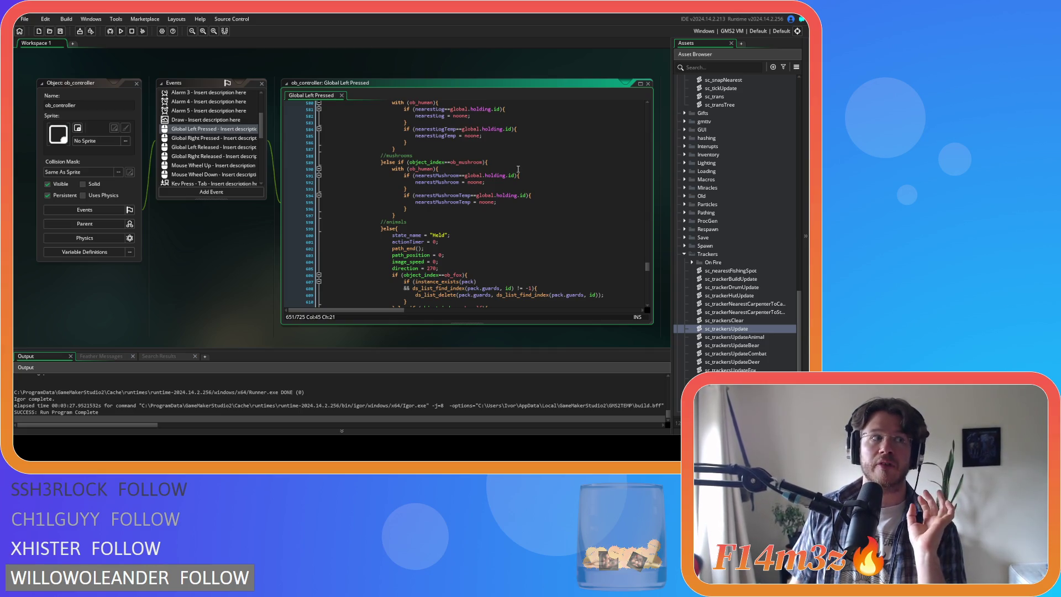
scroll(519, 168, down, 3)
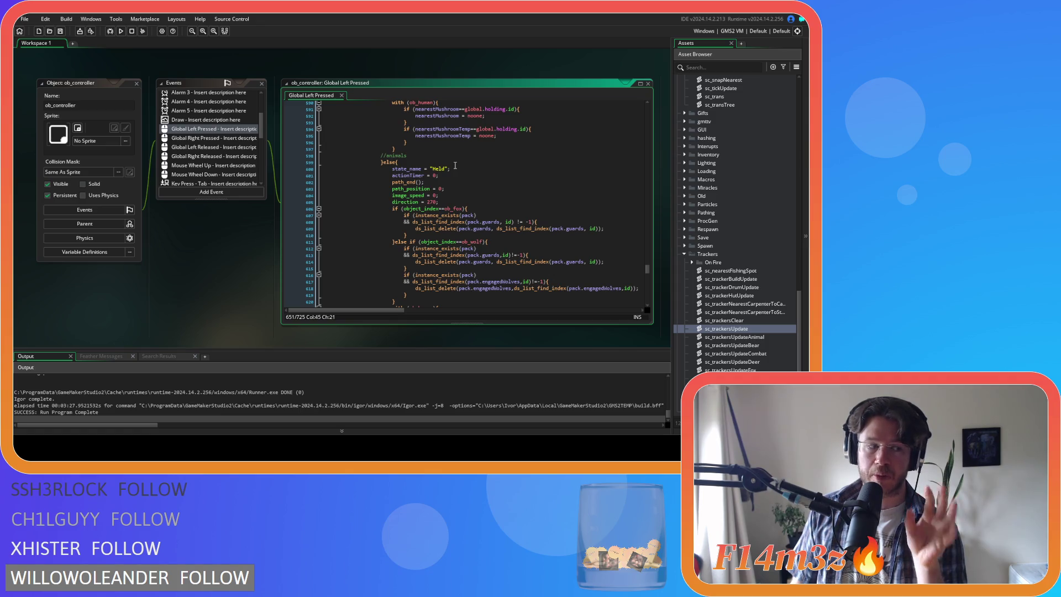
scroll(457, 161, down, 1)
scroll(456, 161, down, 4)
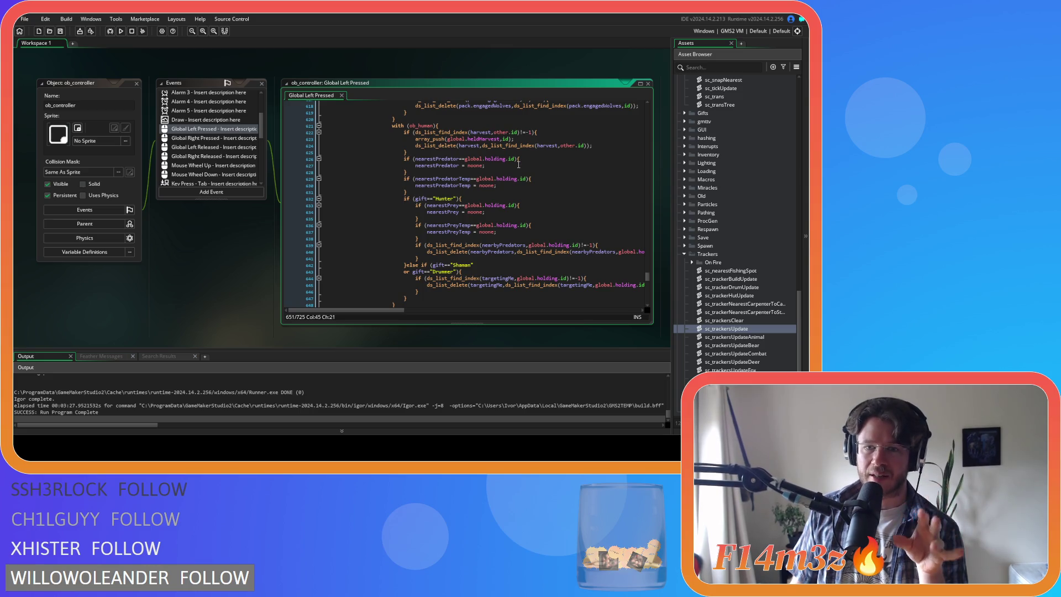
scroll(518, 164, down, 3)
scroll(519, 164, down, 2)
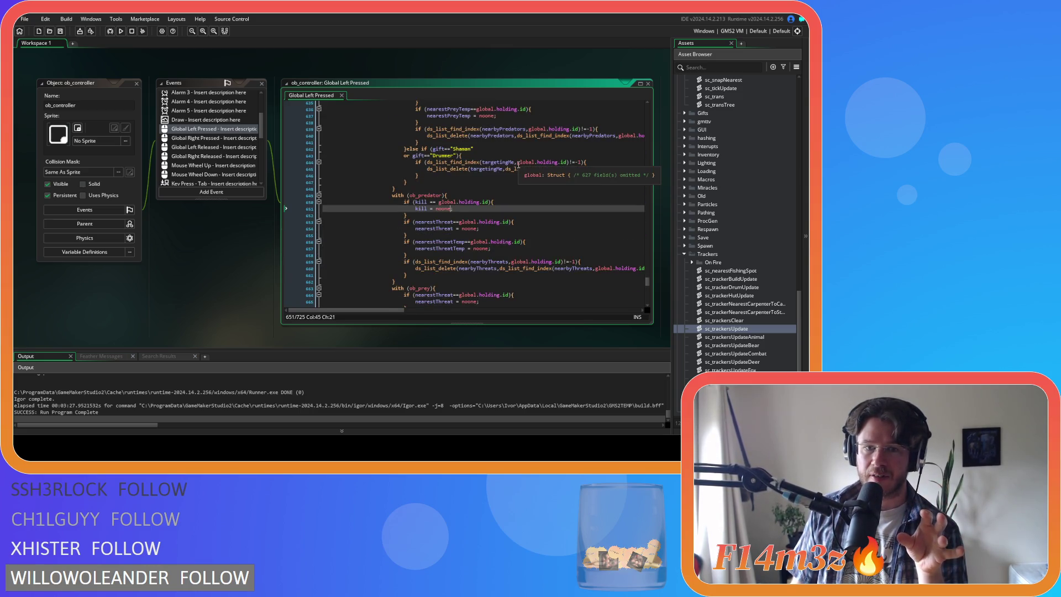
mouse_move(522, 168)
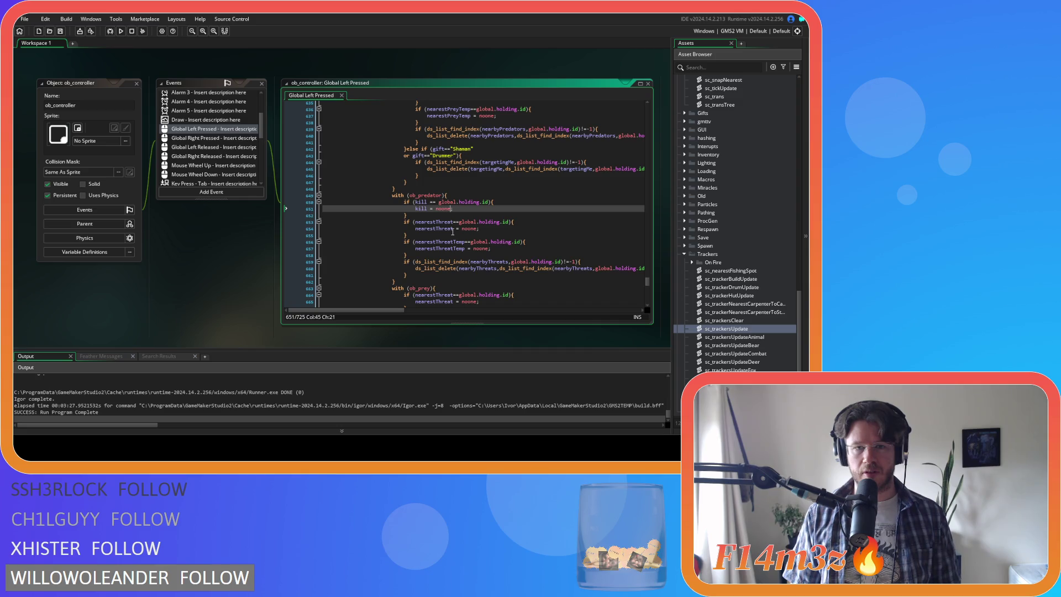
scroll(453, 231, up, 6)
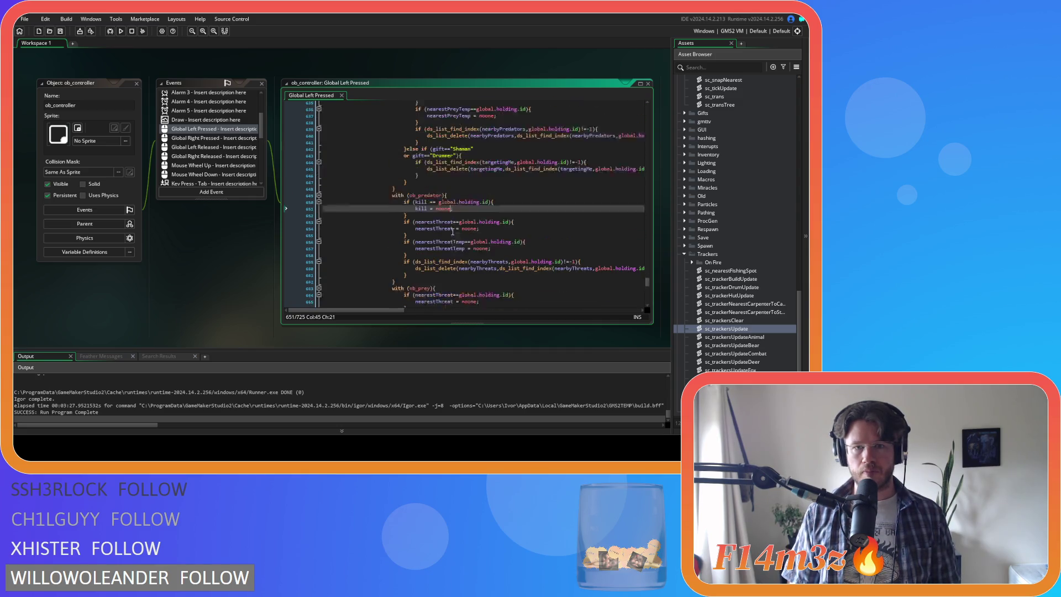
scroll(452, 232, up, 8)
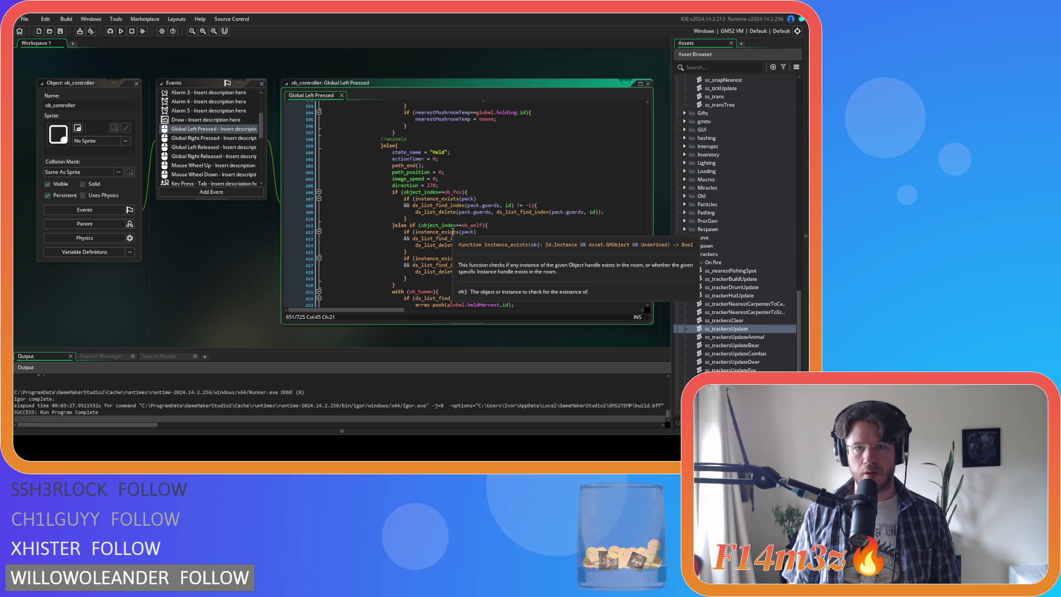
Add 'owner = noone' after actionTimer = 0 in Global Left Pressed and save
click(457, 158)
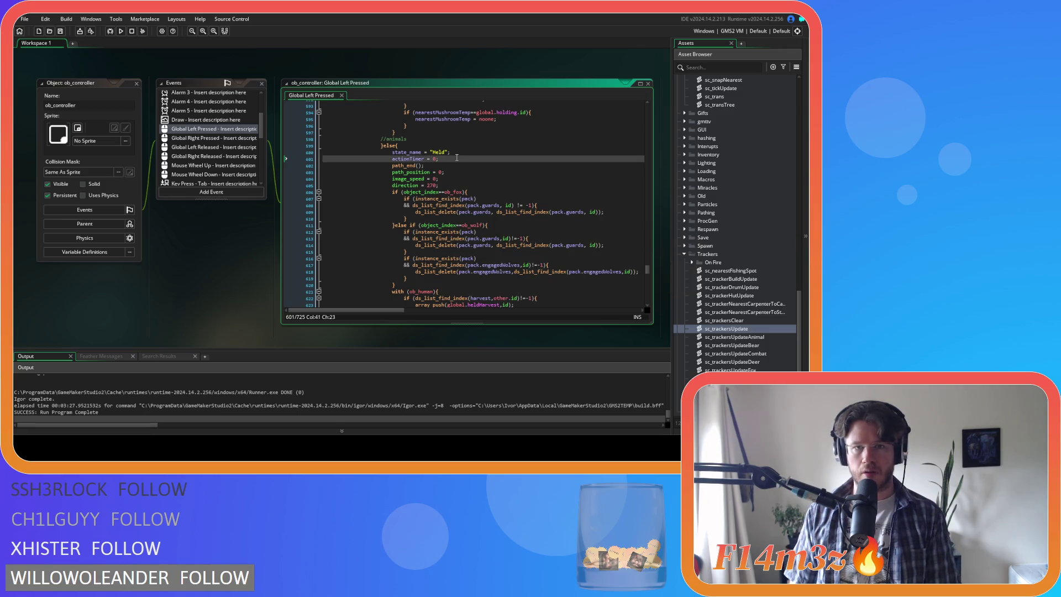
key(Return)
text(ow)
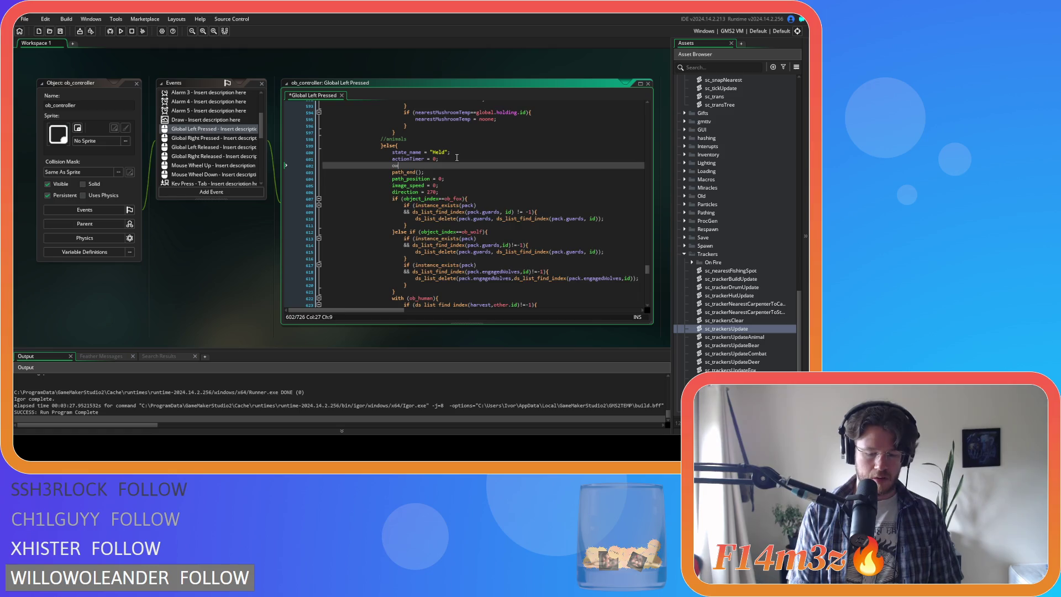
text(ner = noone;)
key(ctrl+s)
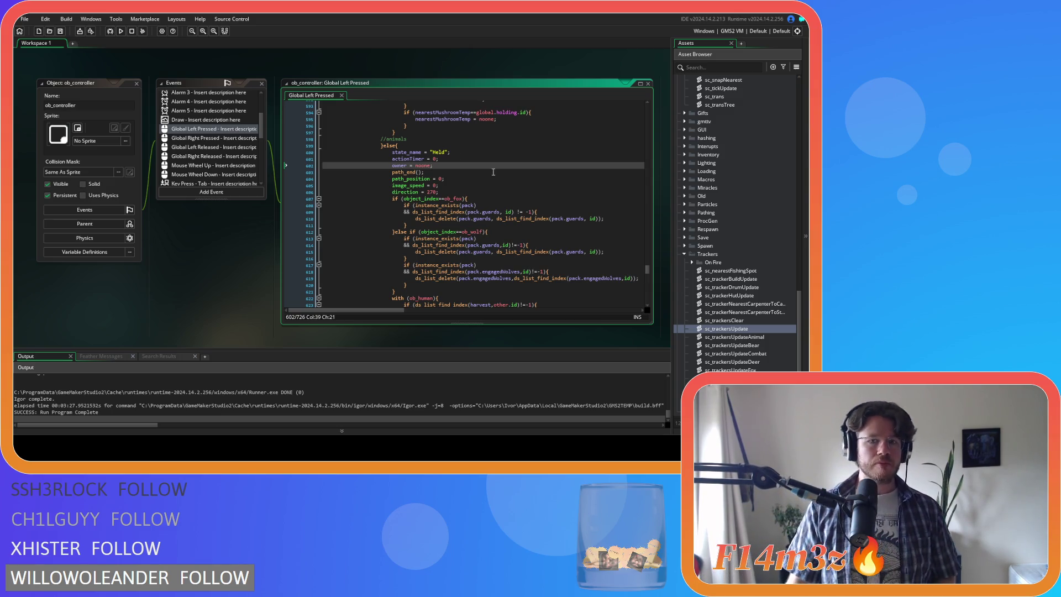
Scroll through the Global Left Pressed code to review the held-creature cleanup
scroll(493, 172, down, 13)
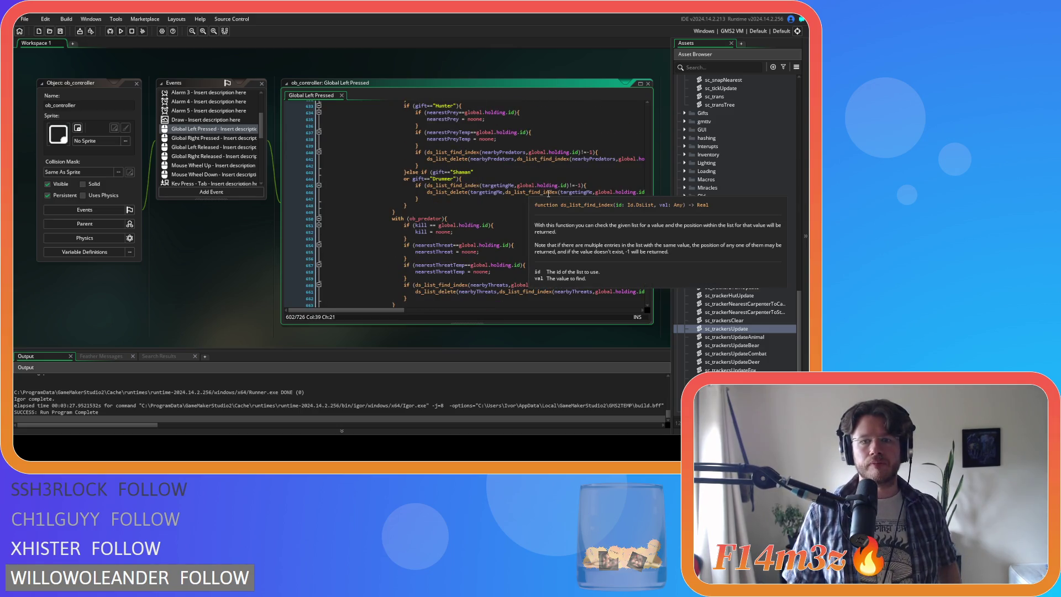
scroll(548, 194, down, 2)
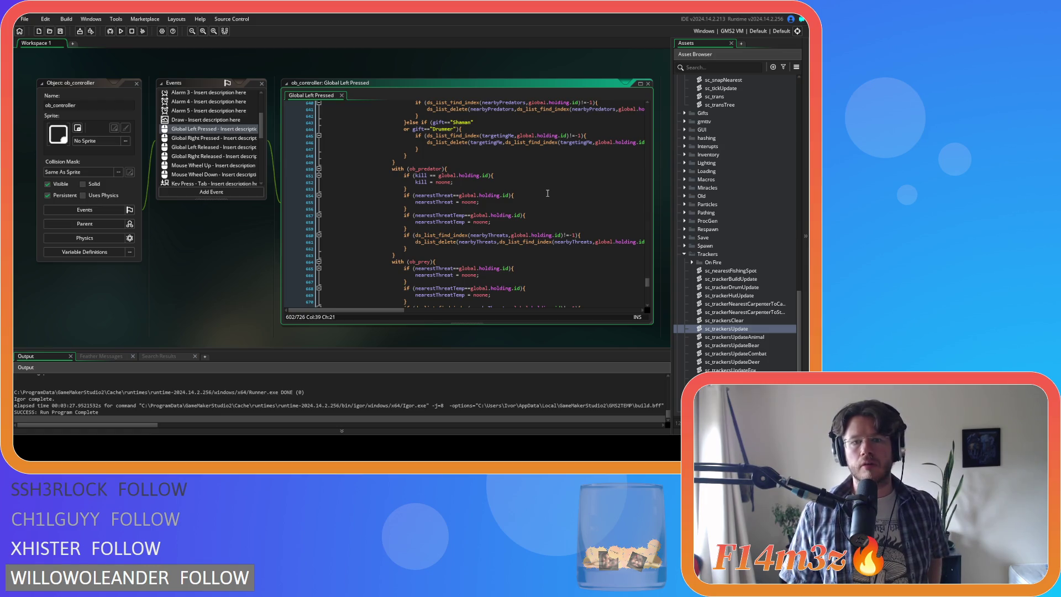
scroll(547, 192, down, 3)
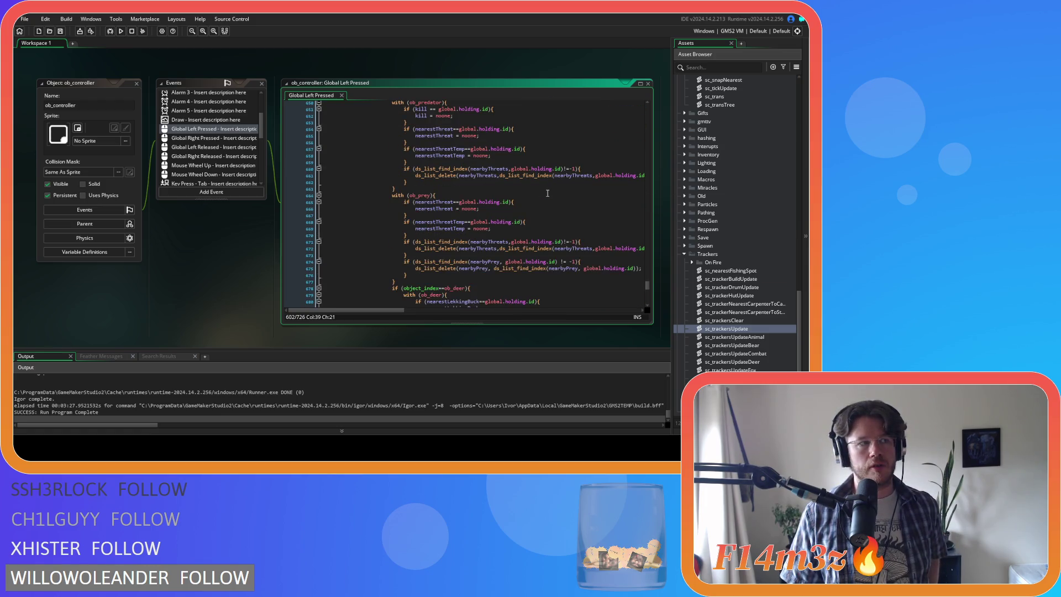
scroll(547, 193, up, 2)
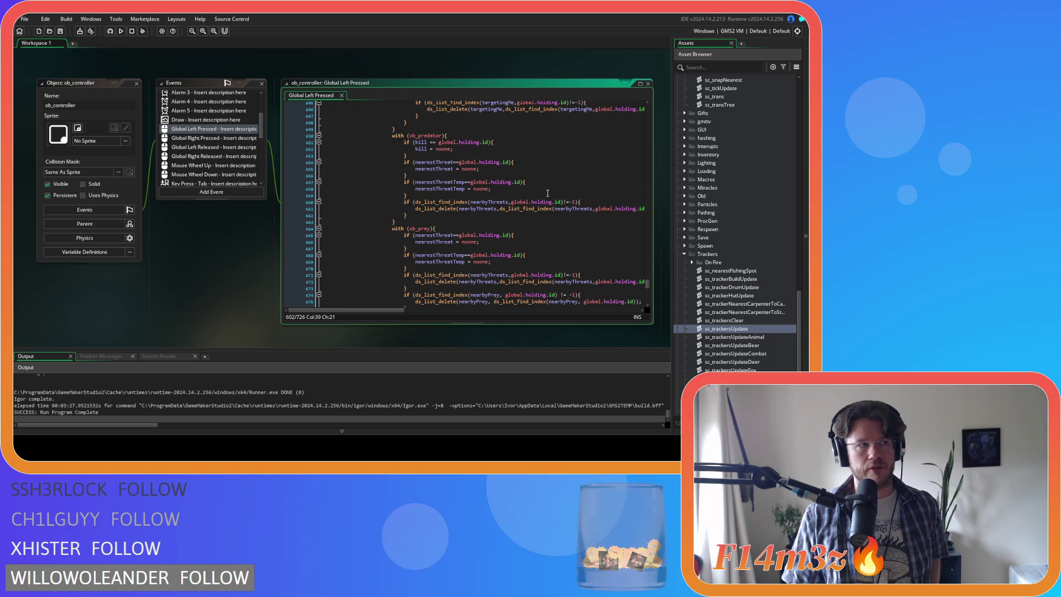
scroll(757, 193, up, 10)
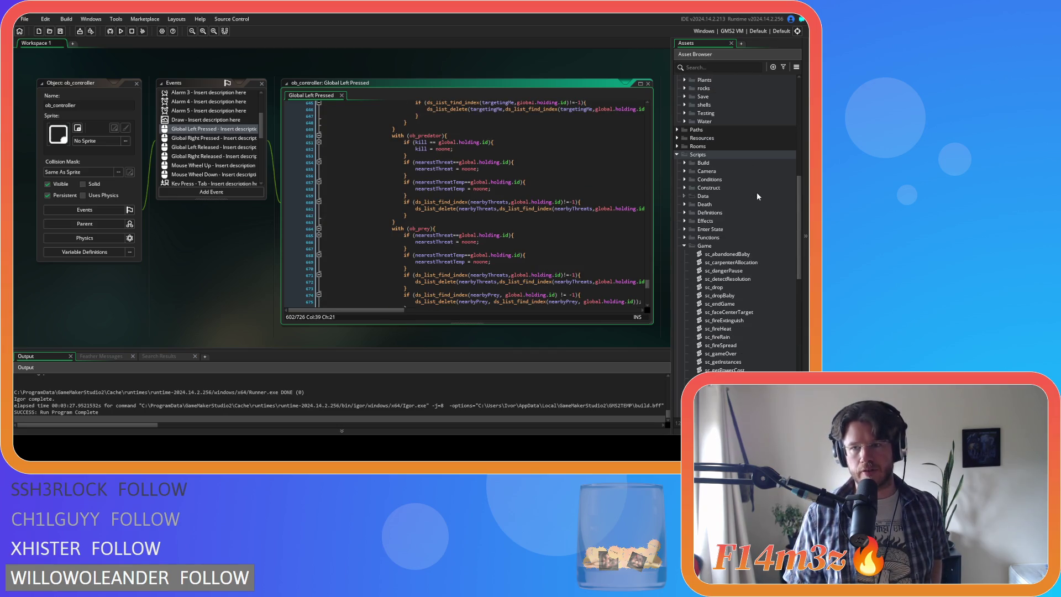
scroll(757, 196, up, 10)
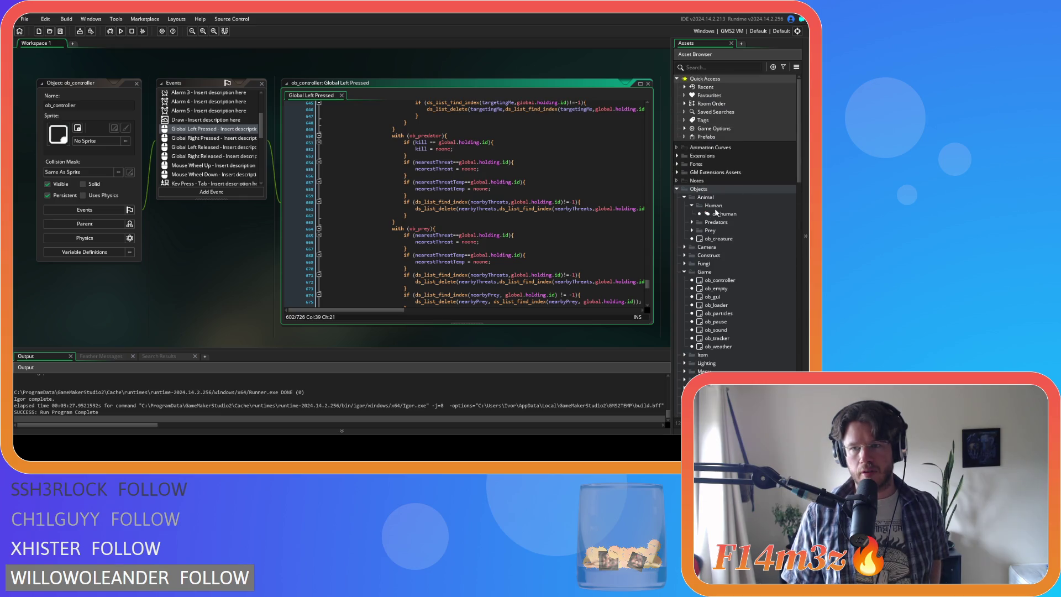
Open ob_human's event code and search for the nearestPredator existence check
click(717, 214)
double_click(718, 214)
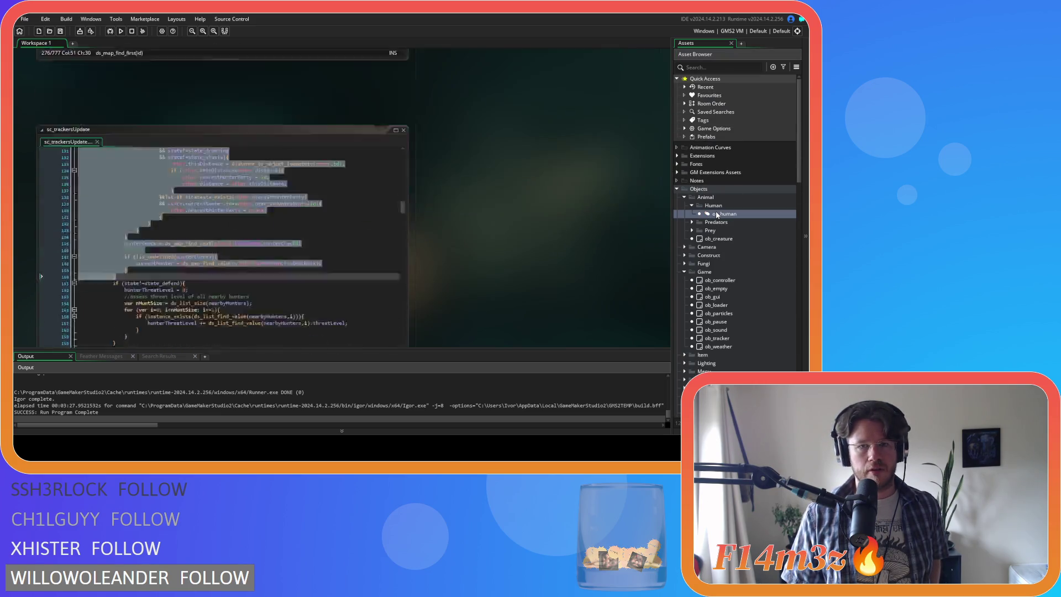
click(405, 165)
key(ctrl+f)
text(nearestPreda)
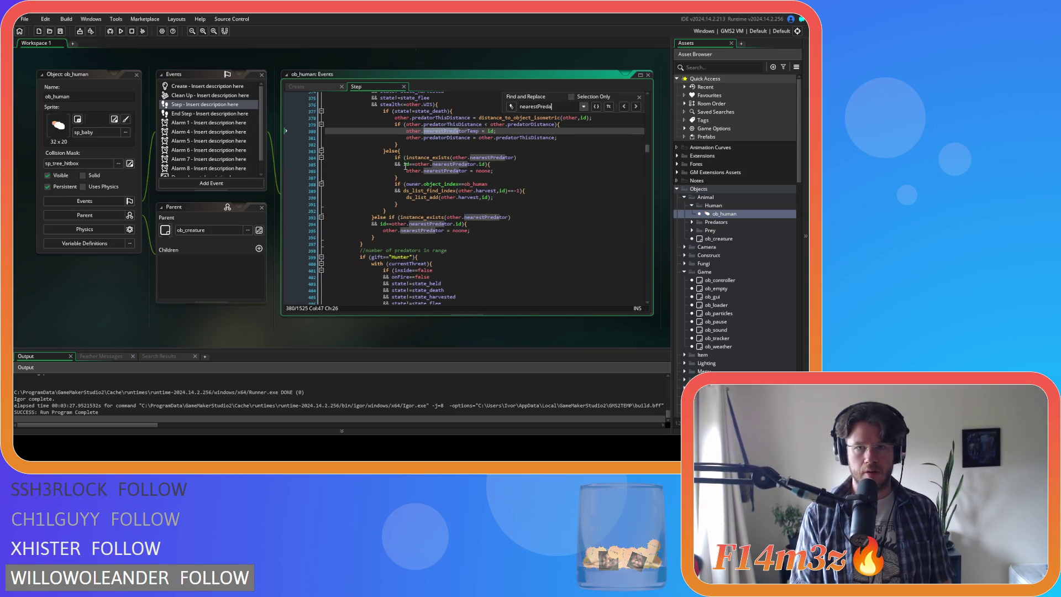
click(442, 176)
click(421, 158)
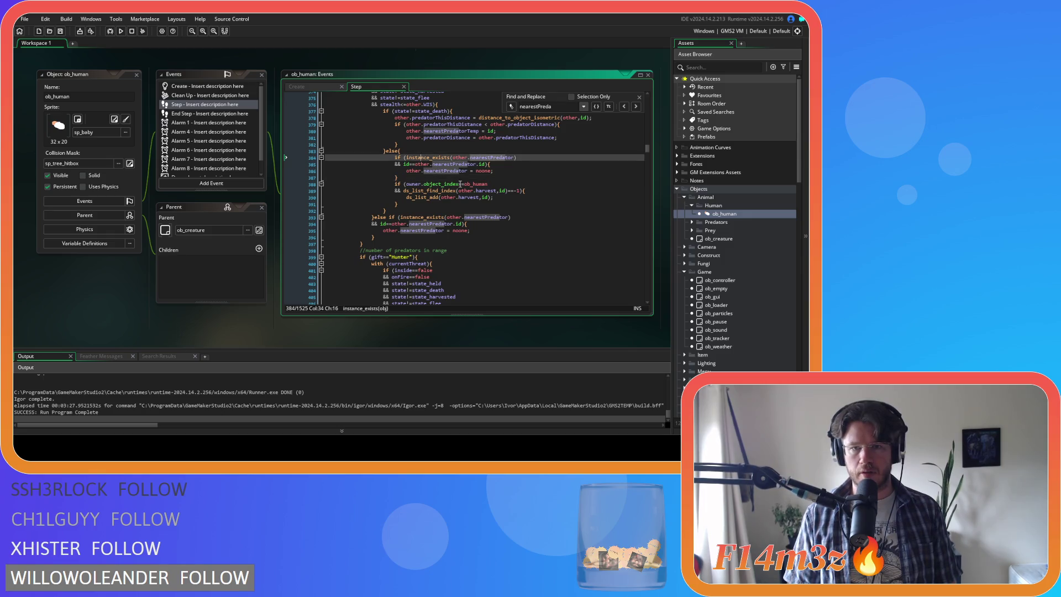
Insert a new line after the owner.object_index==ob_human harvest check on line 388
drag(488, 184, 406, 187)
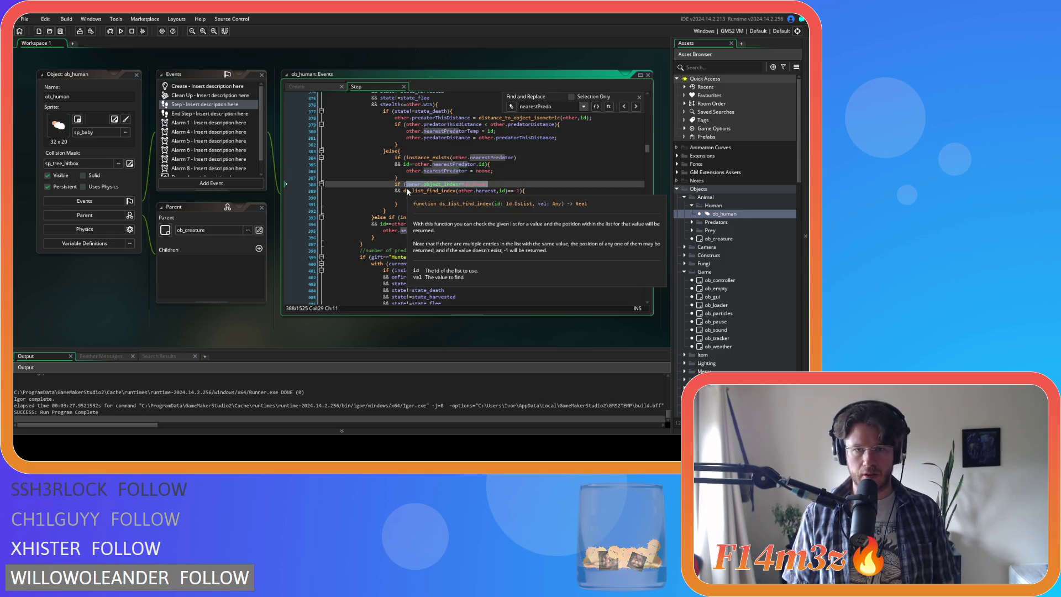
click(496, 183)
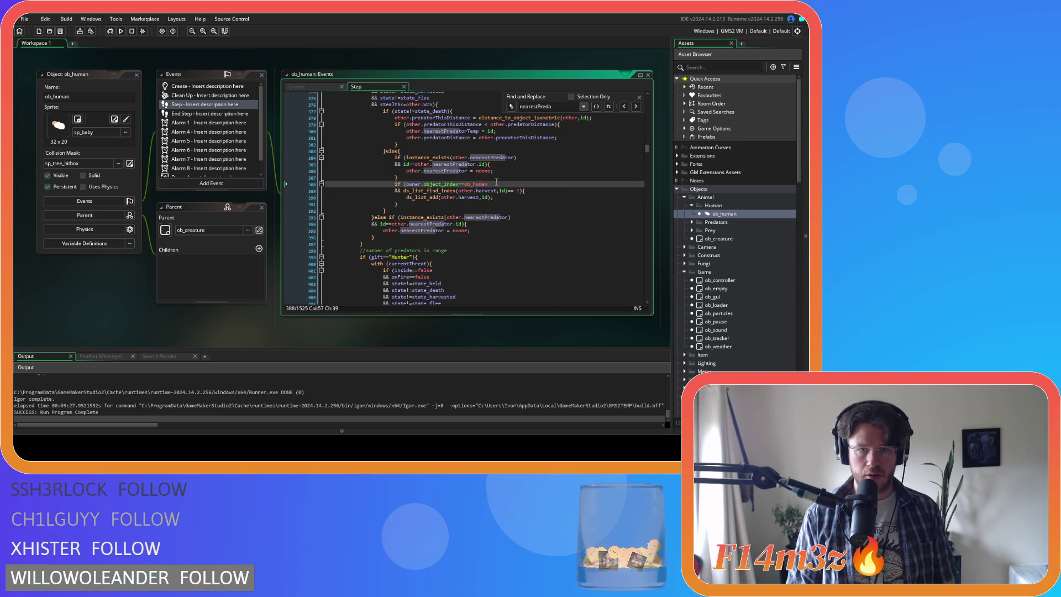
key(Return)
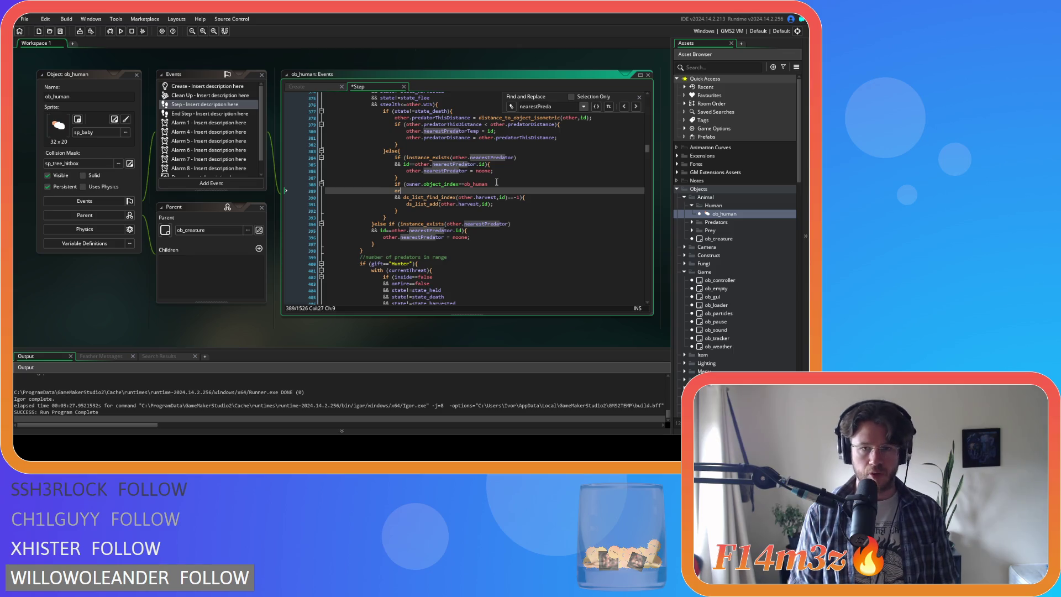
click(408, 184)
Type owner.object_index==noone on line 389 and save ob_human
text(()
click(411, 191)
key(Left)
text(owner.object_index==noone)
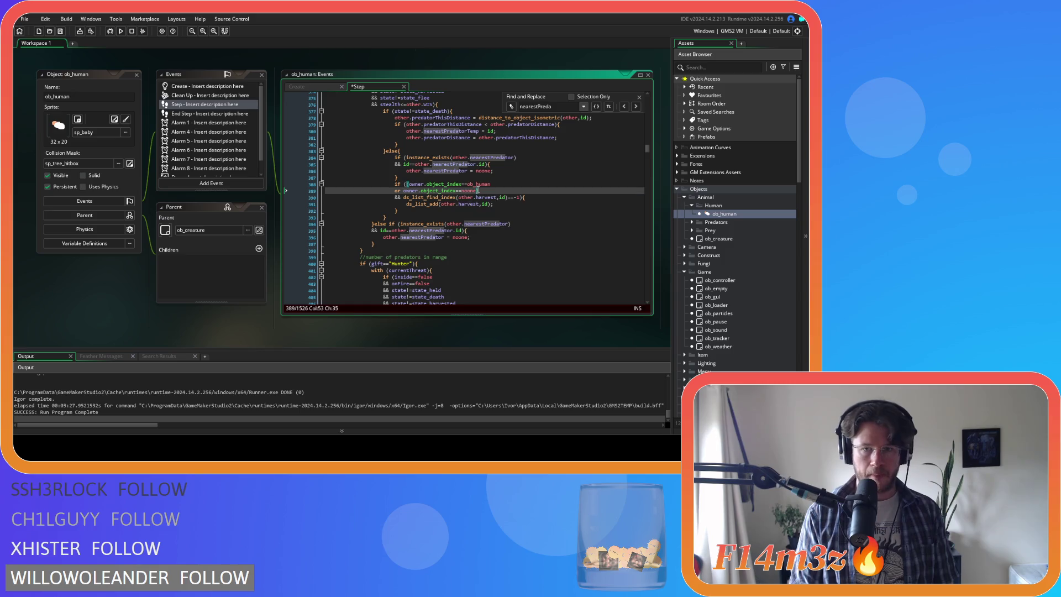
key(ctrl+s)
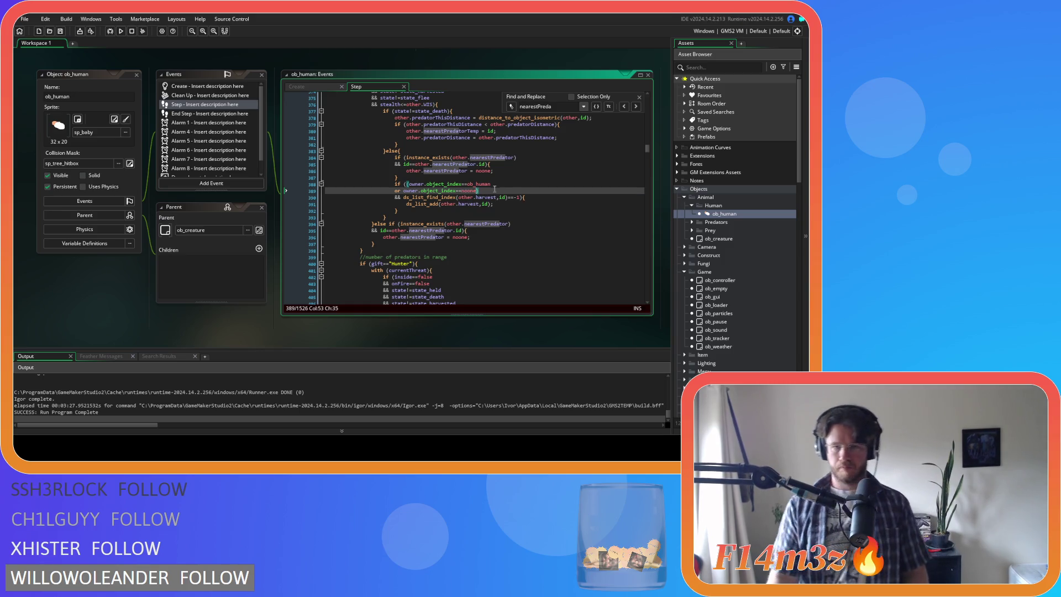
key(Right)
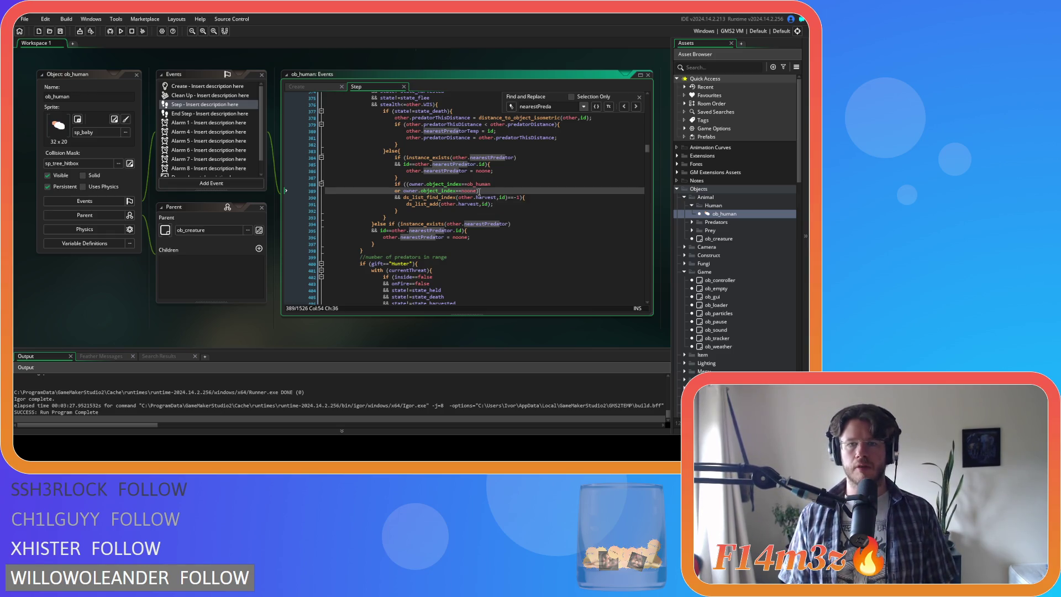
Wrap both owner checks in parentheses and search for other copies of the owner condition
drag(480, 192, 406, 184)
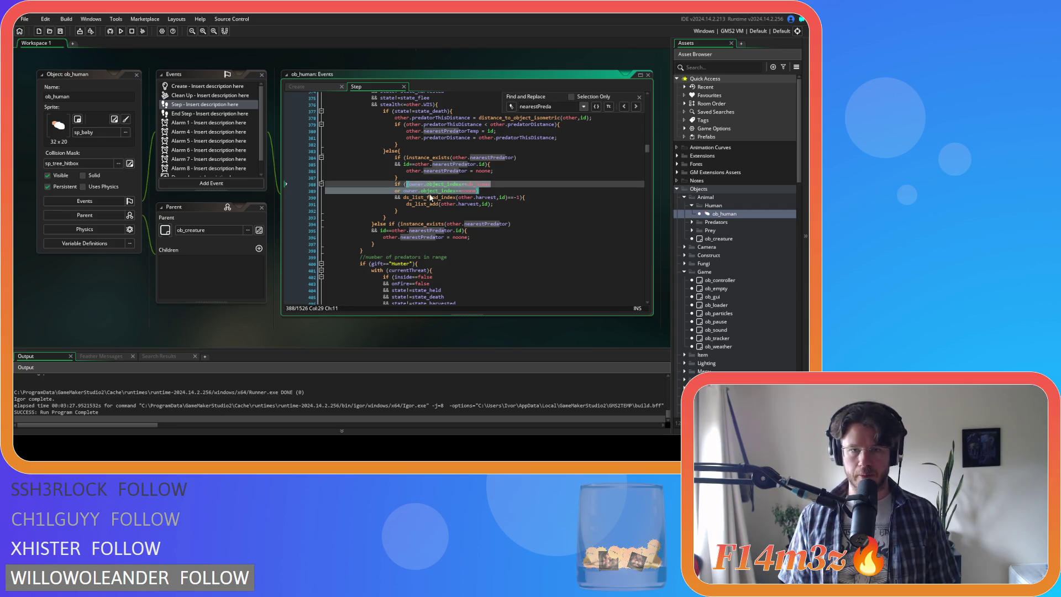
text(()
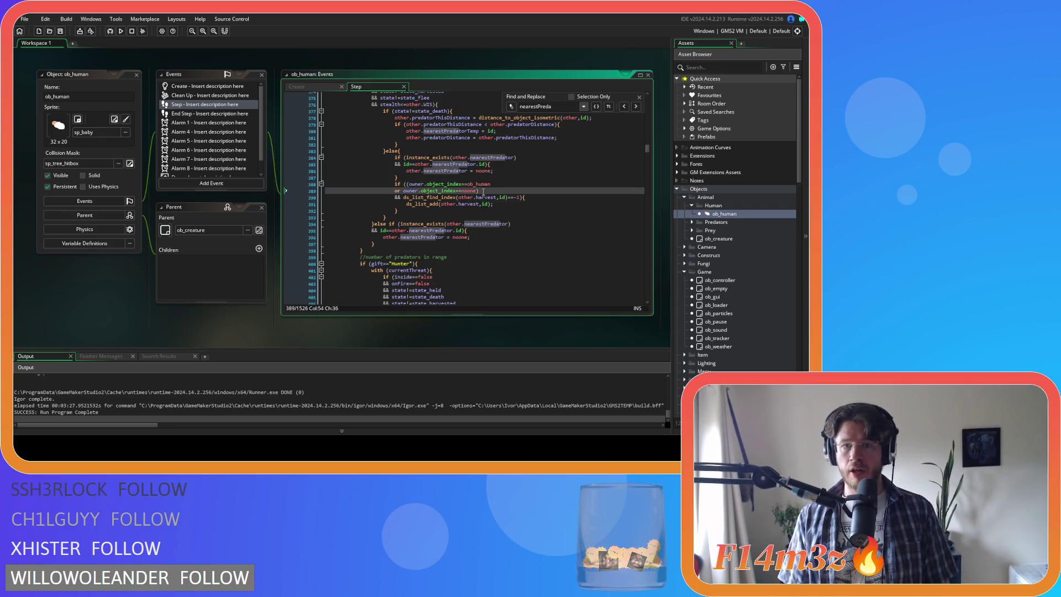
drag(500, 184, 412, 187)
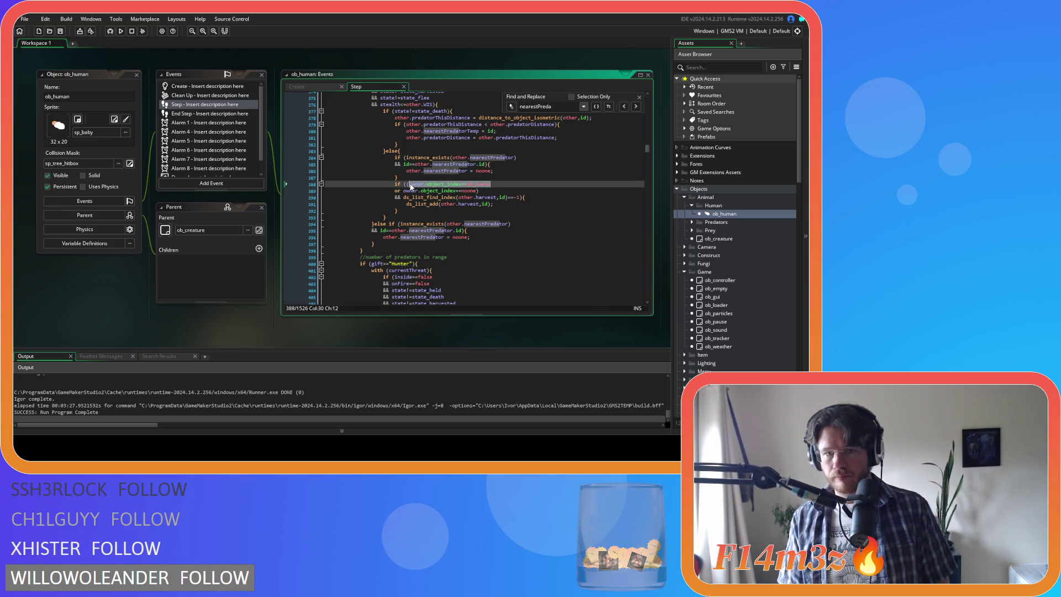
key(ctrl+f)
click(635, 107)
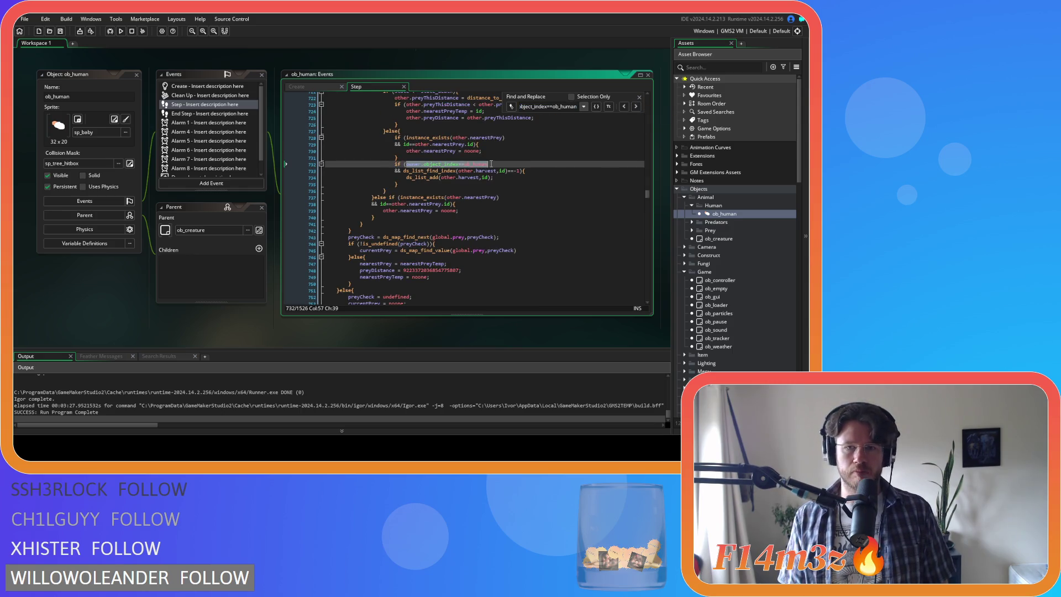
Replace line 732's owner check with the ob_human-or-noone version
key(ctrl+v)
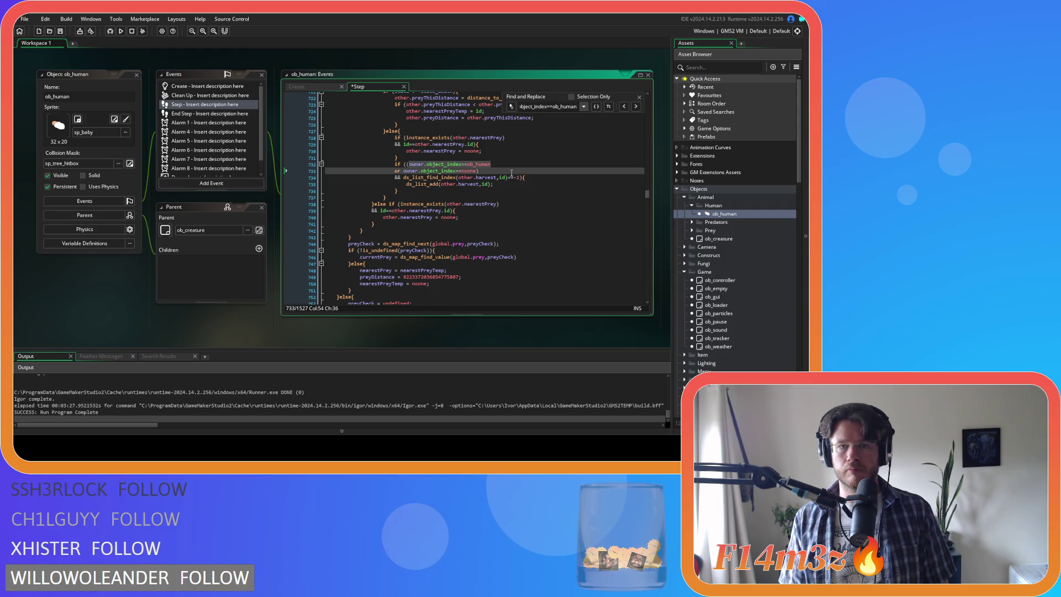
click(520, 162)
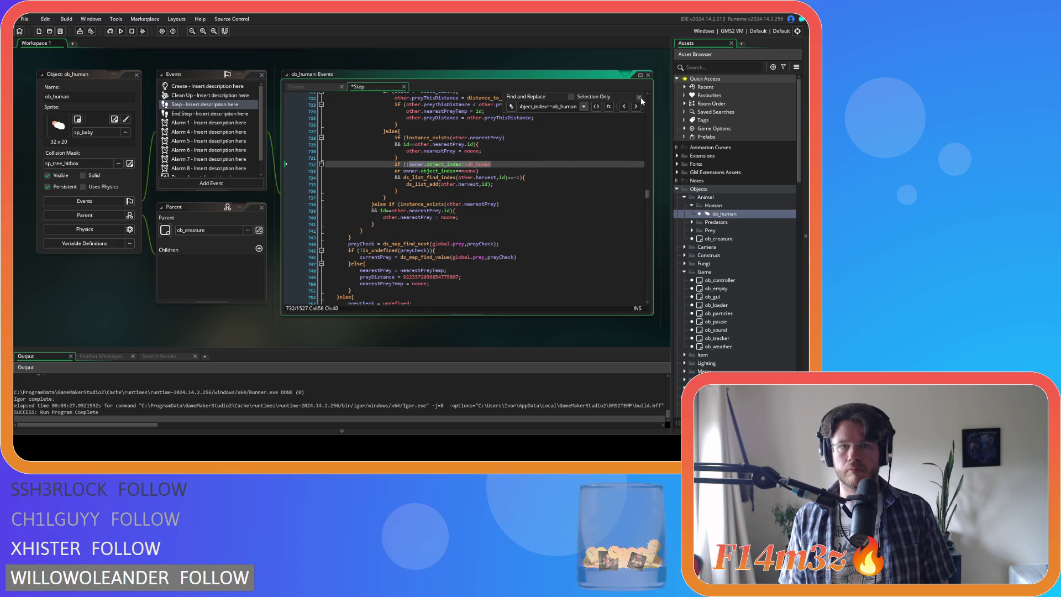
click(640, 98)
In the Create code, search for the owner.object_index condition at line 2792
click(309, 89)
click(414, 159)
key(ctrl+f)
text(o)
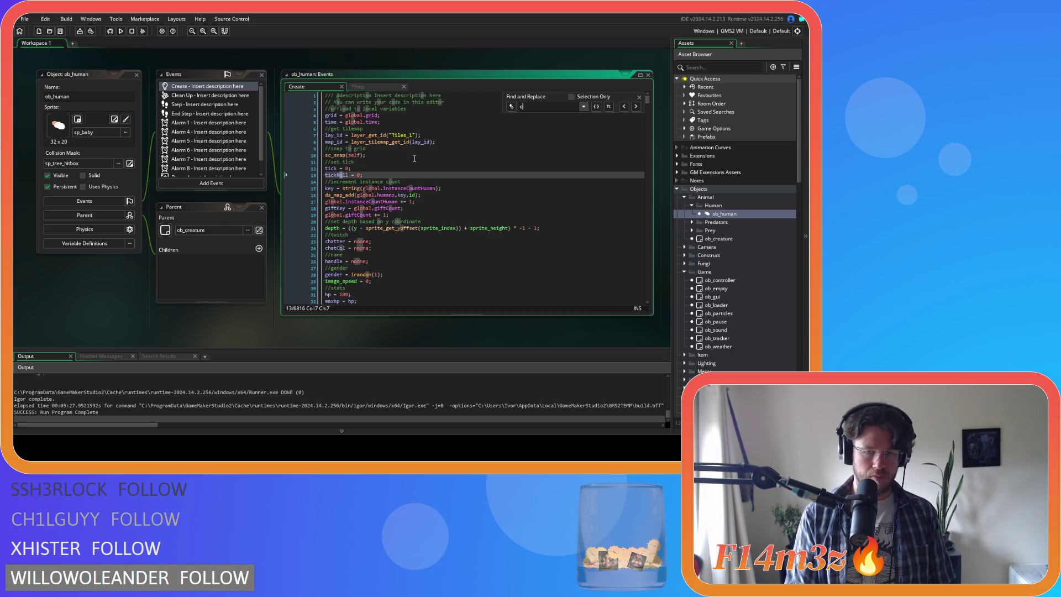
text(wner.objec)
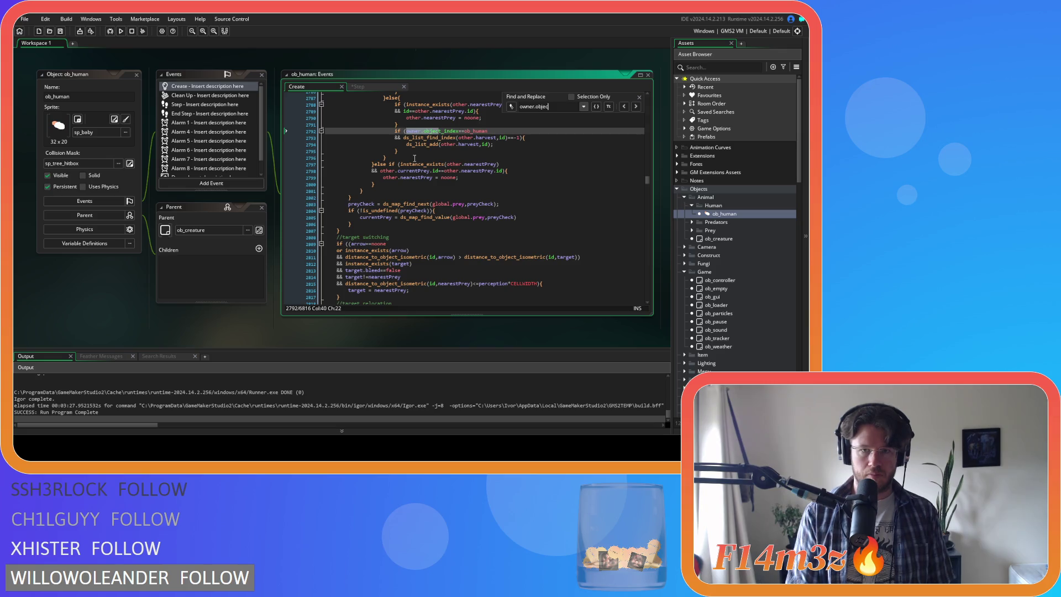
drag(491, 131, 409, 136)
key(ctrl+f)
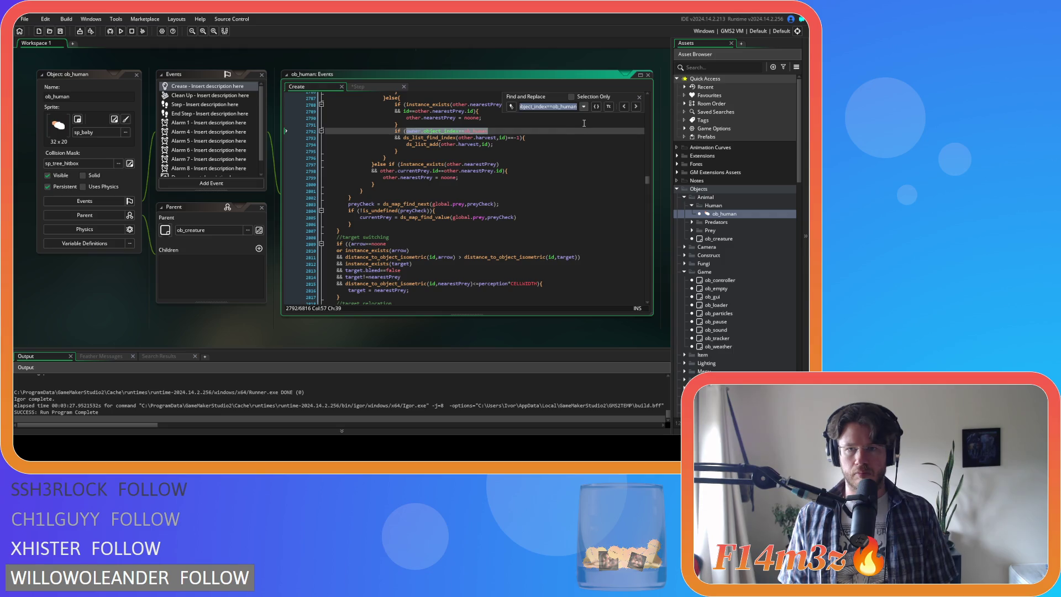
click(636, 106)
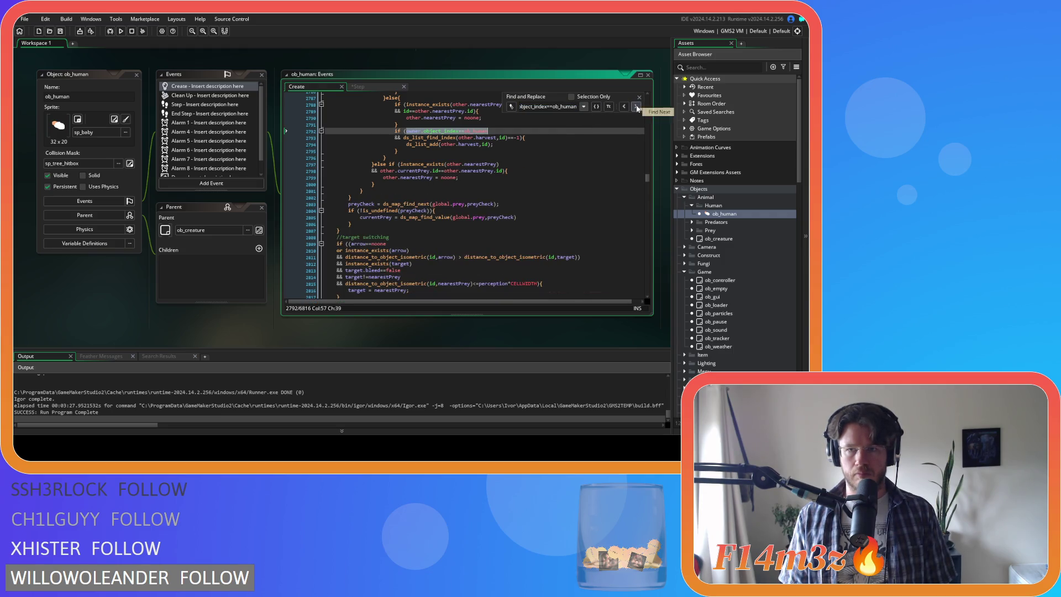
text(or owner.object_index==noone))
Paste the ownerless condition at lines 2792 and 3318 and save the project
key(ctrl+v)
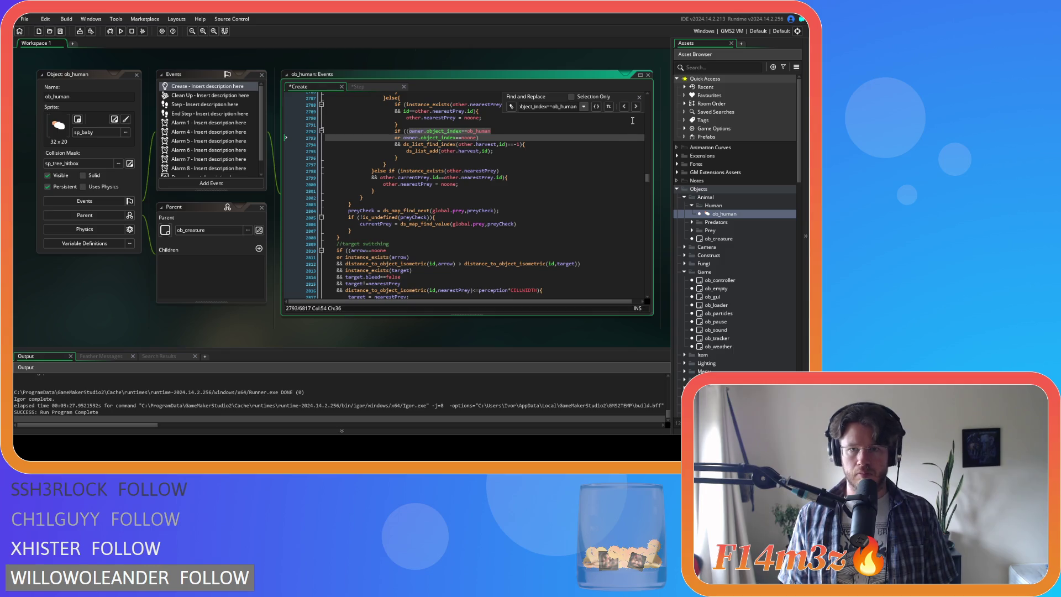
click(636, 107)
key(ctrl+v)
key(ctrl+s)
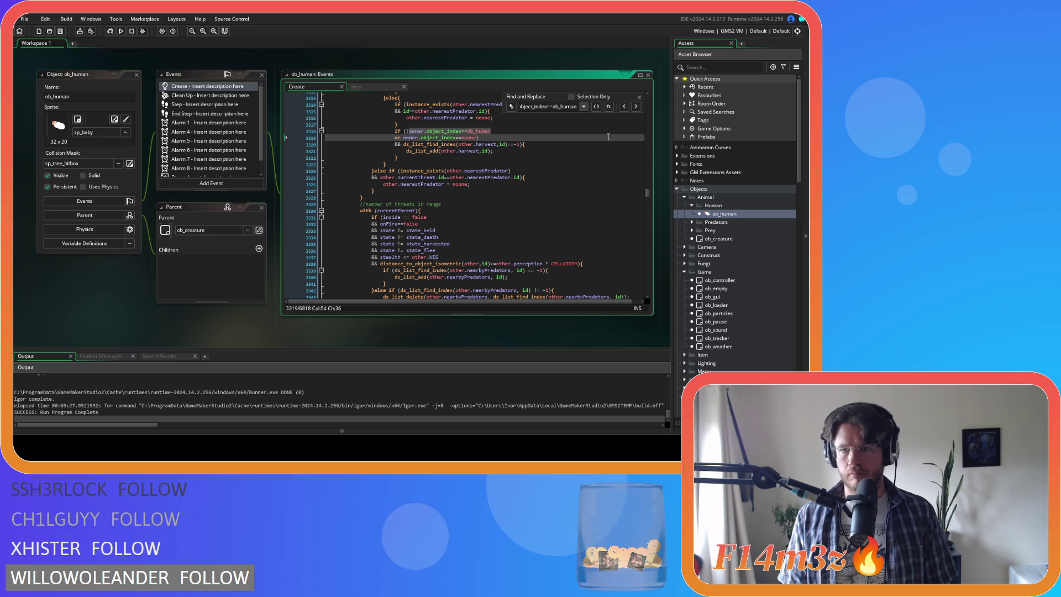
click(639, 96)
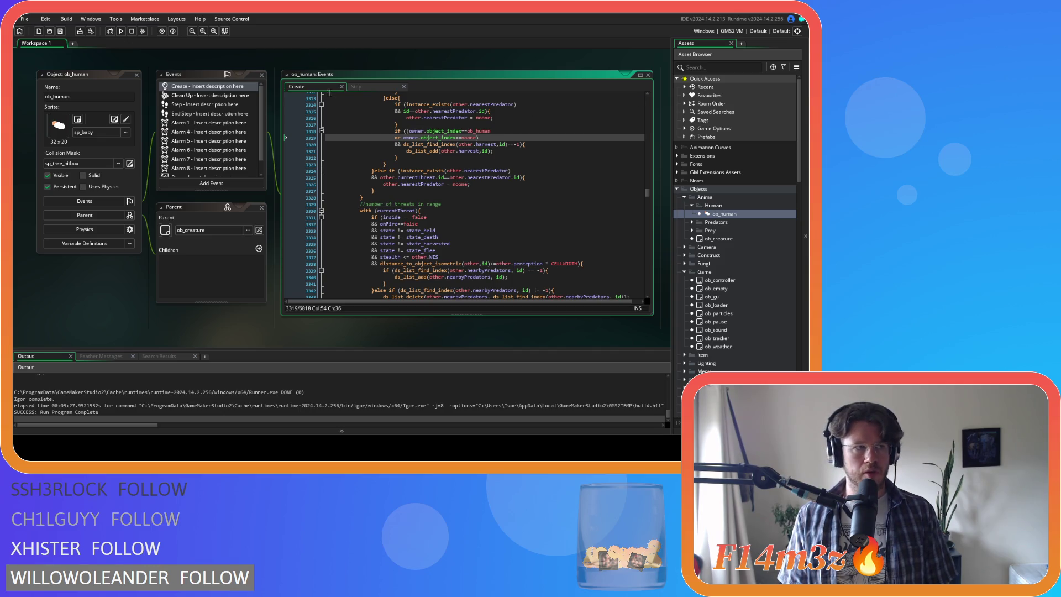
Review the Step and Create code, then bring the Trackers scripts into view in the Asset Browser
click(359, 85)
click(313, 86)
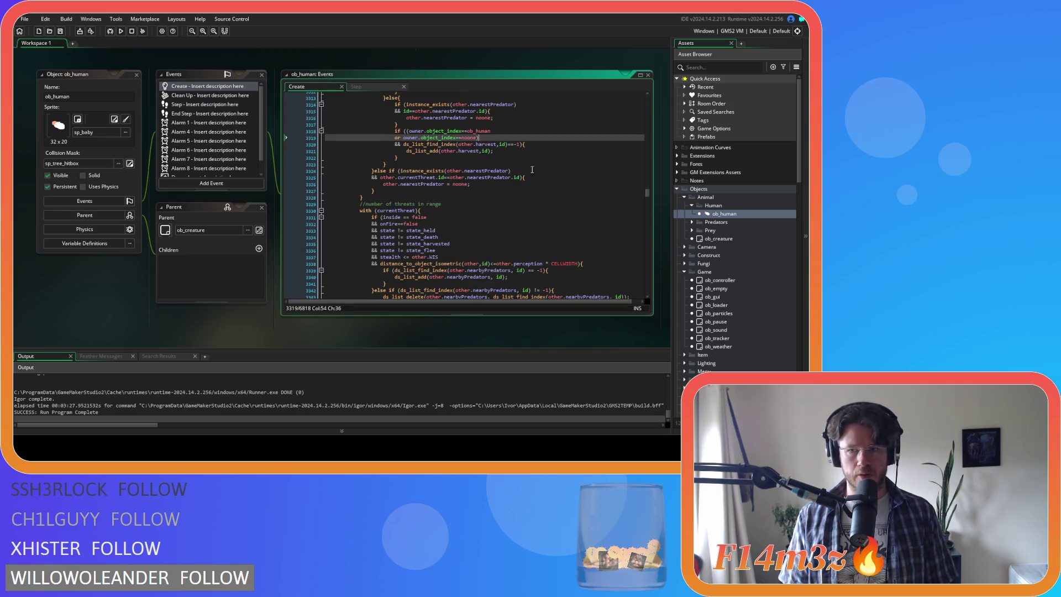
scroll(740, 202, down, 1)
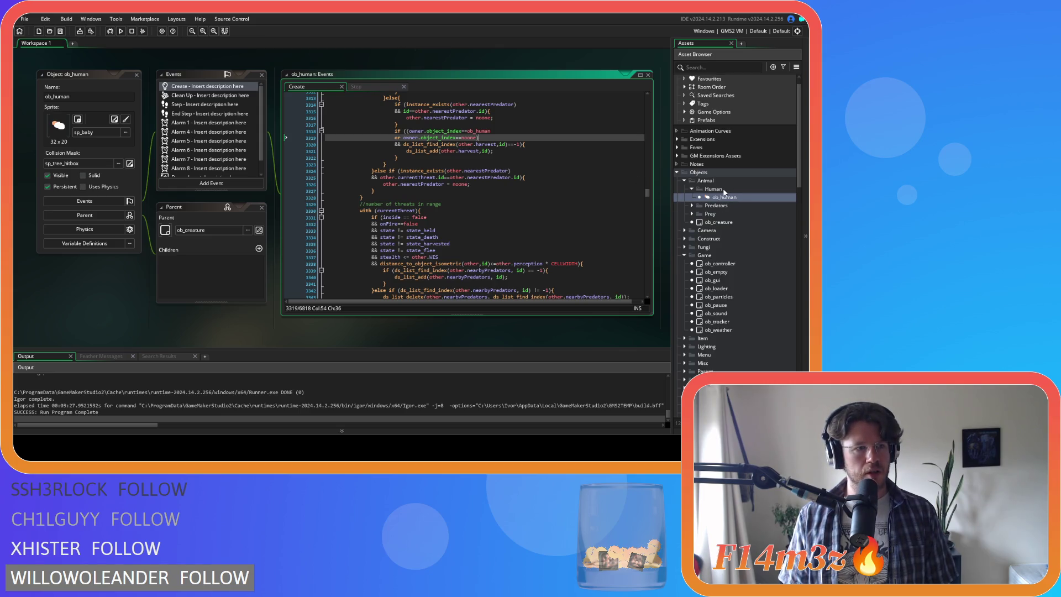
scroll(724, 191, down, 3)
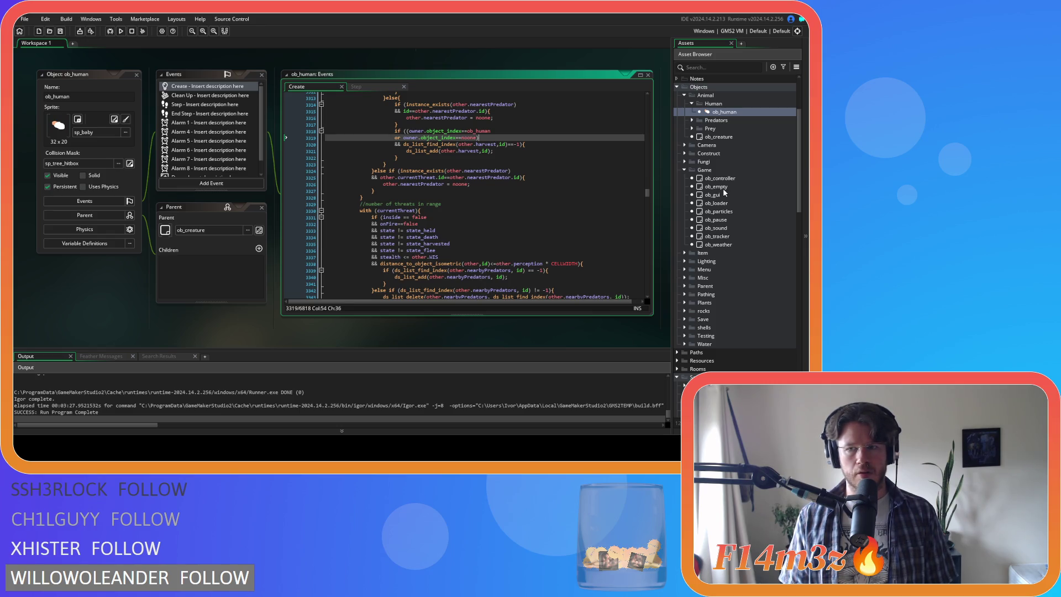
scroll(724, 192, down, 10)
scroll(724, 192, down, 7)
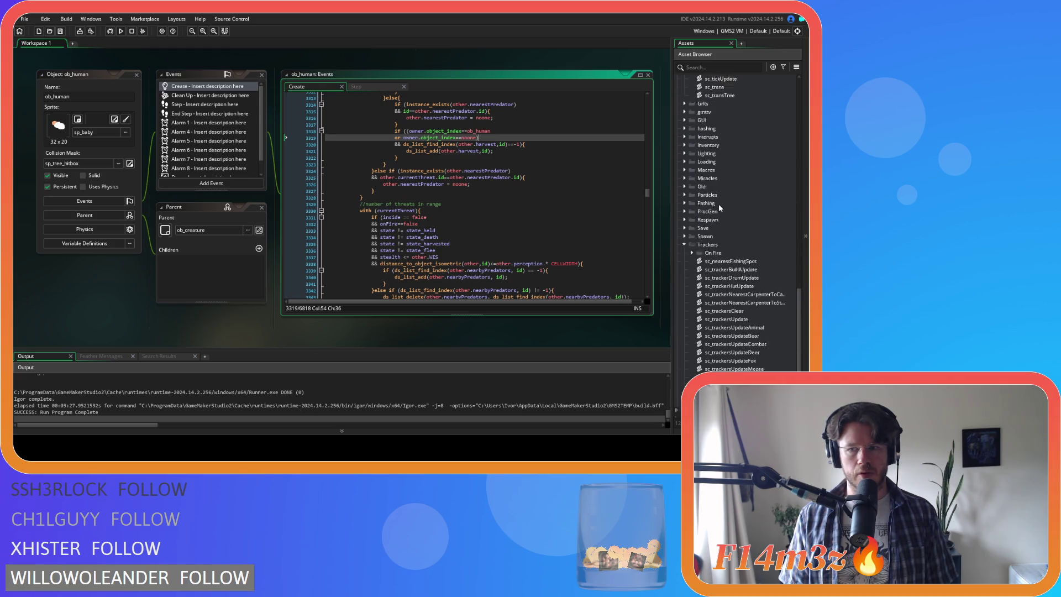
Open sc_trackersUpdate and search it for .object_inde
click(749, 287)
double_click(749, 287)
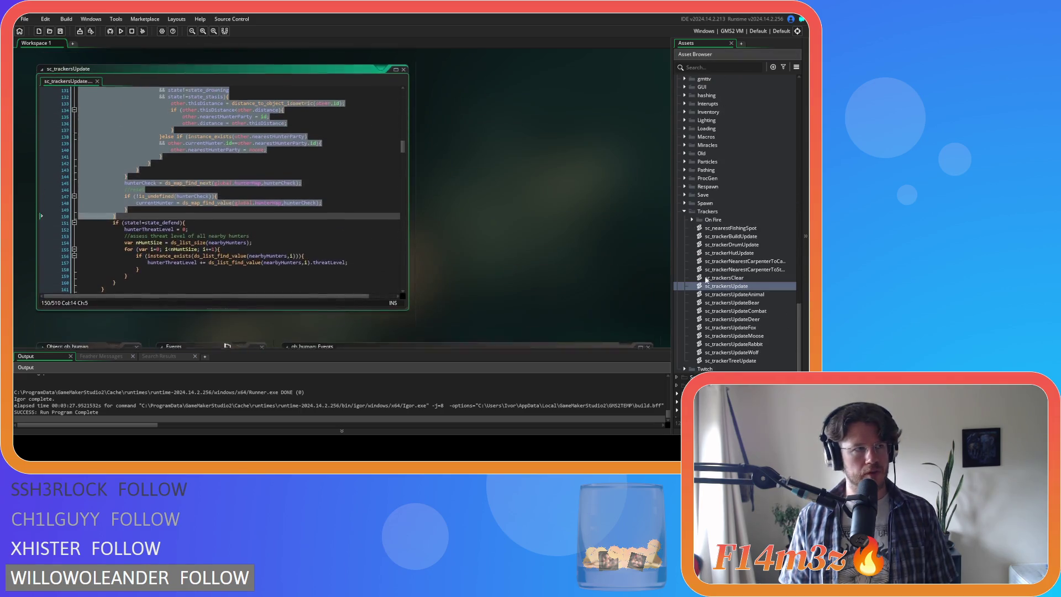
click(253, 175)
key(ctrl+f)
key(Return)
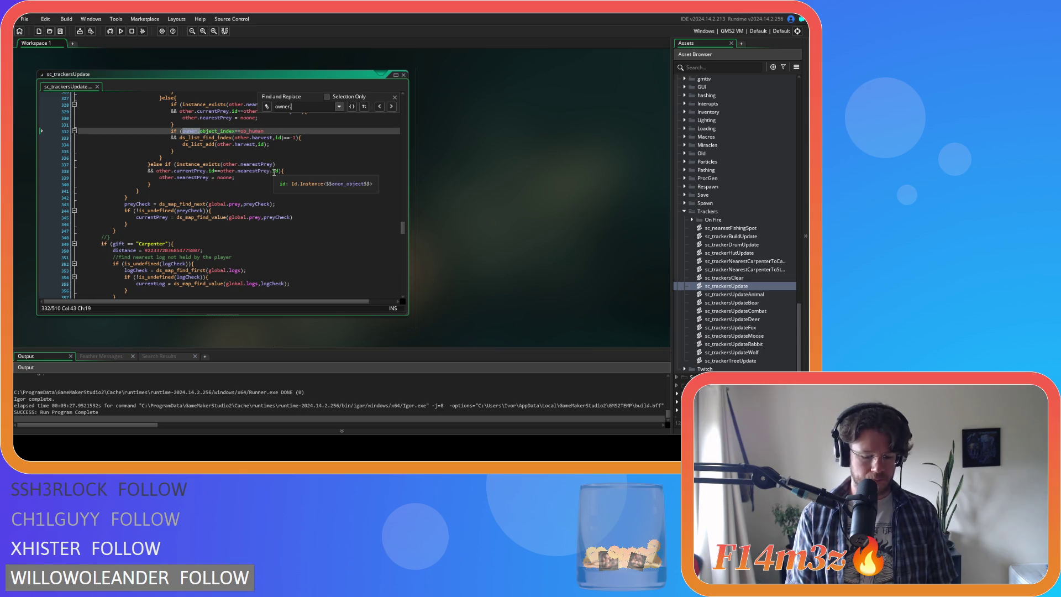
text(.objec)
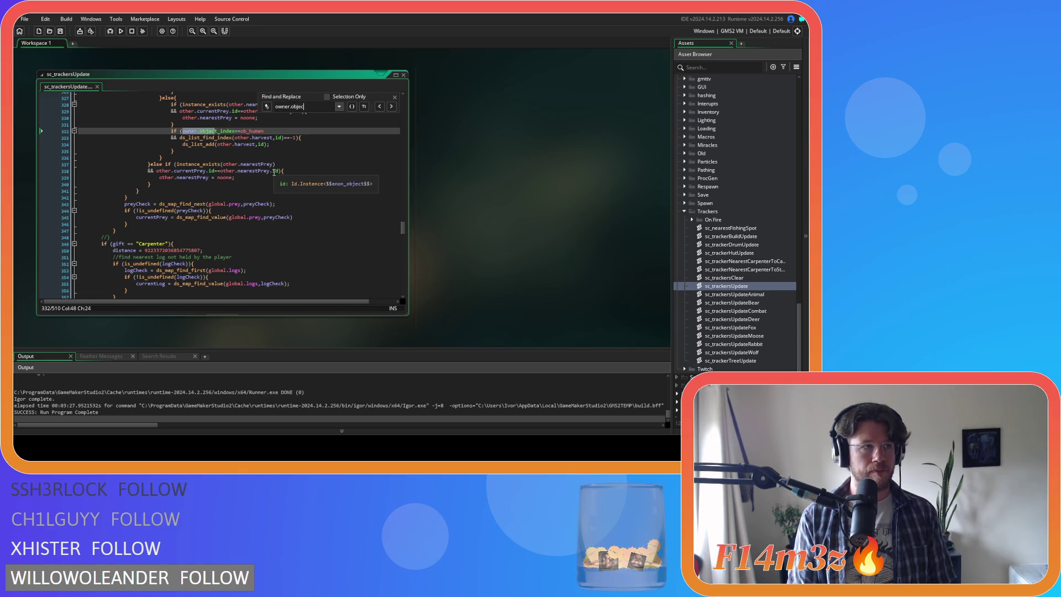
text(t_index)
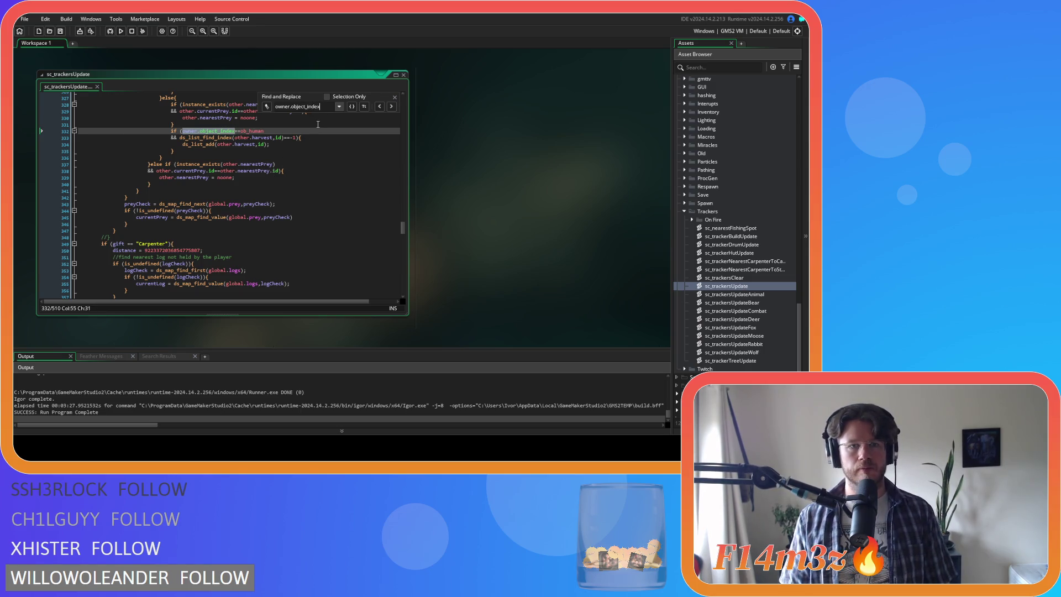
Replace the first owner condition with the ob_human-or-noone version
key(shift+End)
key(ctrl+f)
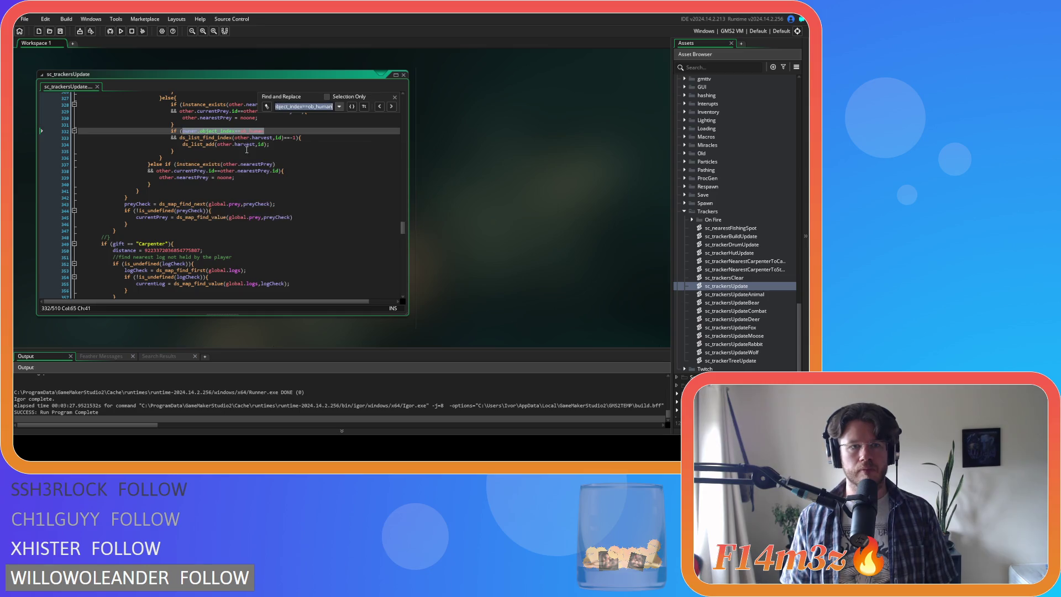
key(Return)
click(391, 106)
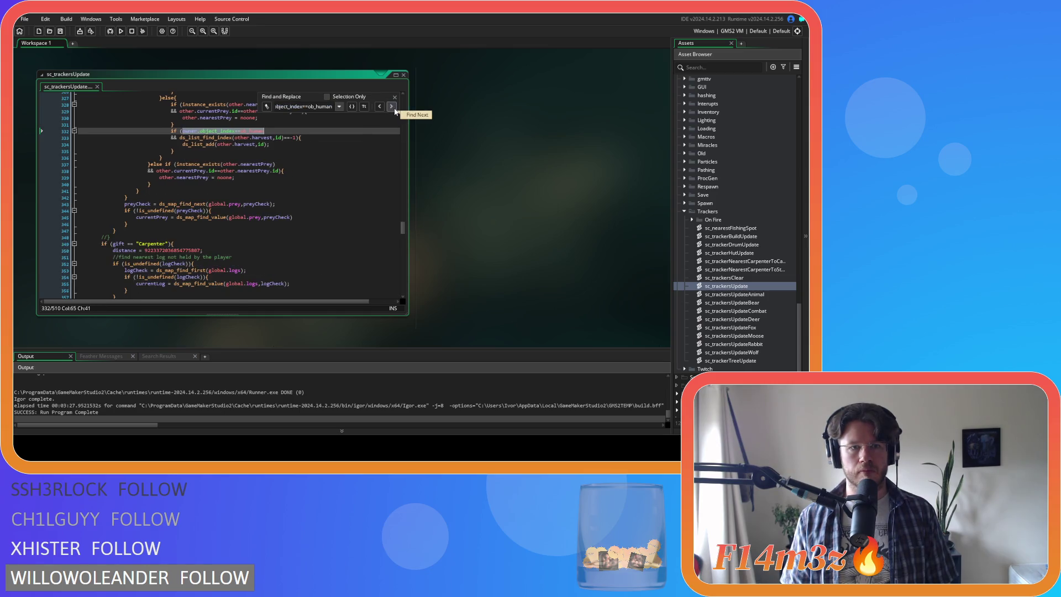
key(ctrl+v)
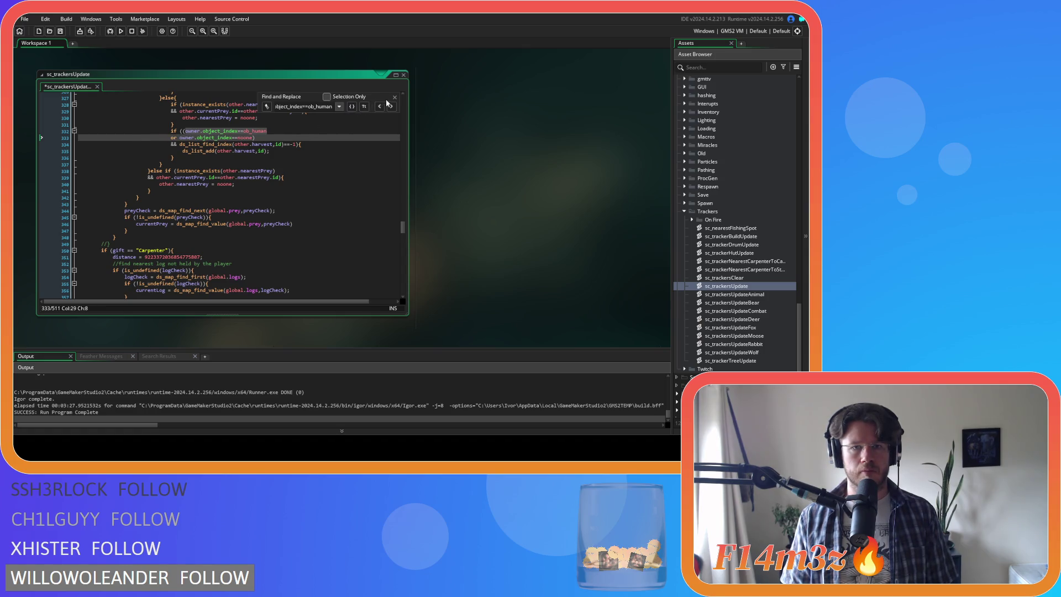
Paste the ownerless condition at the next ob_human owner check and save sc_trackersUpdate
click(392, 107)
key(ctrl+v)
click(143, 137)
key(ctrl+s)
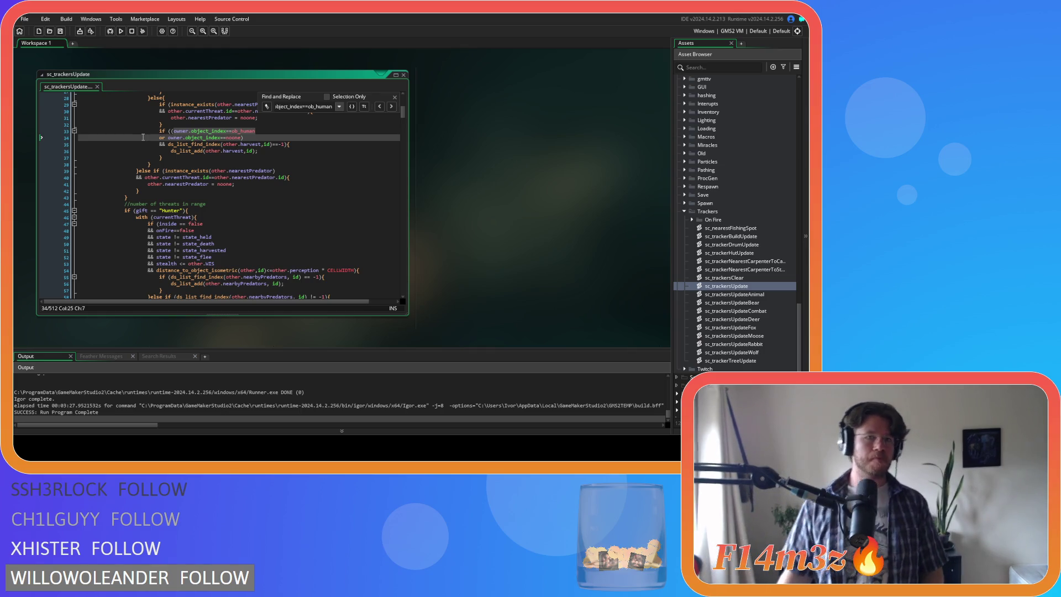
Close Find and Replace and review the harvest list lookup block
click(226, 144)
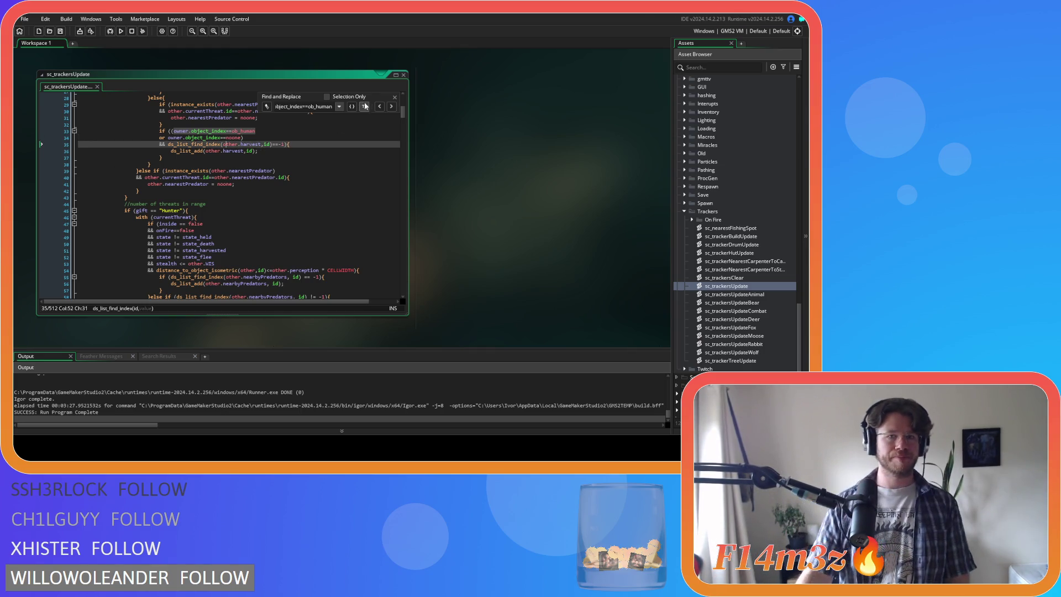
click(395, 96)
click(357, 156)
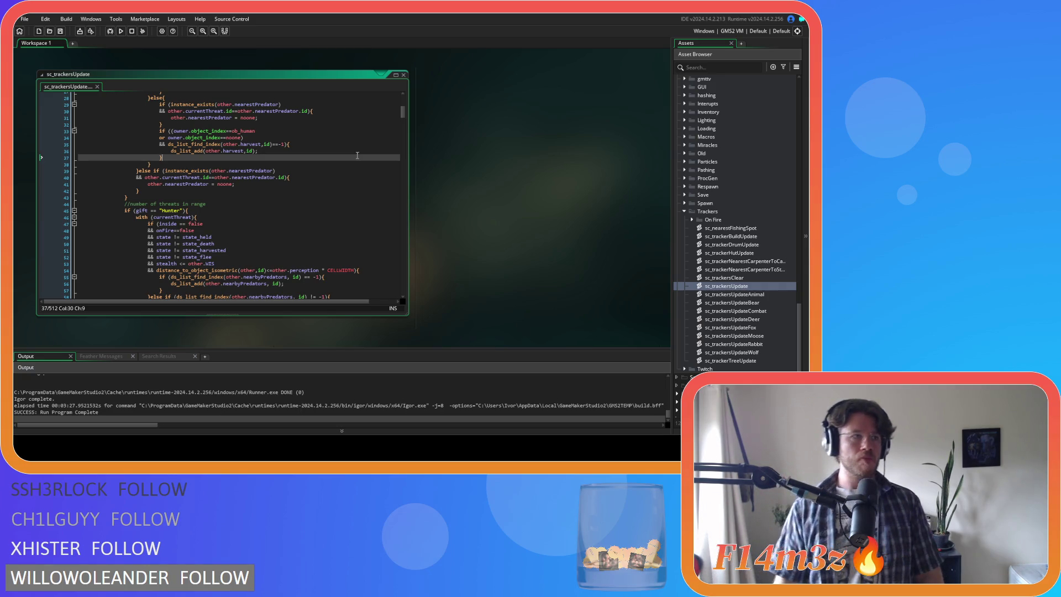
click(311, 165)
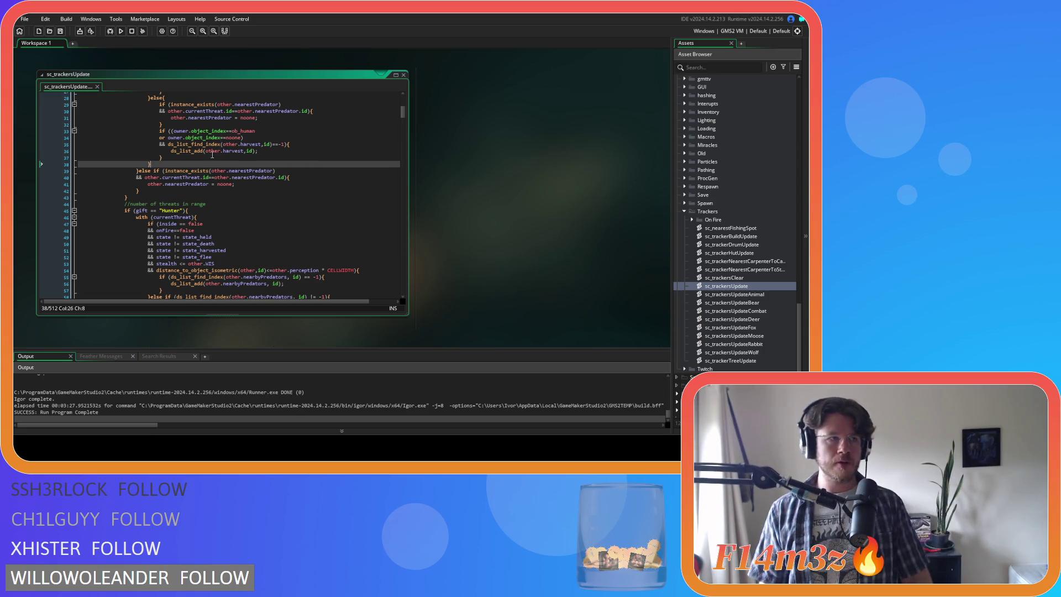
scroll(213, 155, up, 3)
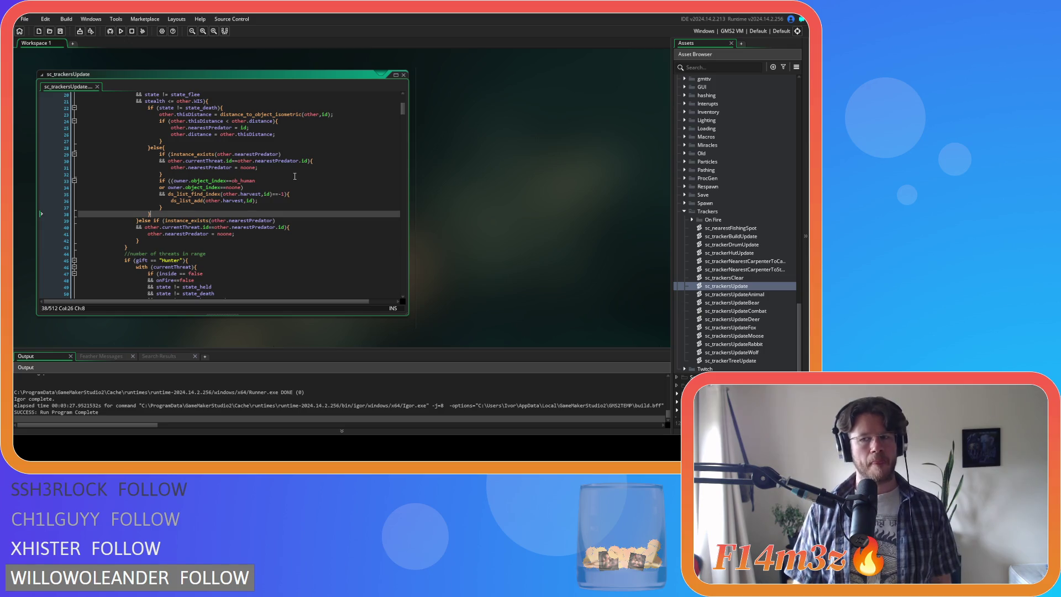
Expand Objects > Game and open the ob_controller object
key(F10)
scroll(720, 270, up, 10)
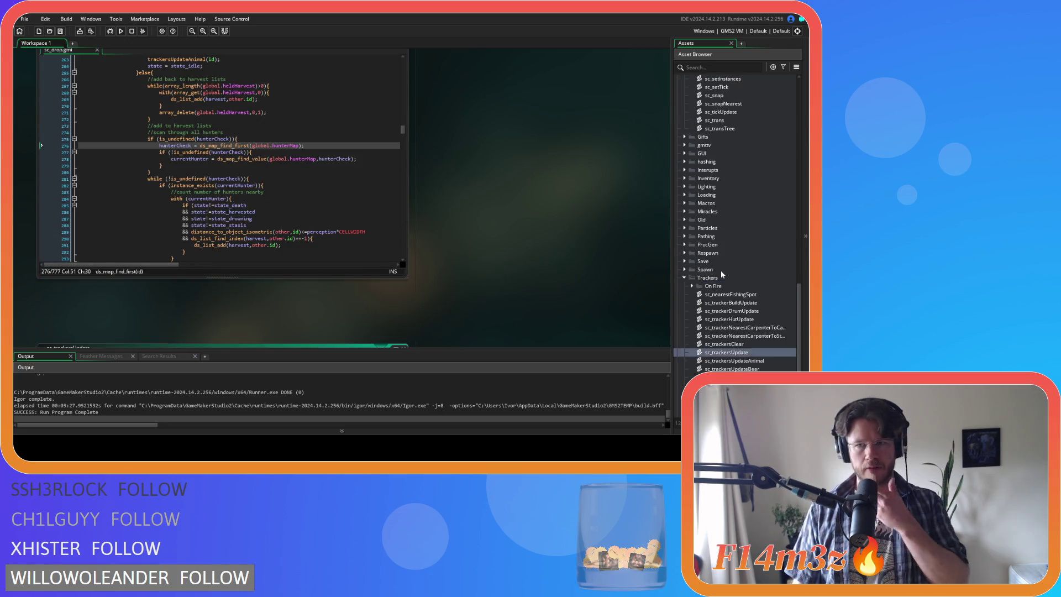
scroll(722, 272, up, 2)
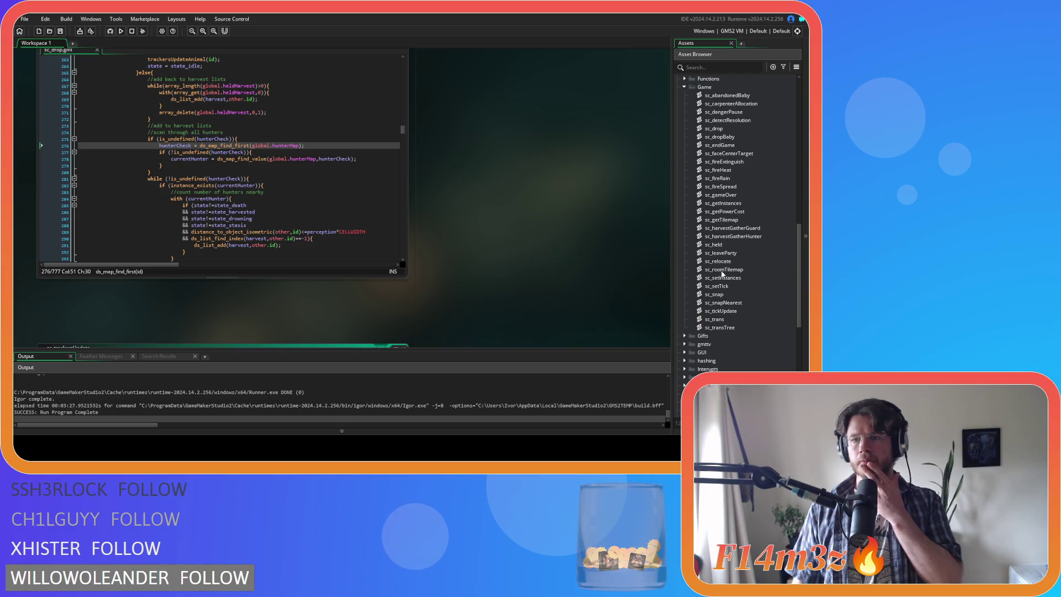
scroll(729, 162, up, 5)
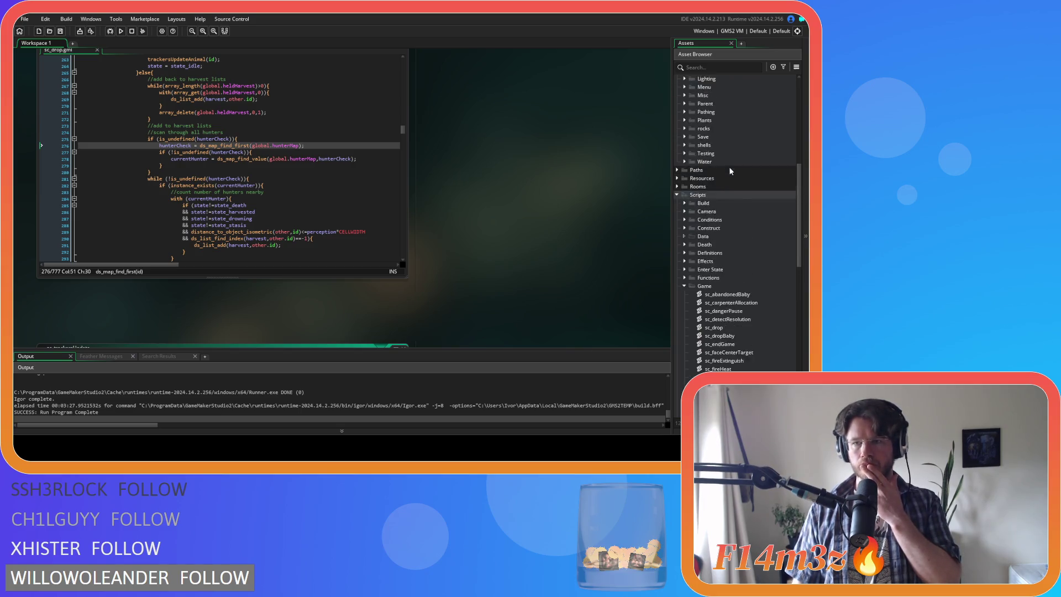
double_click(729, 167)
double_click(724, 178)
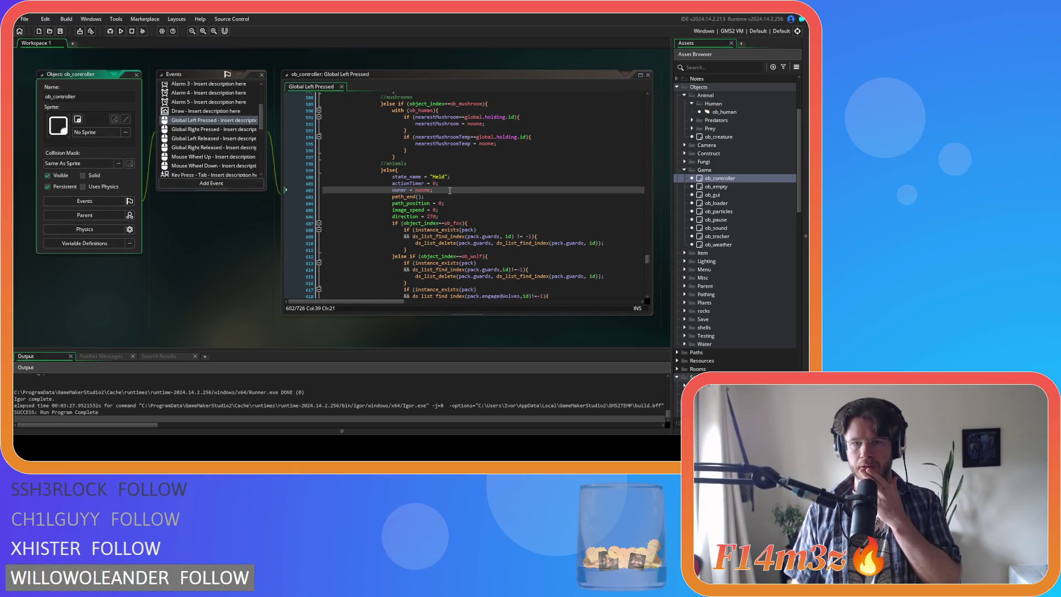
Review ob_controller's Global Left Pressed code setting owner = noone, then reopen sc_drop
scroll(450, 190, up, 8)
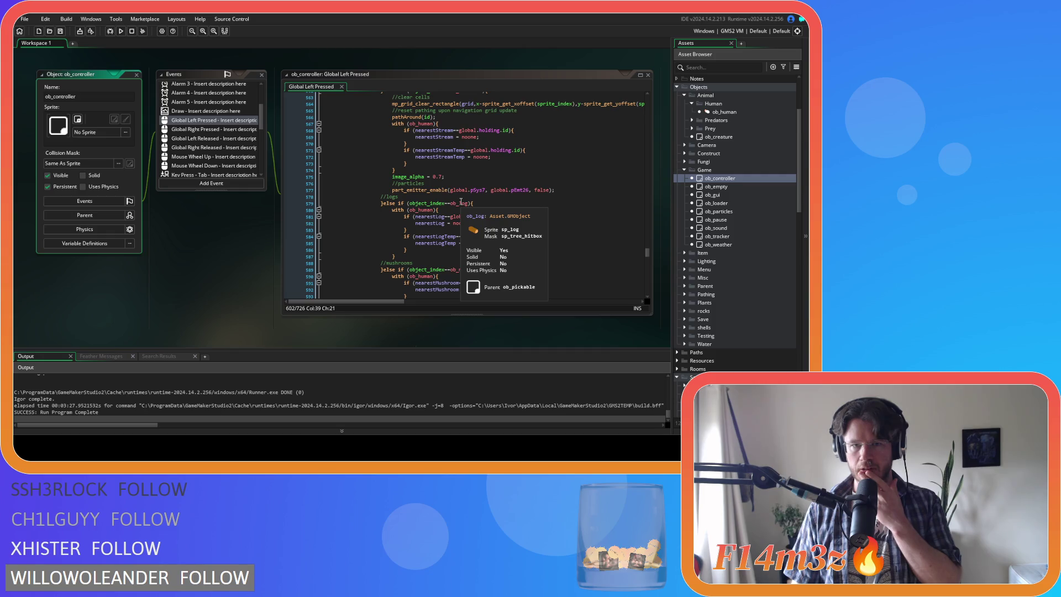
scroll(461, 201, up, 1)
scroll(461, 202, up, 10)
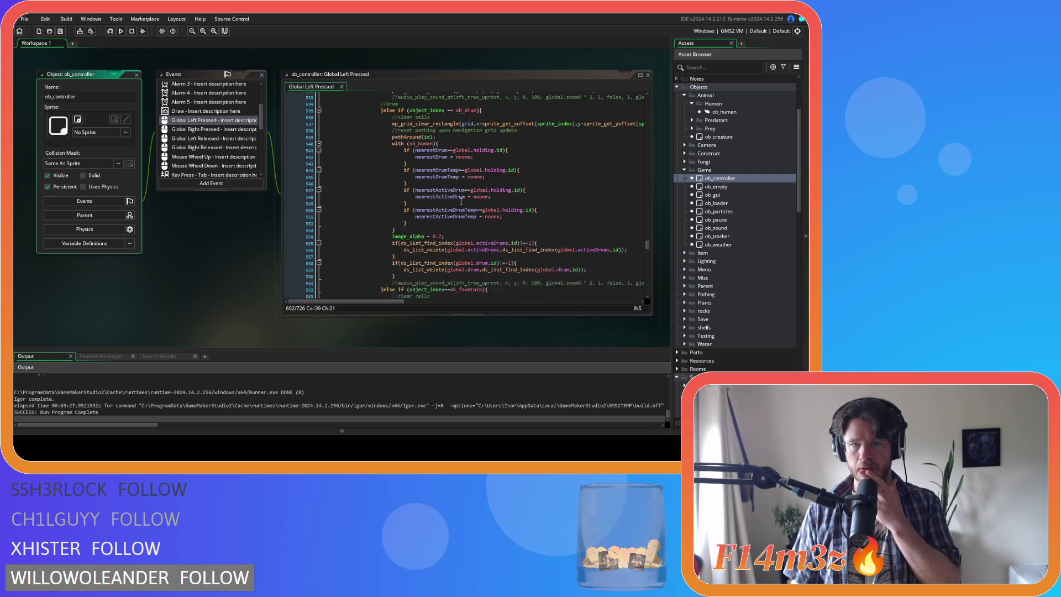
scroll(461, 201, down, 18)
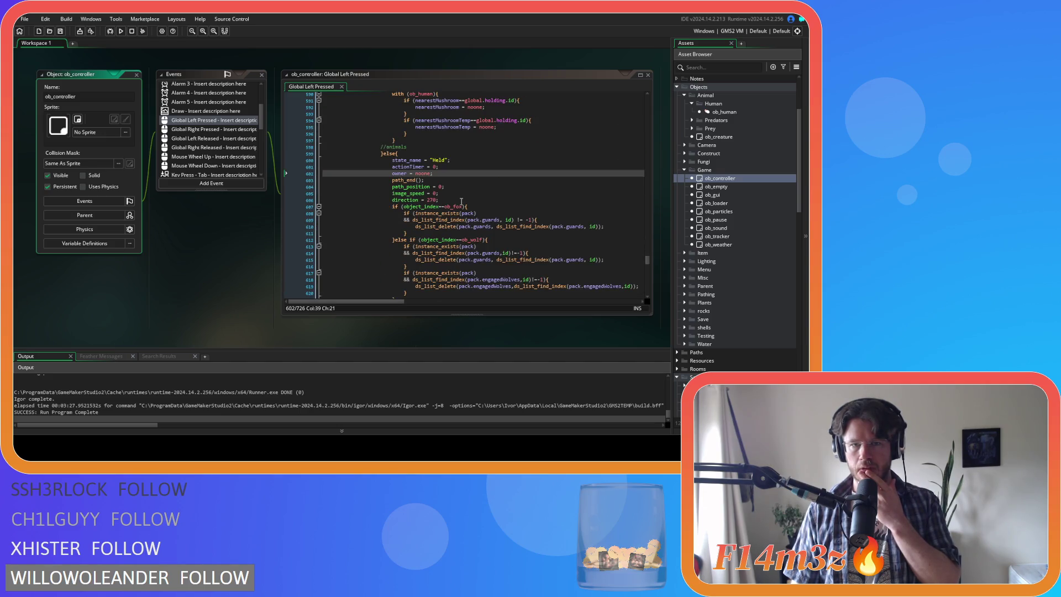
scroll(719, 235, down, 5)
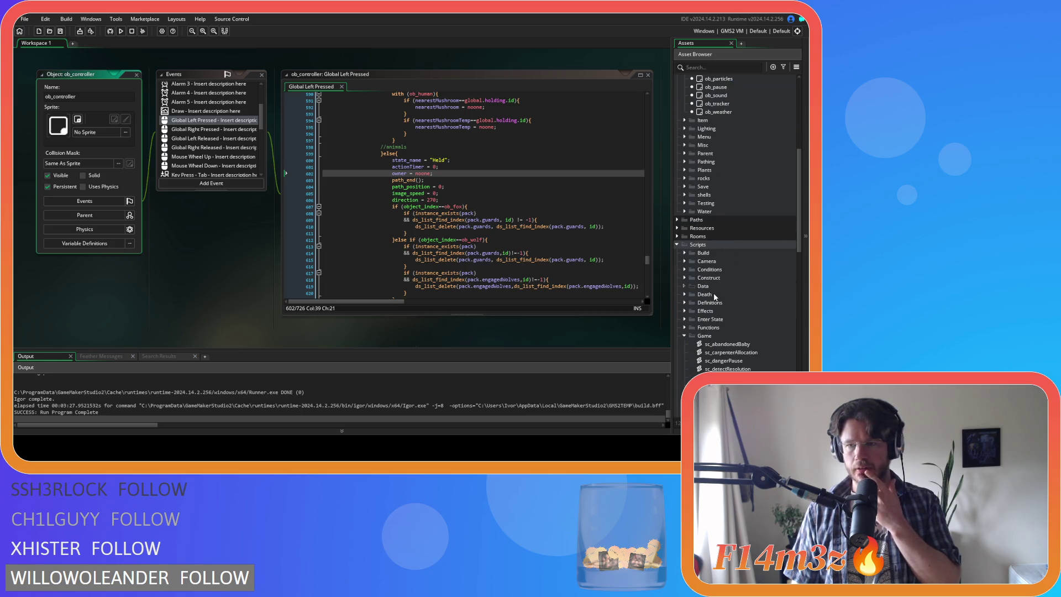
scroll(715, 296, down, 2)
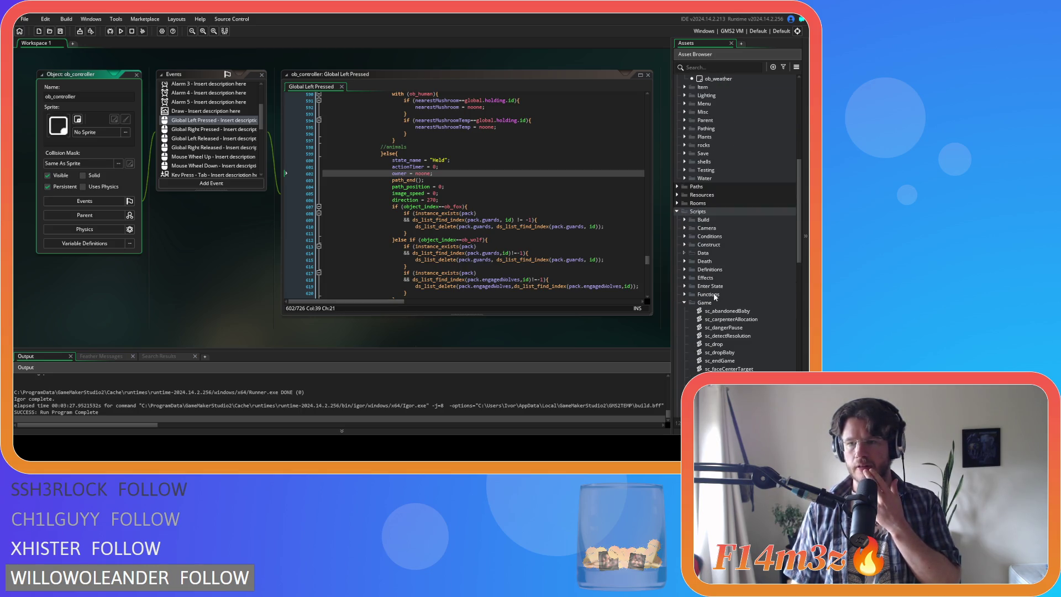
scroll(714, 296, down, 3)
double_click(713, 278)
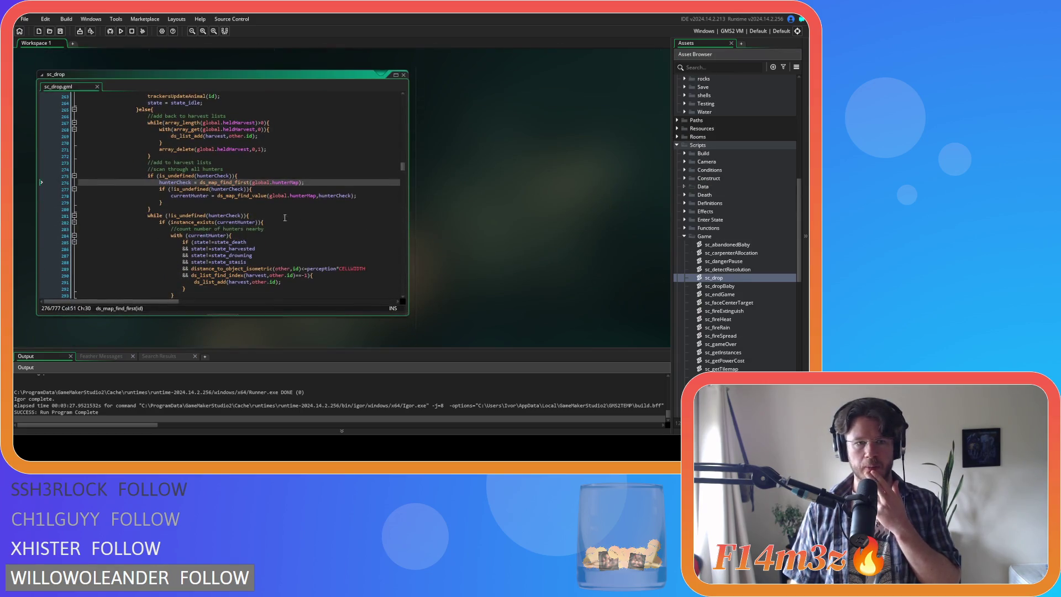
Review sc_drop's hunter harvest loop and the perception multiplier on line 289
click(247, 201)
mouse_move(247, 198)
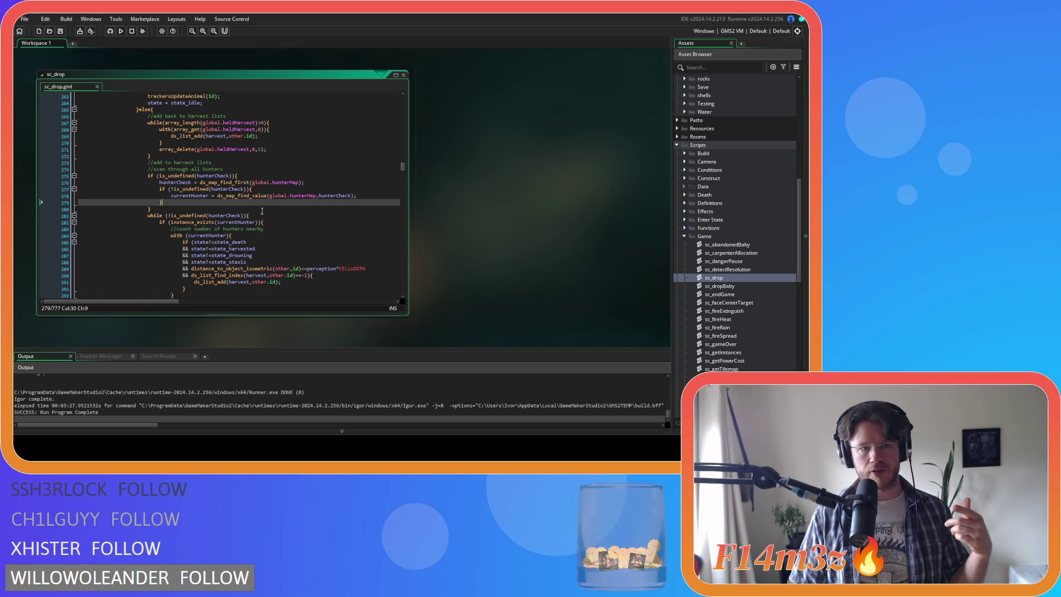
scroll(312, 219, down, 3)
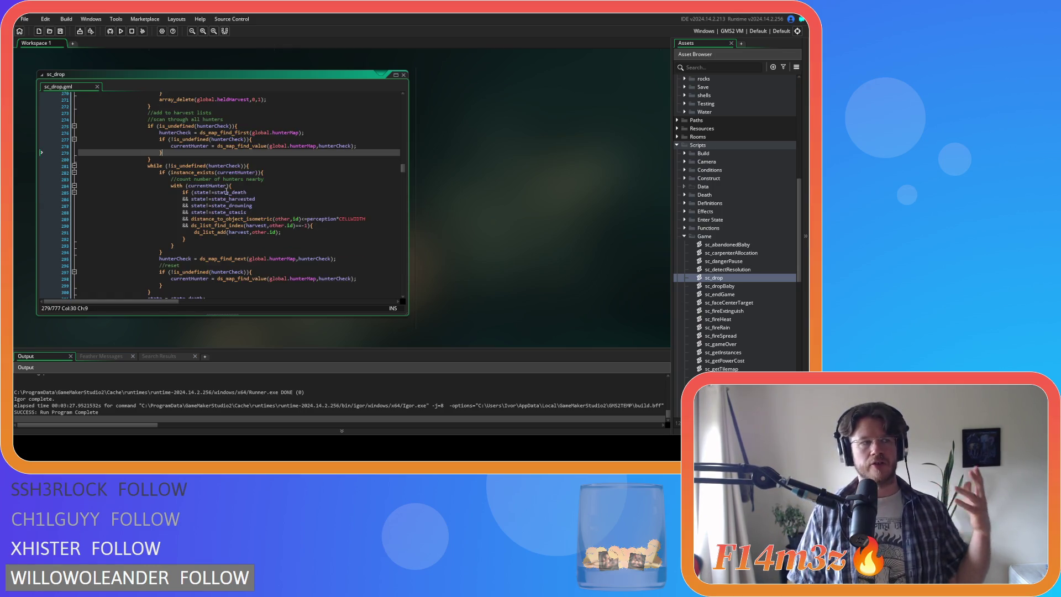
drag(308, 219, 346, 220)
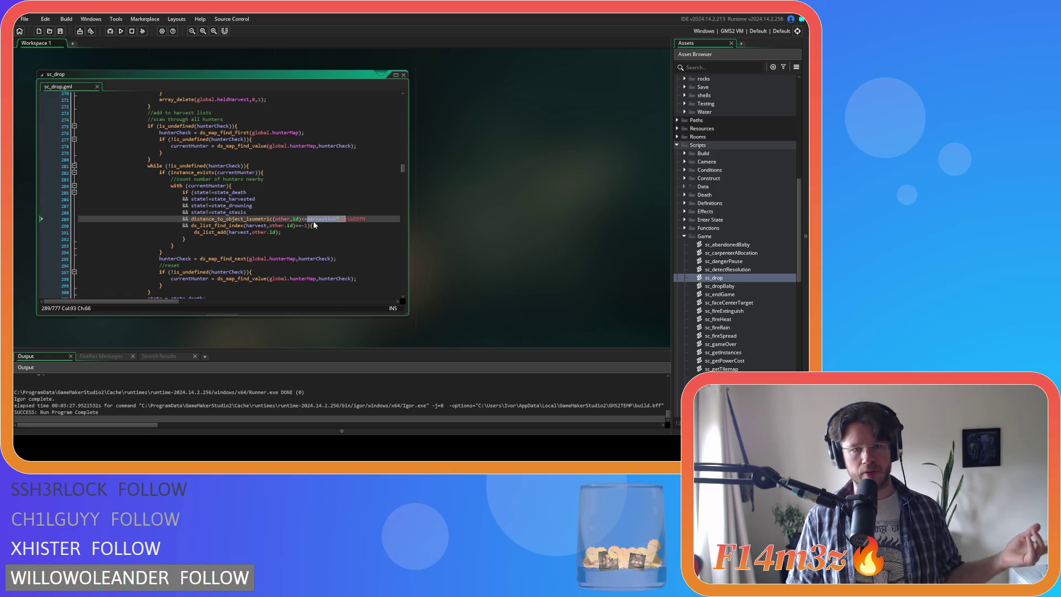
click(287, 232)
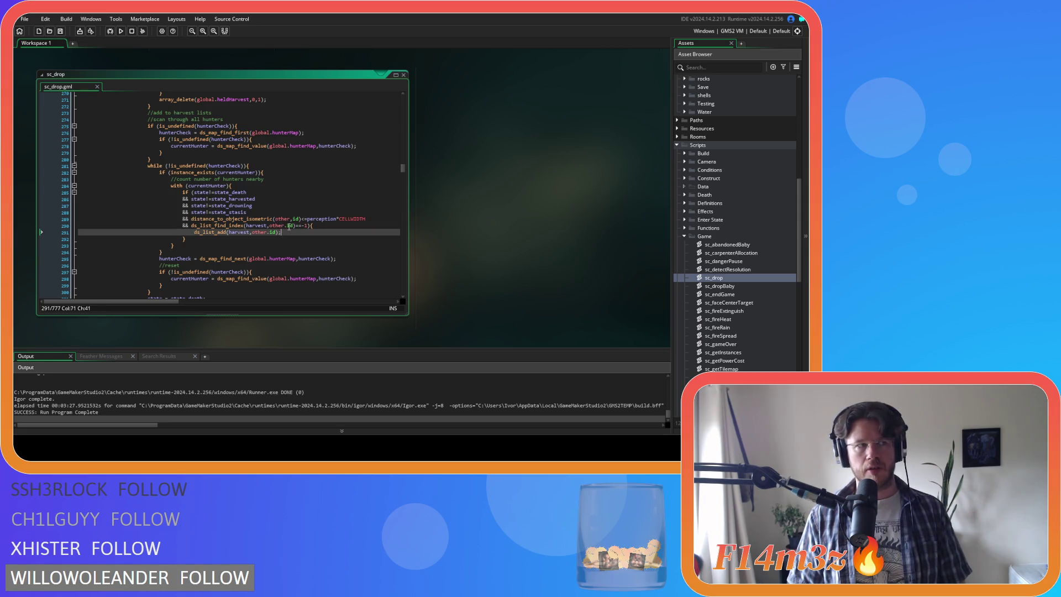
Build and run the game with F5 and switch to its window
mouse_move(288, 227)
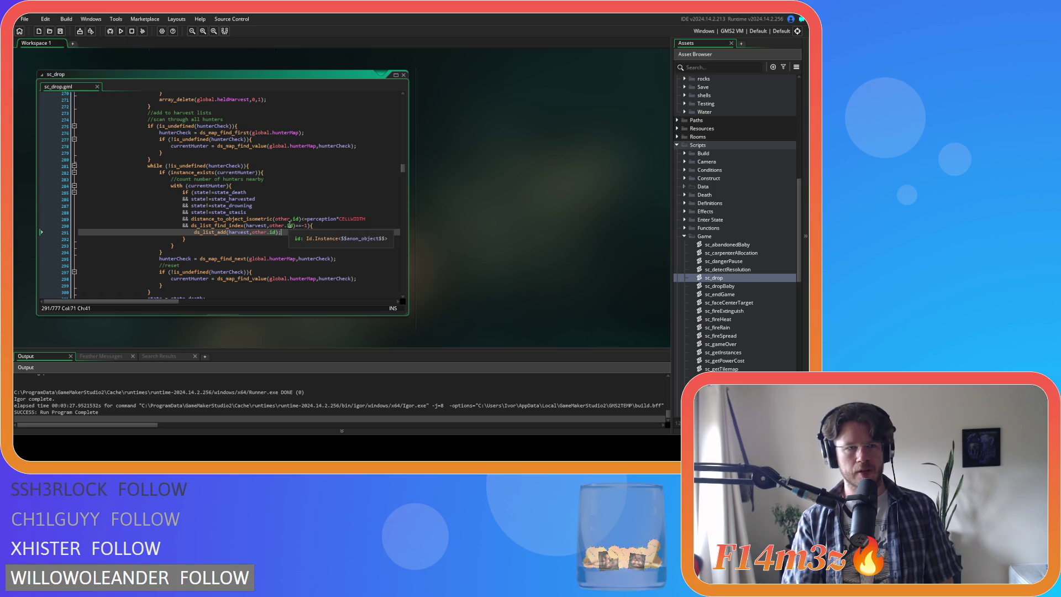
key(F5)
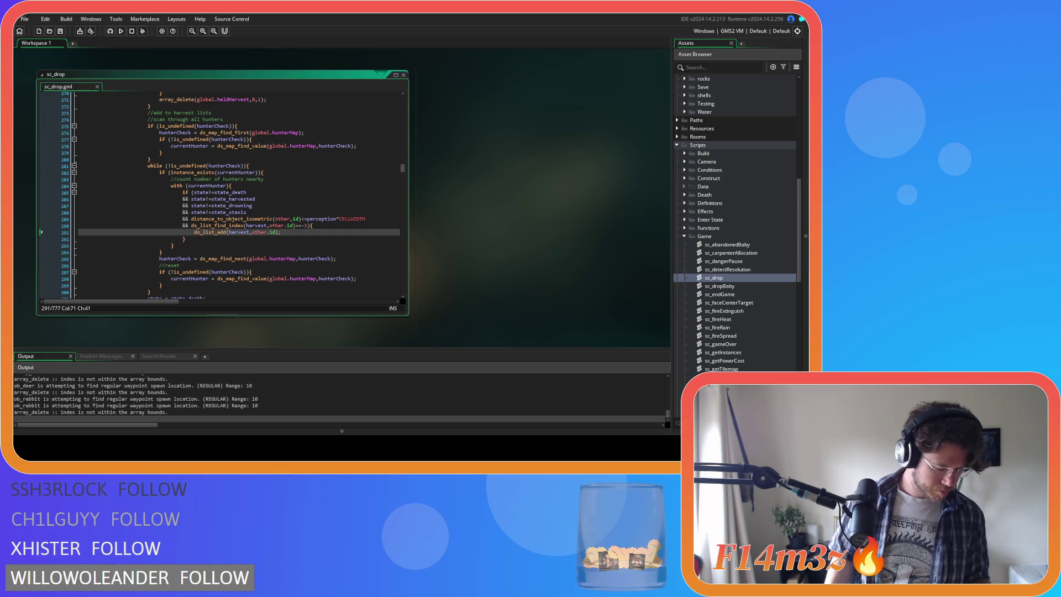
key(alt+Tab)
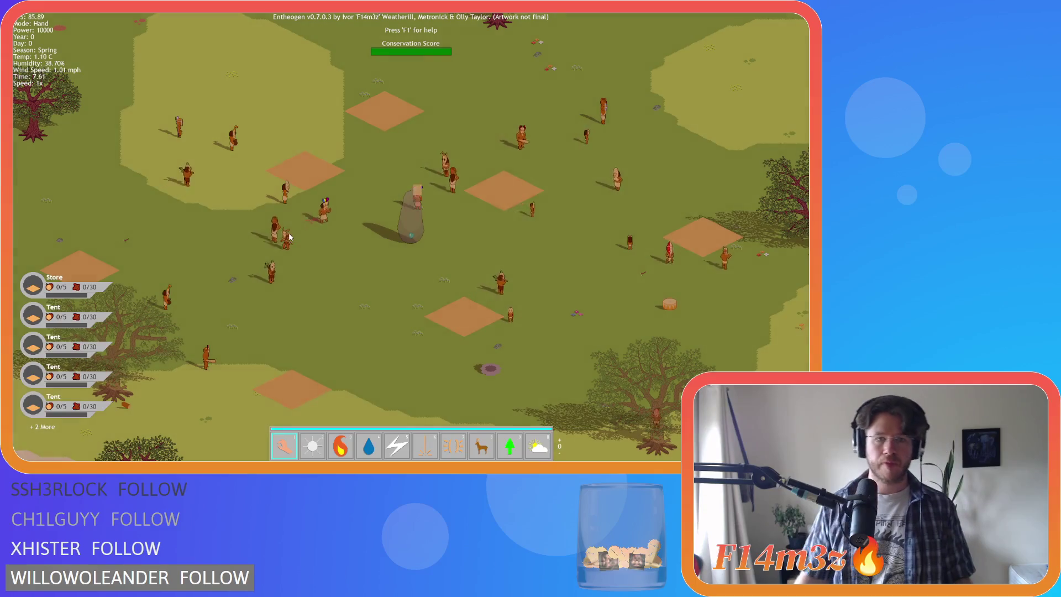
In the Tribe panel, show only Hunter followers, then zoom out and pan the map
click(273, 188)
click(214, 99)
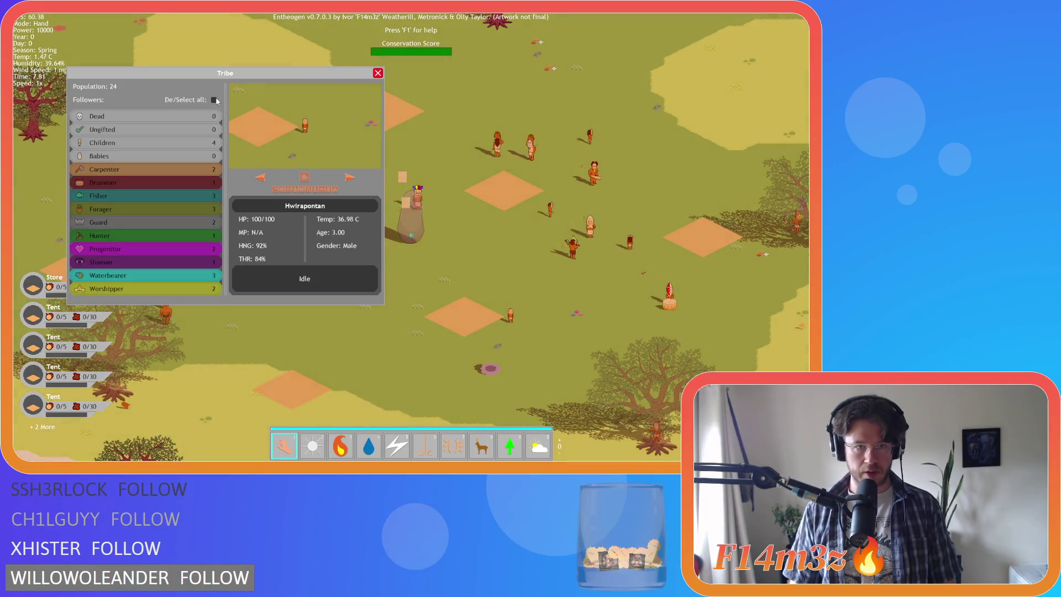
click(187, 236)
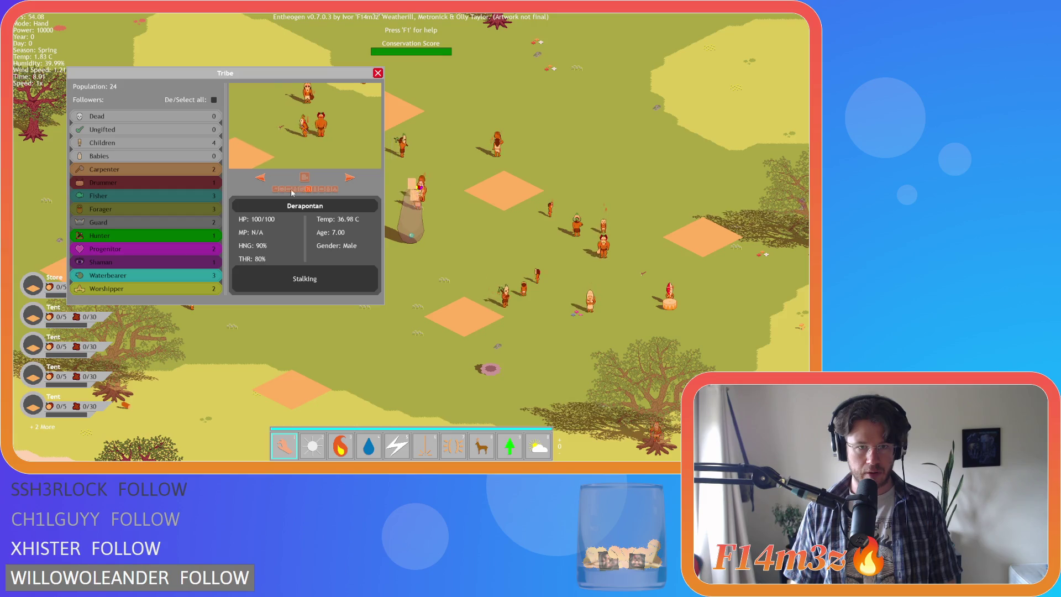
click(378, 73)
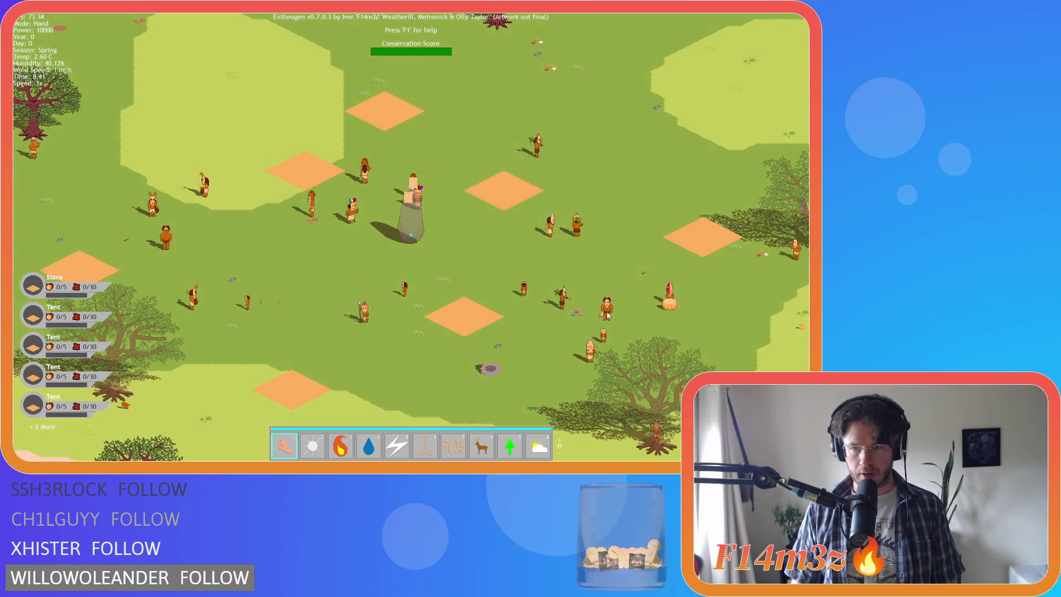
scroll(601, 310, down, 5)
key(w)
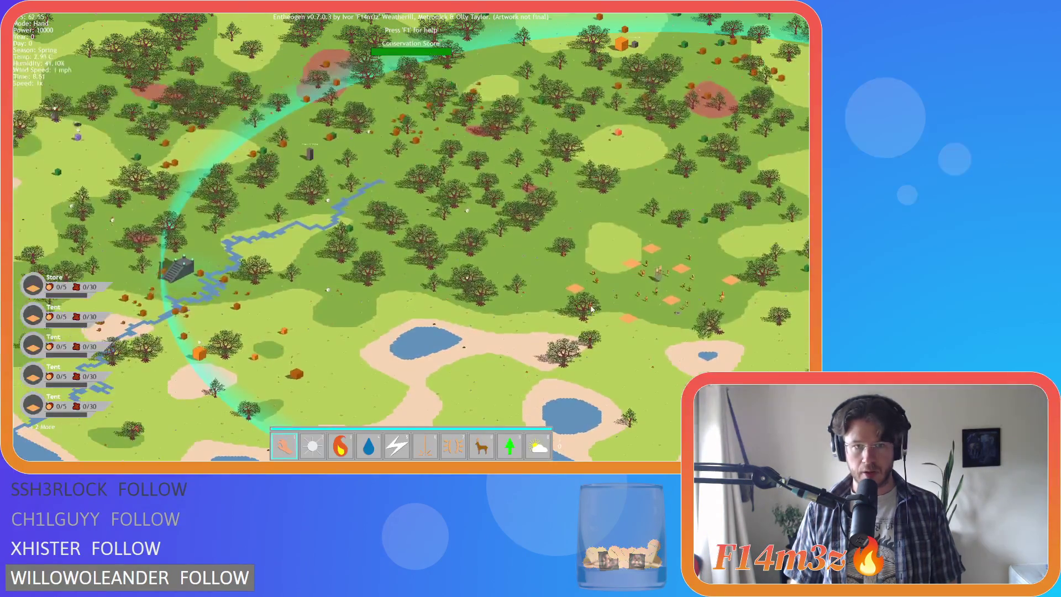